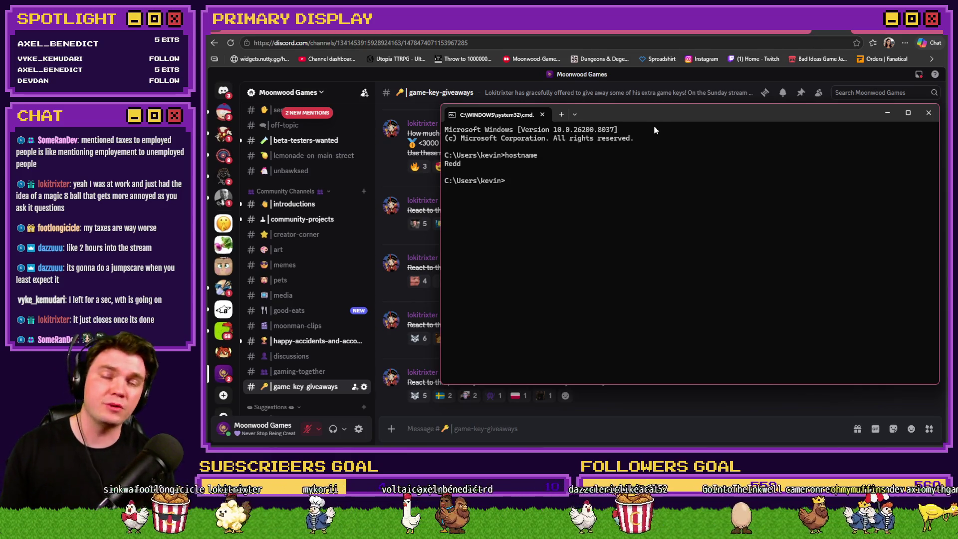
Step: Close the command prompt window and switch back to the RPG Maker editor
{"action": "left_click", "coordinate": [924, 113]}
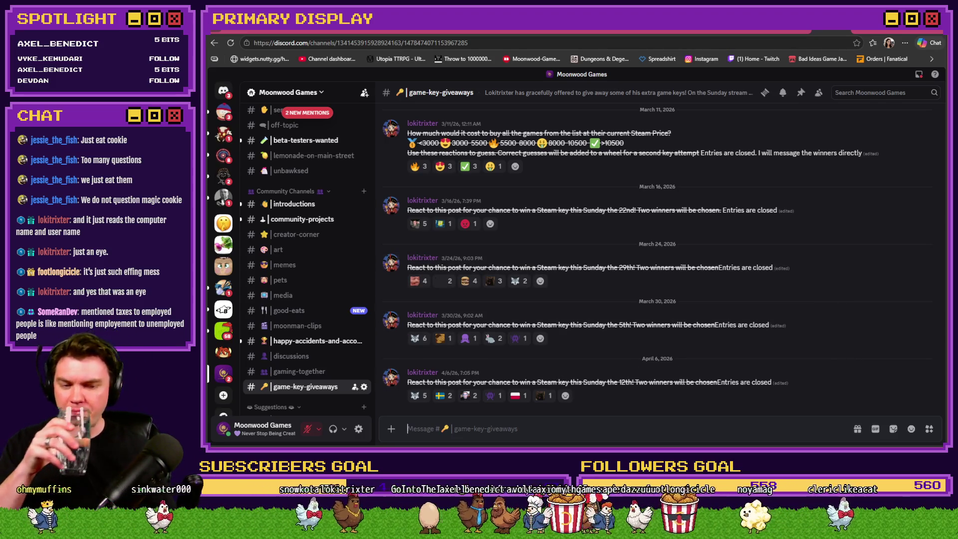
{"action": "key", "text": "alt+Tab"}
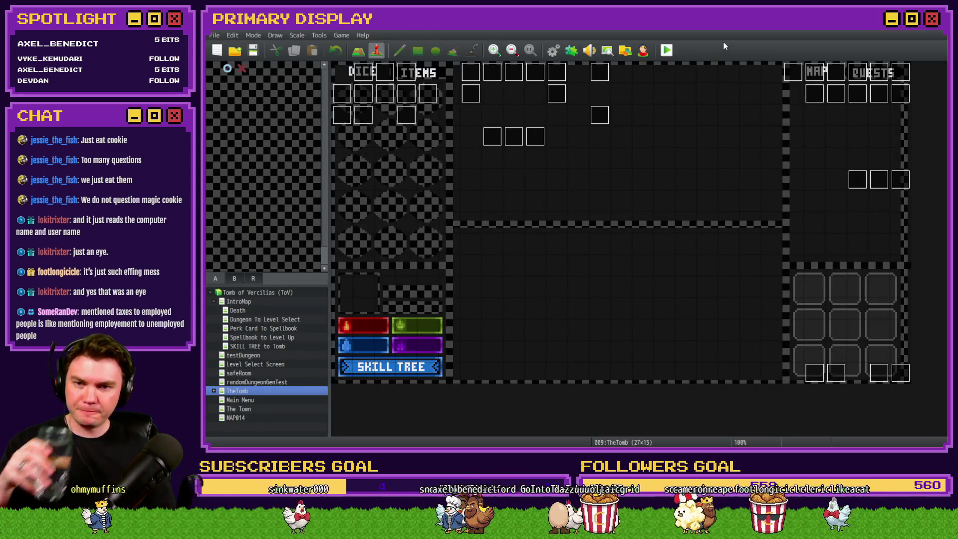
Step: Playtest with the potion perk card, walking through the glyph room and onward, then end the test
{"action": "left_click", "coordinate": [667, 49]}
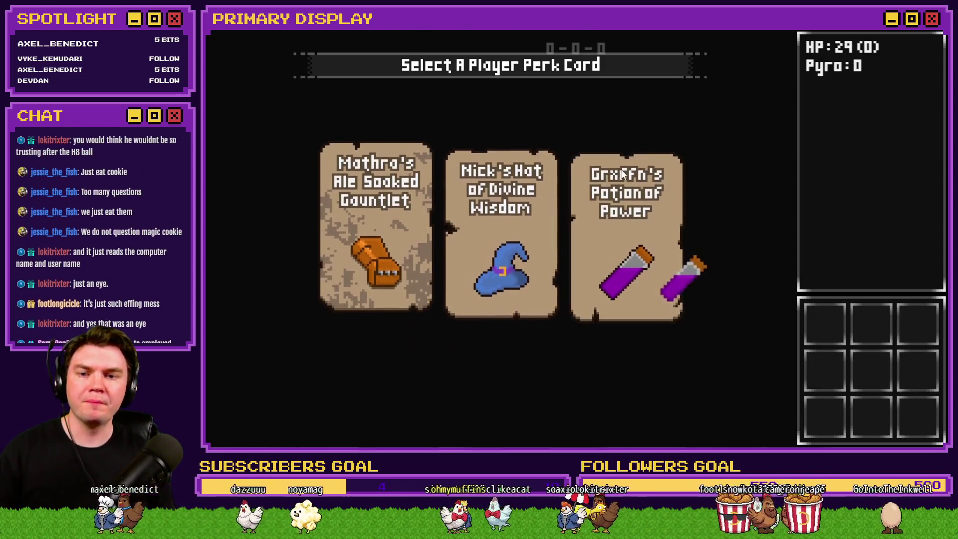
{"action": "left_click", "coordinate": [622, 173]}
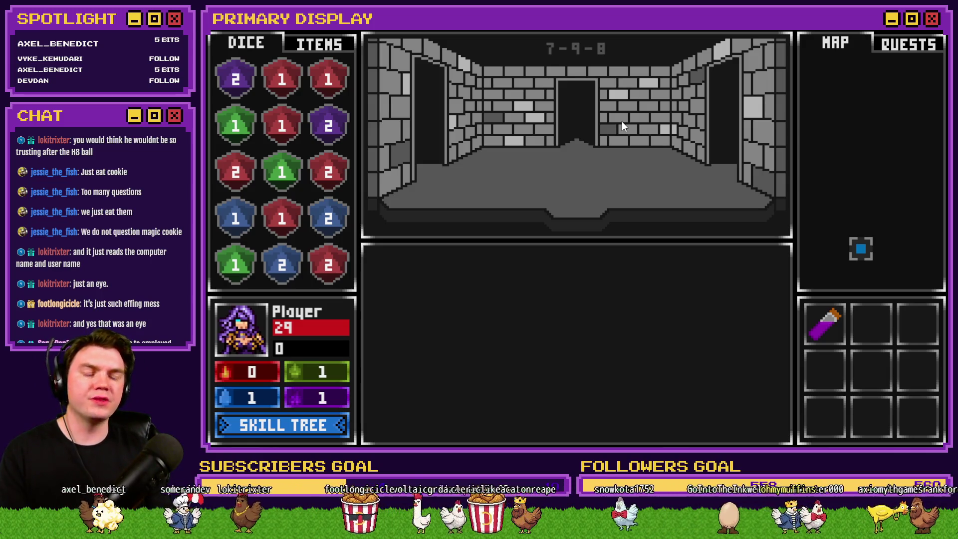
{"action": "key", "text": "w"}
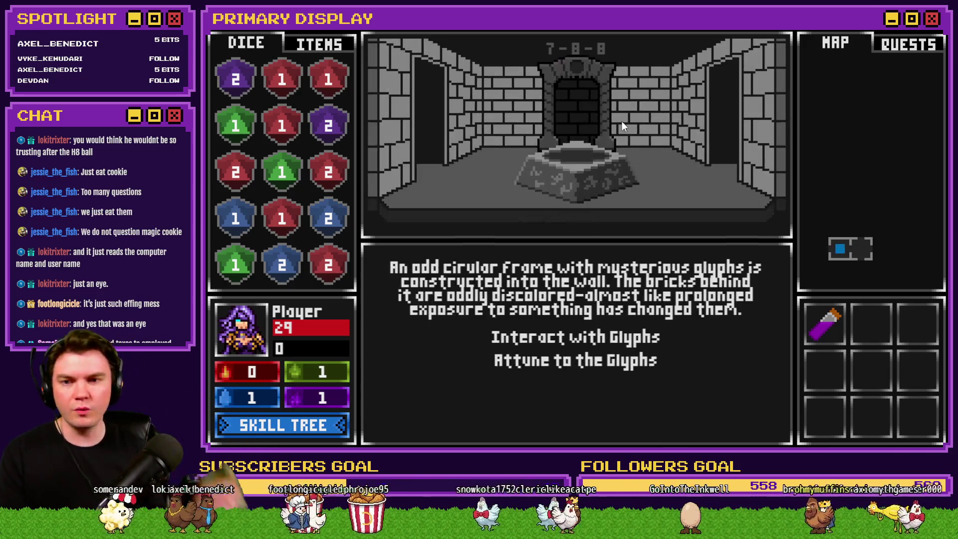
{"action": "key", "text": "w"}
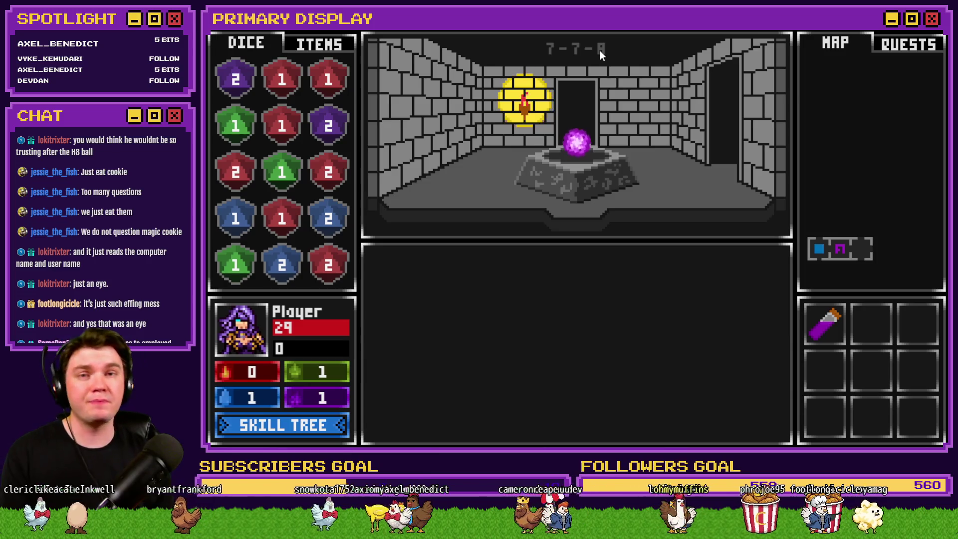
{"action": "key", "text": "Up"}
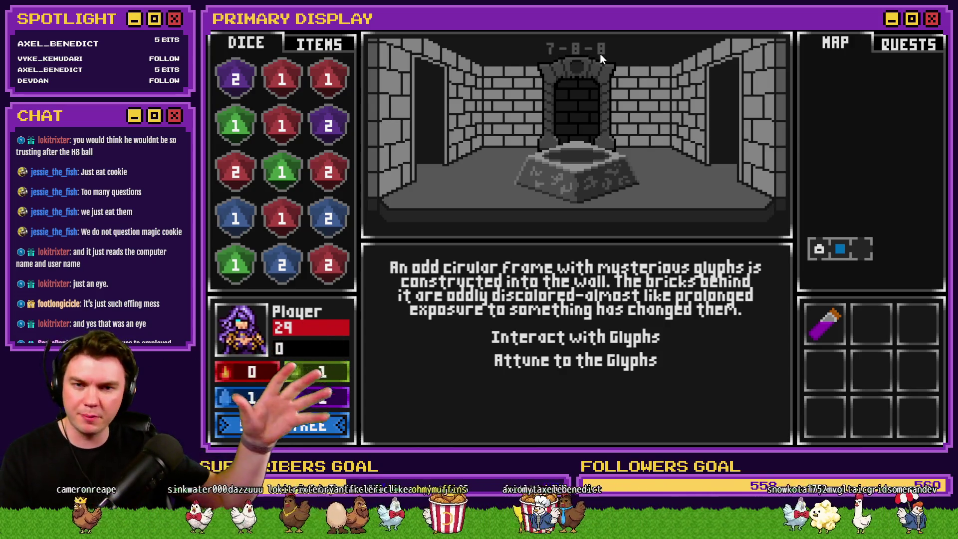
{"action": "key", "text": "w"}
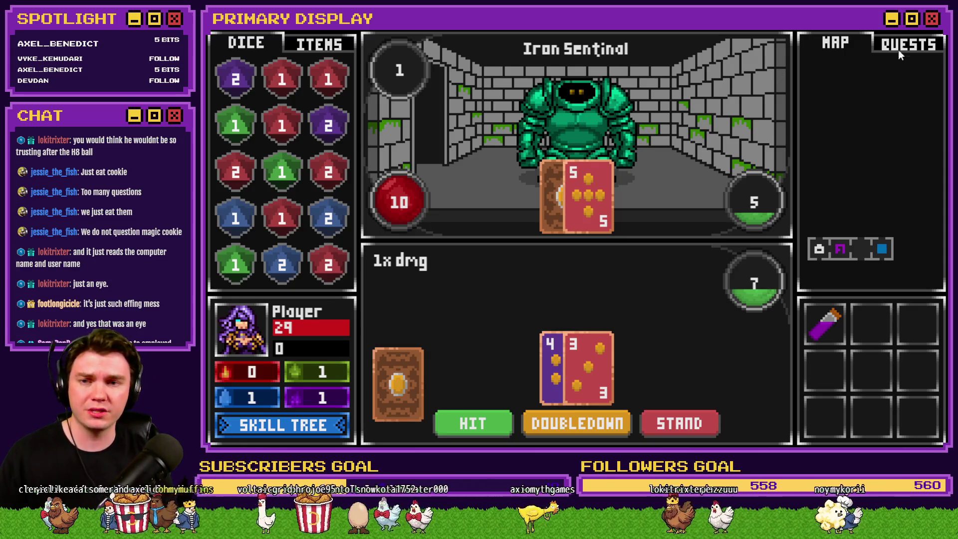
{"action": "left_click", "coordinate": [938, 32]}
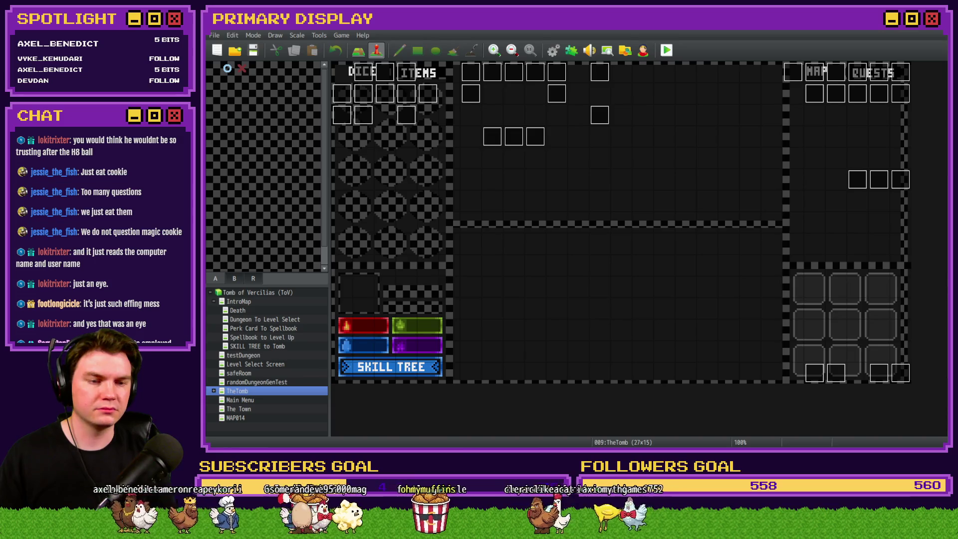
{"action": "key", "text": "alt+Tab"}
Step: Turn on the Explorer preview pane and jump to the monster files with 'mo'
{"action": "scroll", "coordinate": [582, 239], "scroll_direction": "down", "scroll_amount": 10}
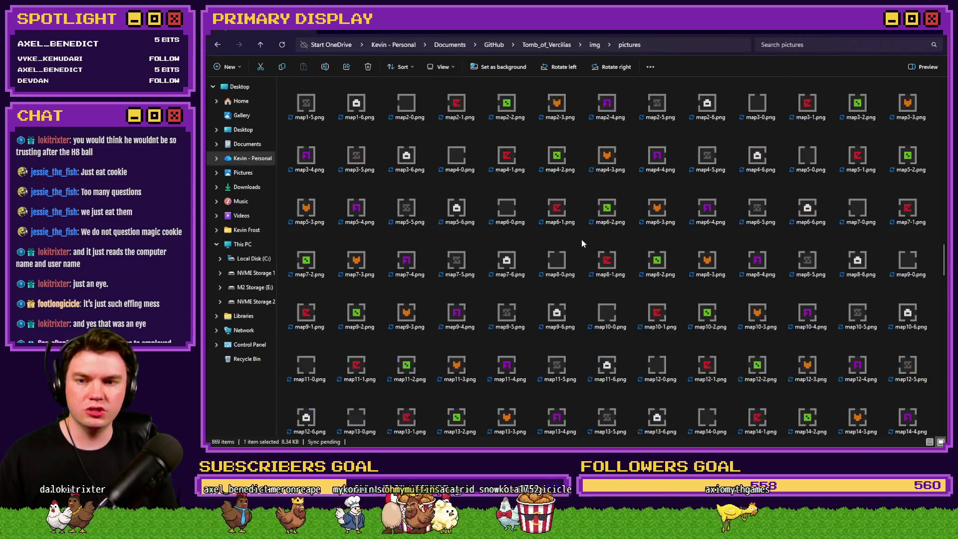
{"action": "scroll", "coordinate": [582, 238], "scroll_direction": "down", "scroll_amount": 2}
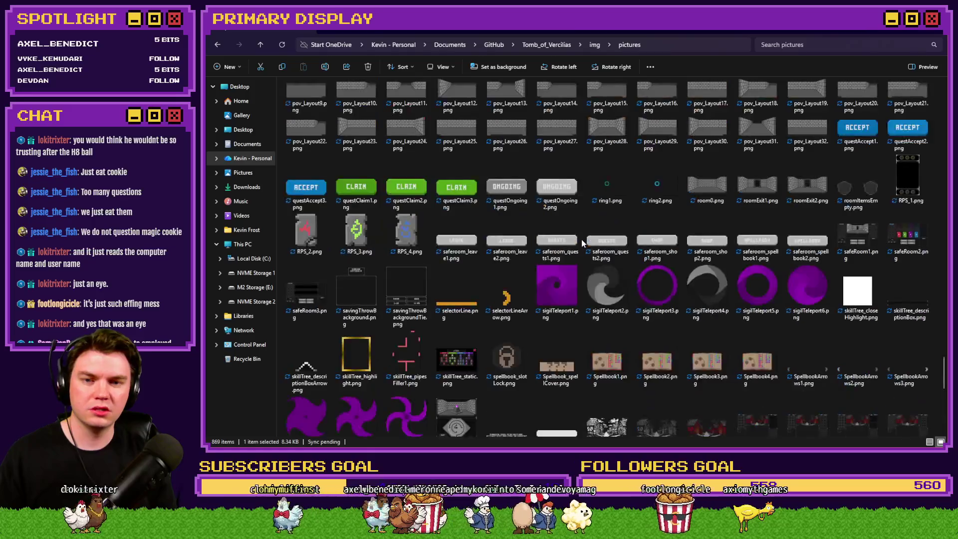
{"action": "scroll", "coordinate": [582, 241], "scroll_direction": "up", "scroll_amount": 5}
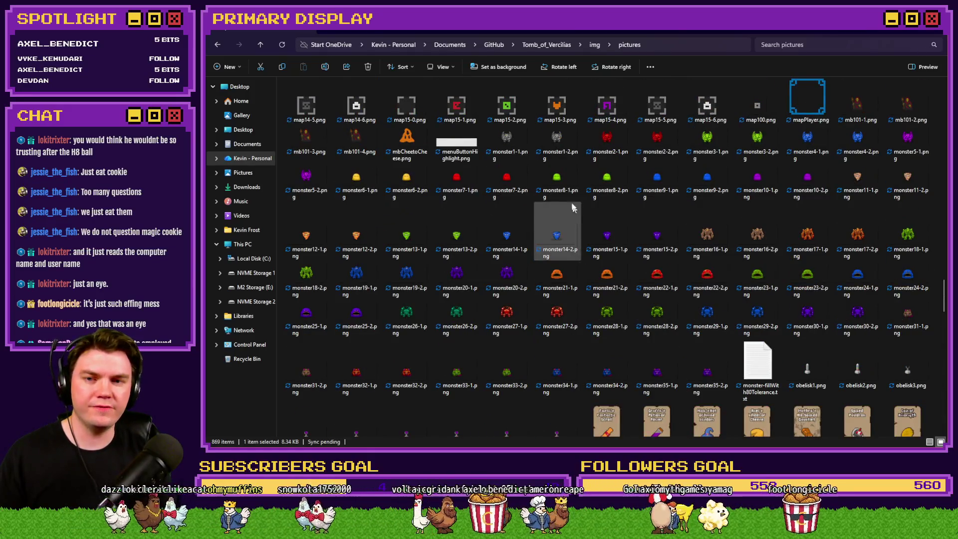
{"action": "left_click", "coordinate": [922, 67]}
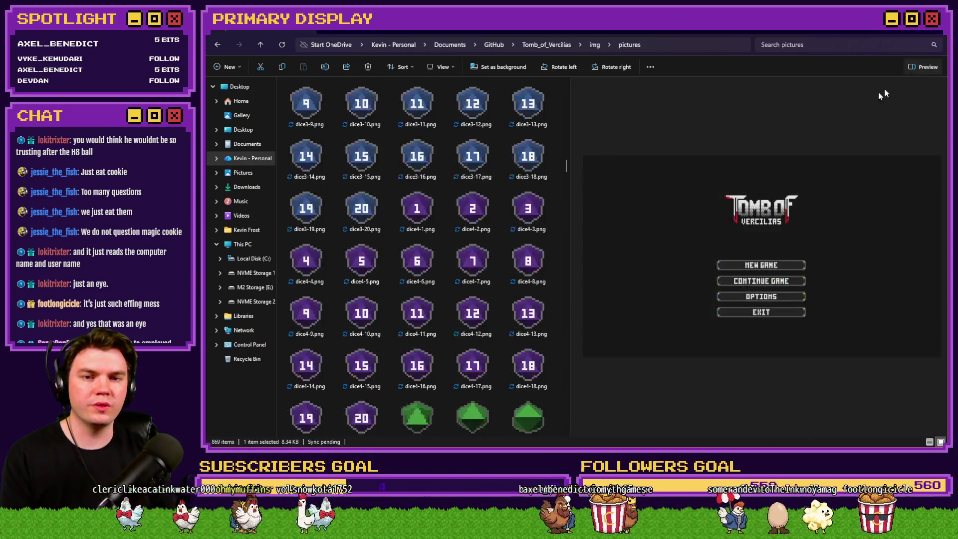
{"action": "scroll", "coordinate": [528, 240], "scroll_direction": "down", "scroll_amount": 5}
{"action": "scroll", "coordinate": [493, 206], "scroll_direction": "down", "scroll_amount": 5}
{"action": "left_click", "coordinate": [494, 205]}
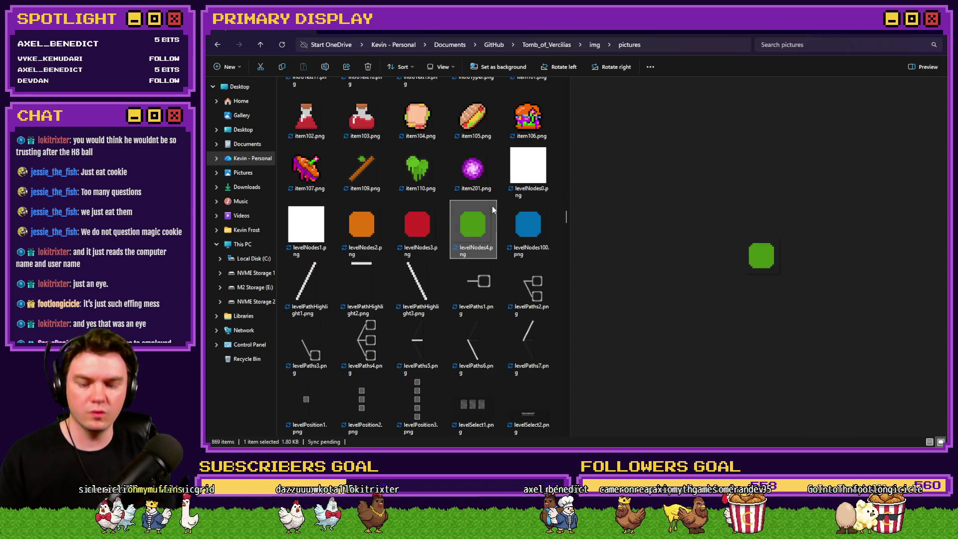
{"action": "type", "text": "mo"}
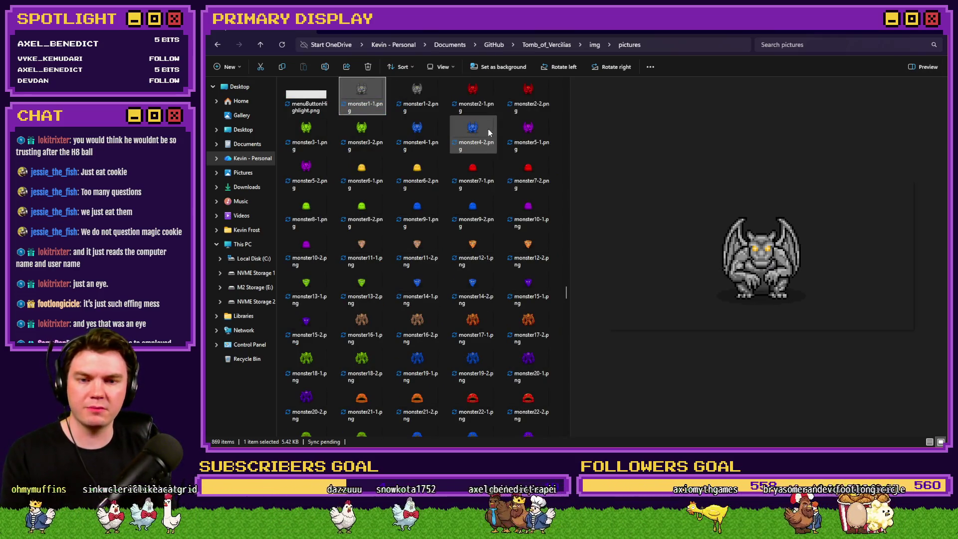
Step: Step through the monster pictures past the red slime and tornado to the rock golem
{"action": "key", "text": "Right"}
{"action": "key", "text": "Right"}
{"action": "key", "text": "Right"}
{"action": "key", "text": "Right"}
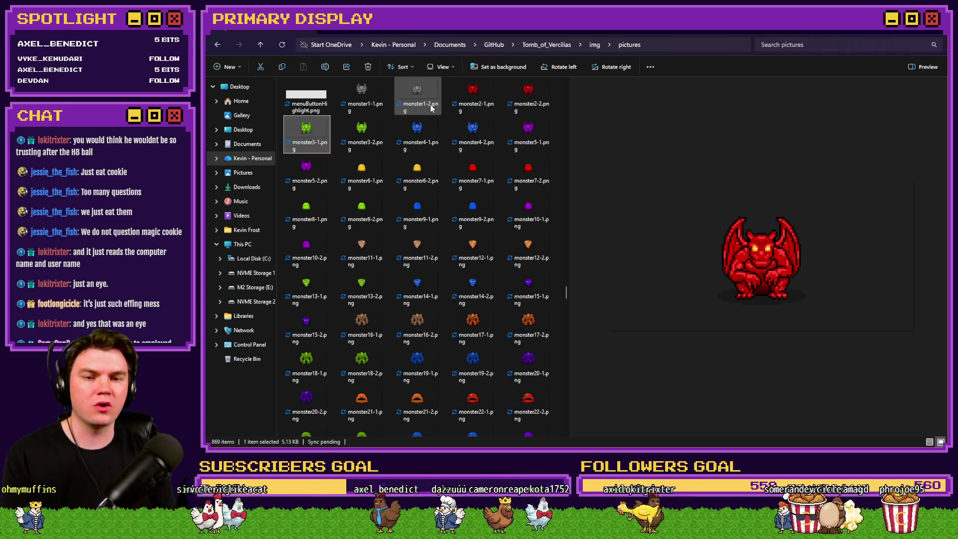
{"action": "key", "text": "Down"}
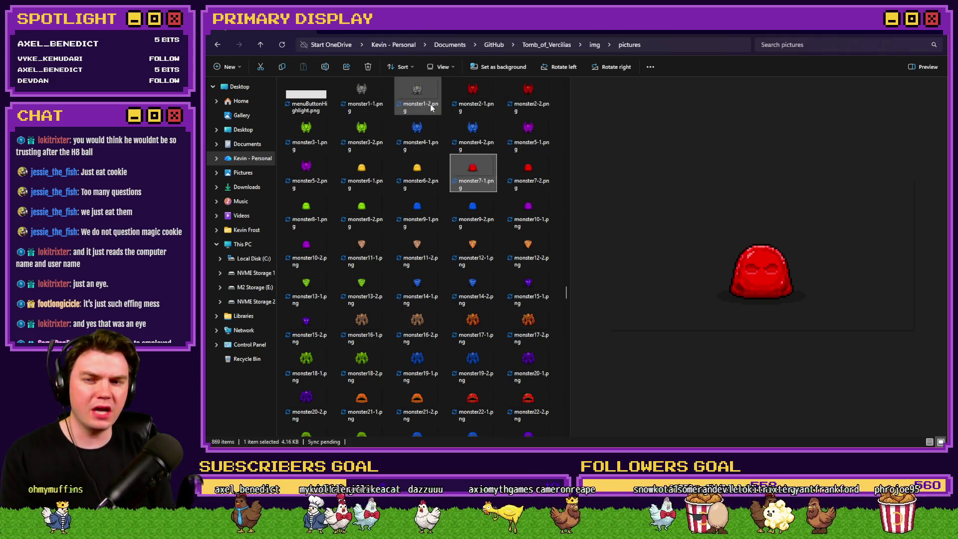
{"action": "key", "text": "Down"}
{"action": "key", "text": "Down"}
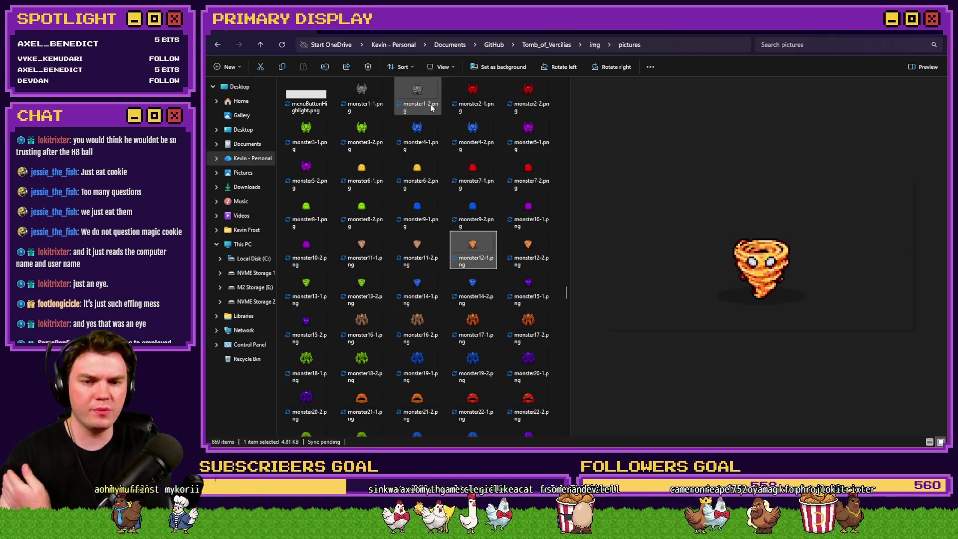
{"action": "key", "text": "Down"}
{"action": "key", "text": "Down"}
{"action": "key", "text": "Left"}
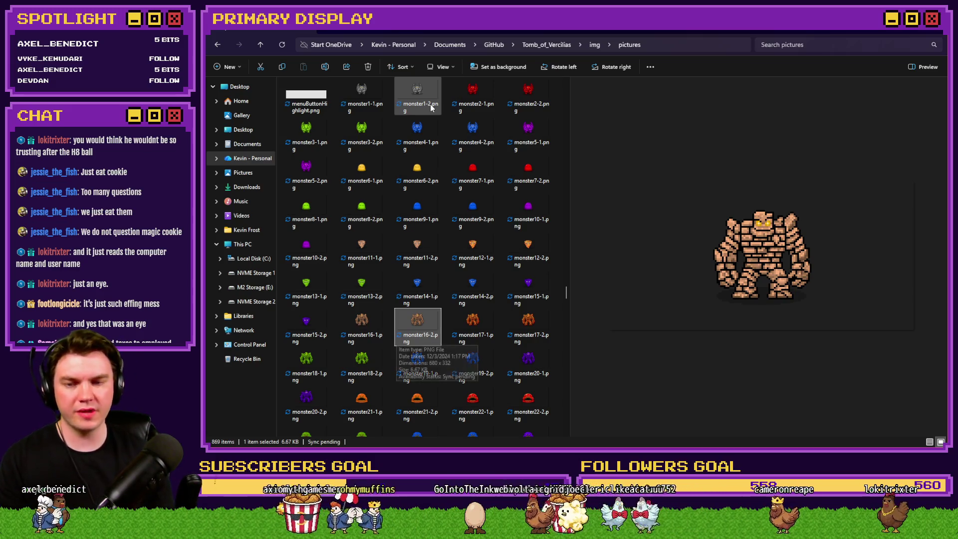
{"action": "scroll", "coordinate": [567, 296], "scroll_direction": "down", "scroll_amount": 1}
{"action": "scroll", "coordinate": [568, 296], "scroll_direction": "down", "scroll_amount": 1}
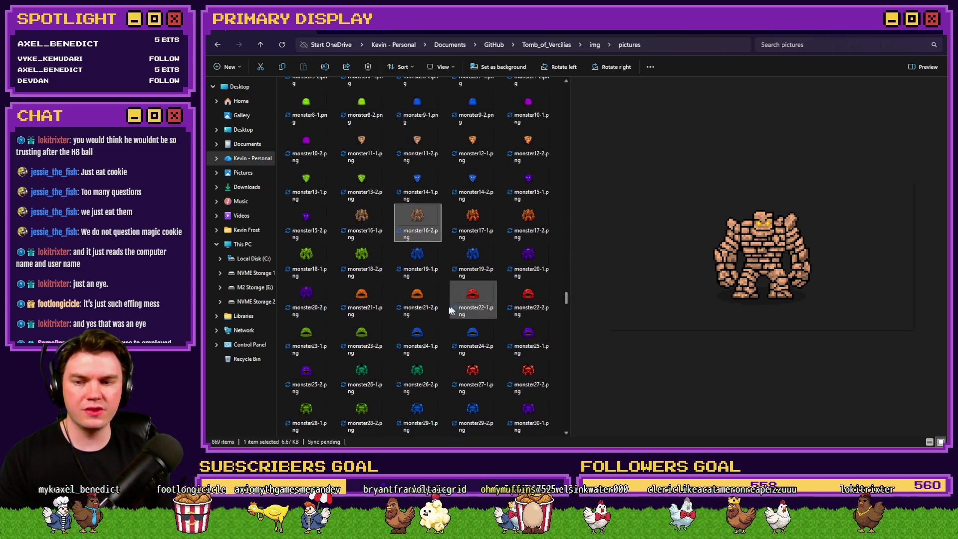
Step: Preview monster21-1, monster26-1 and monster31-1, ending on the stone golem monster16-1
{"action": "left_click", "coordinate": [372, 305]}
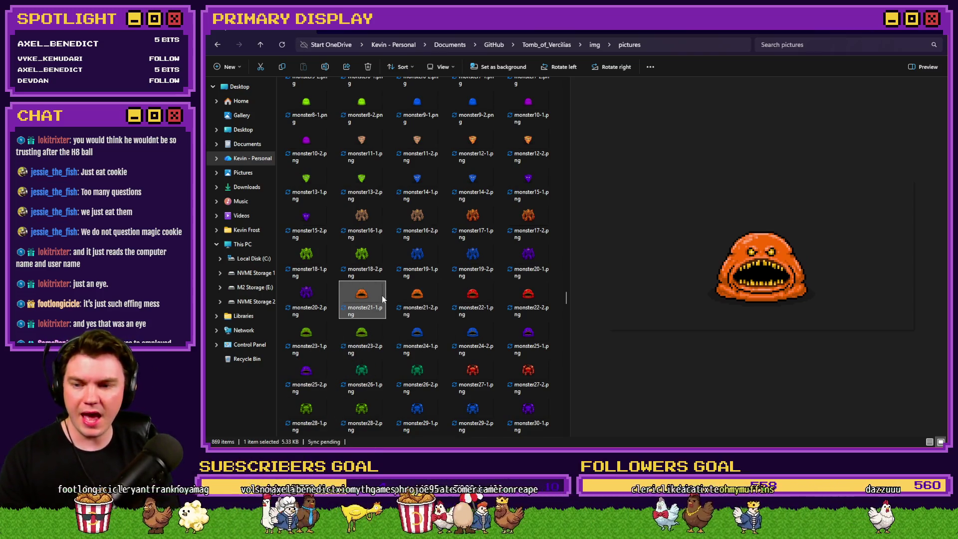
{"action": "left_click", "coordinate": [363, 373]}
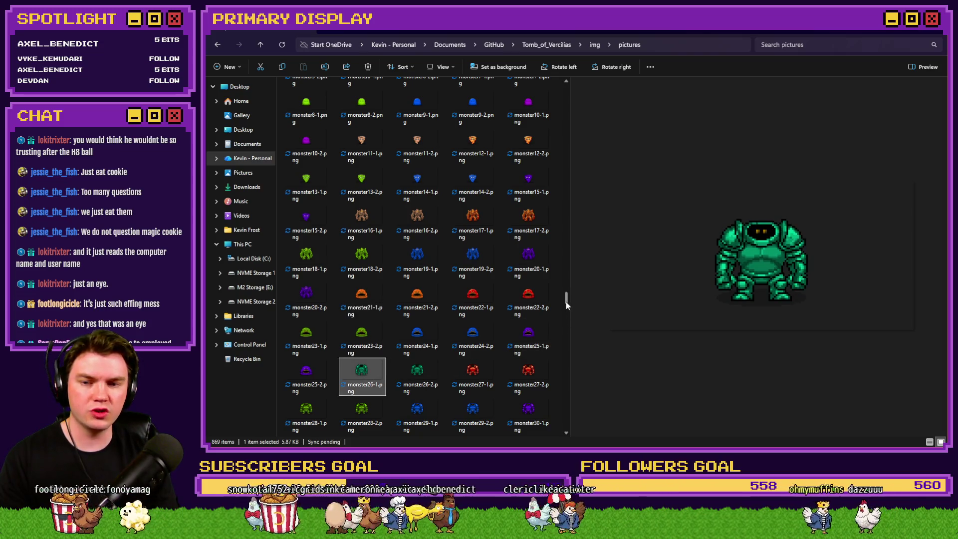
{"action": "scroll", "coordinate": [567, 305], "scroll_direction": "down", "scroll_amount": 3}
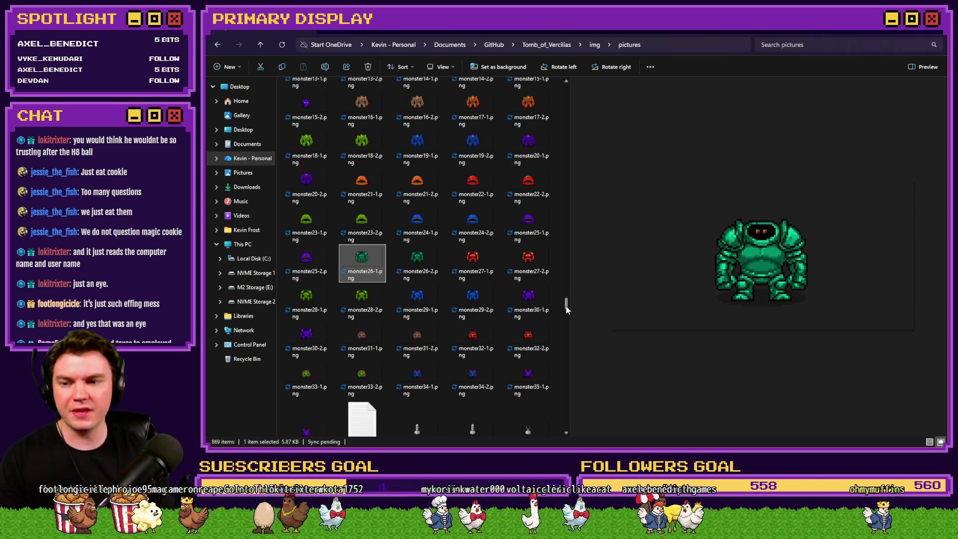
{"action": "left_click", "coordinate": [372, 345]}
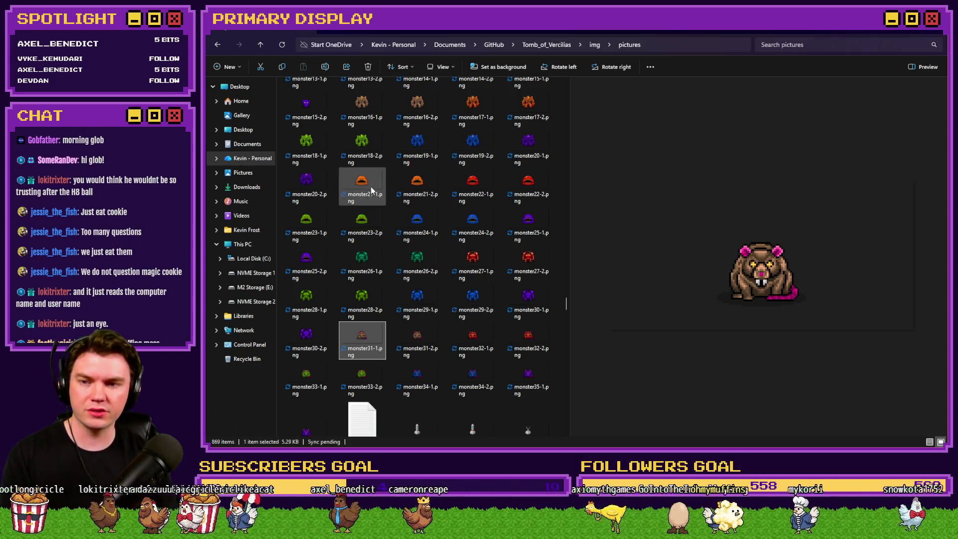
{"action": "left_click", "coordinate": [361, 108]}
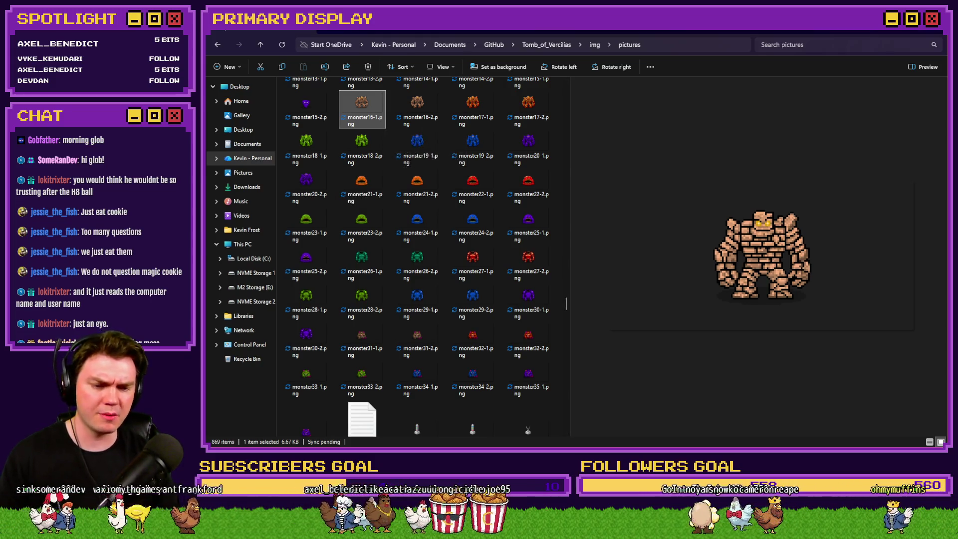
{"action": "key", "text": "alt+Tab"}
Step: Review the Gargoyle, Slime, Elemental, Rubble Golem, Glob, Iron Sentinal and Tusk Rat enemy entries
{"action": "left_click", "coordinate": [557, 52]}
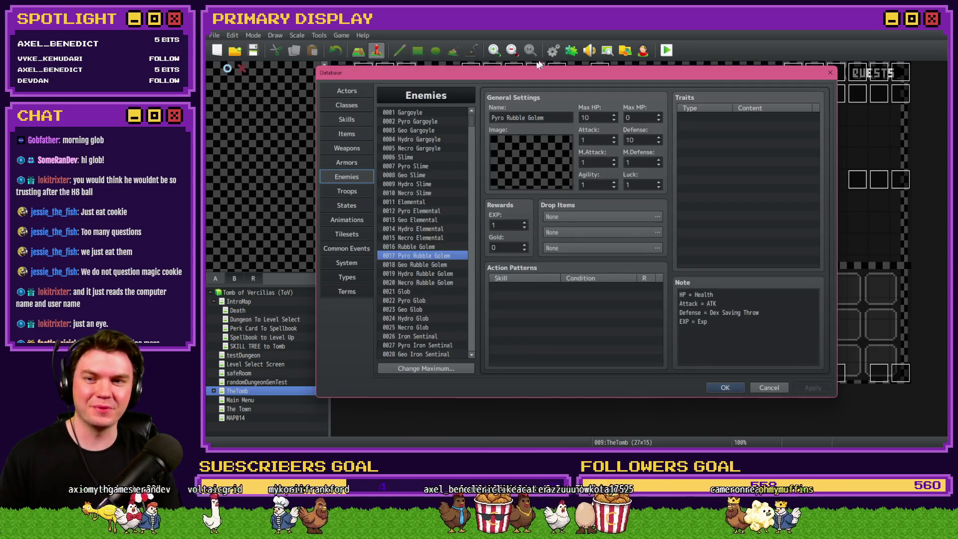
{"action": "left_click", "coordinate": [431, 115]}
{"action": "left_click", "coordinate": [414, 158]}
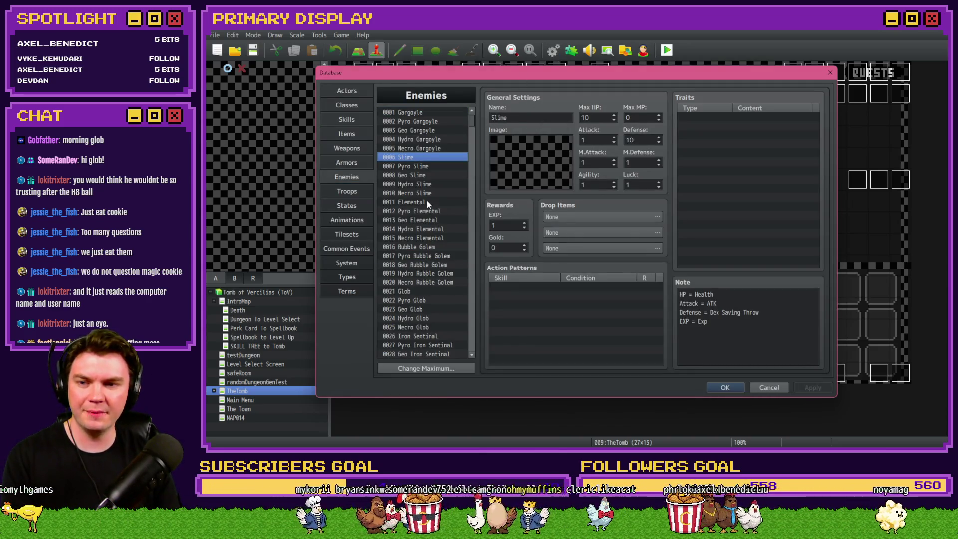
{"action": "left_click", "coordinate": [427, 201]}
{"action": "left_click", "coordinate": [429, 248]}
{"action": "left_click", "coordinate": [419, 291]}
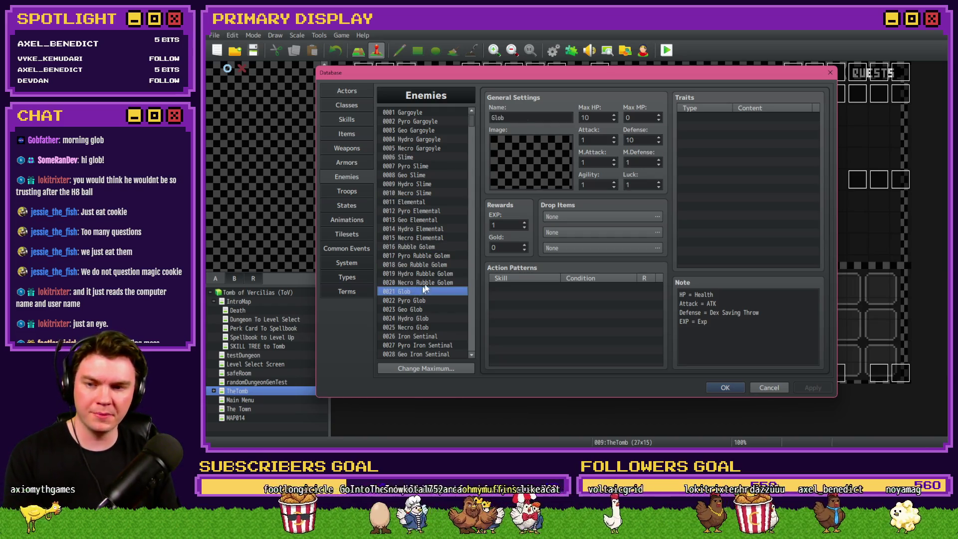
{"action": "scroll", "coordinate": [441, 235], "scroll_direction": "down", "scroll_amount": 4}
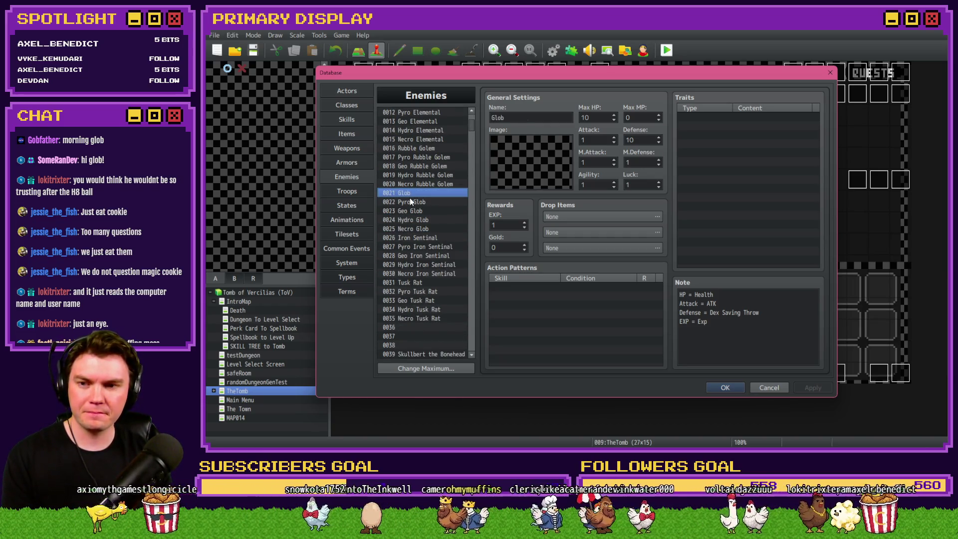
{"action": "left_click", "coordinate": [416, 238]}
{"action": "scroll", "coordinate": [417, 246], "scroll_direction": "down", "scroll_amount": 2}
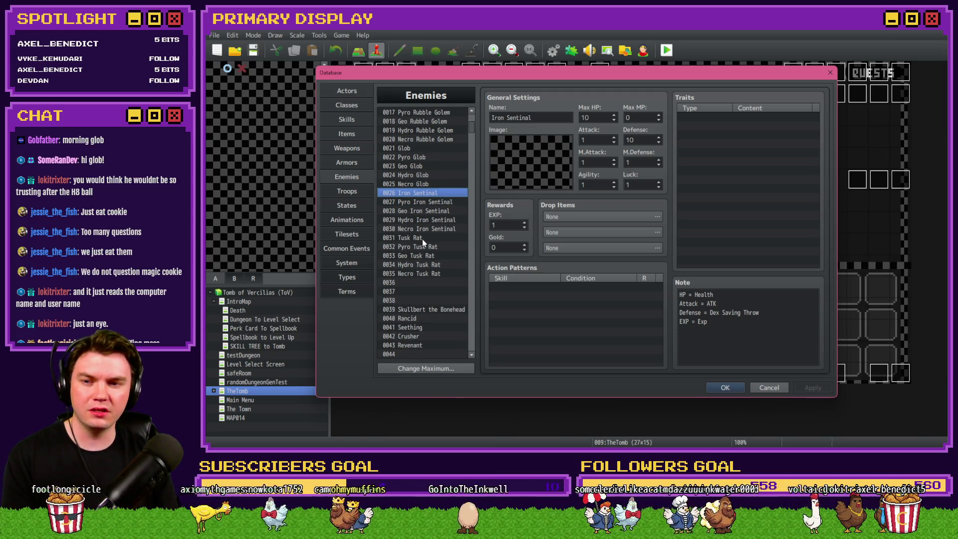
{"action": "left_click", "coordinate": [422, 238]}
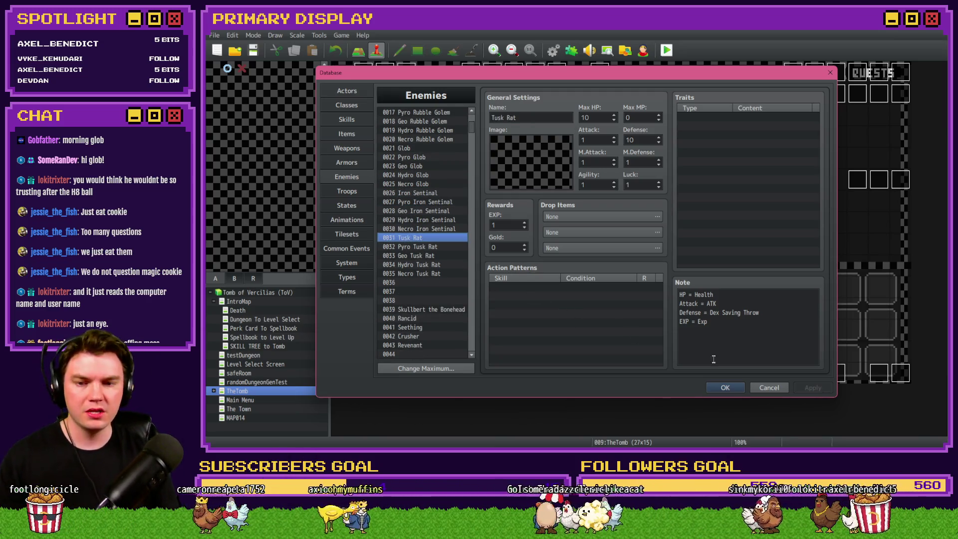
{"action": "key", "text": "alt+Tab"}
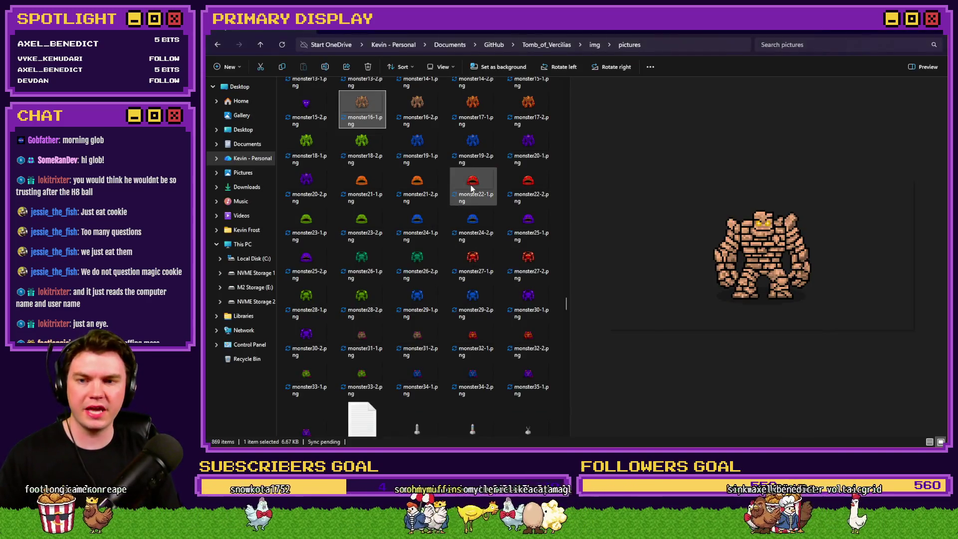
Step: Flip between the monster11 and monster12-1 tornado pictures in the preview to compare them
{"action": "scroll", "coordinate": [373, 193], "scroll_direction": "up", "scroll_amount": 3}
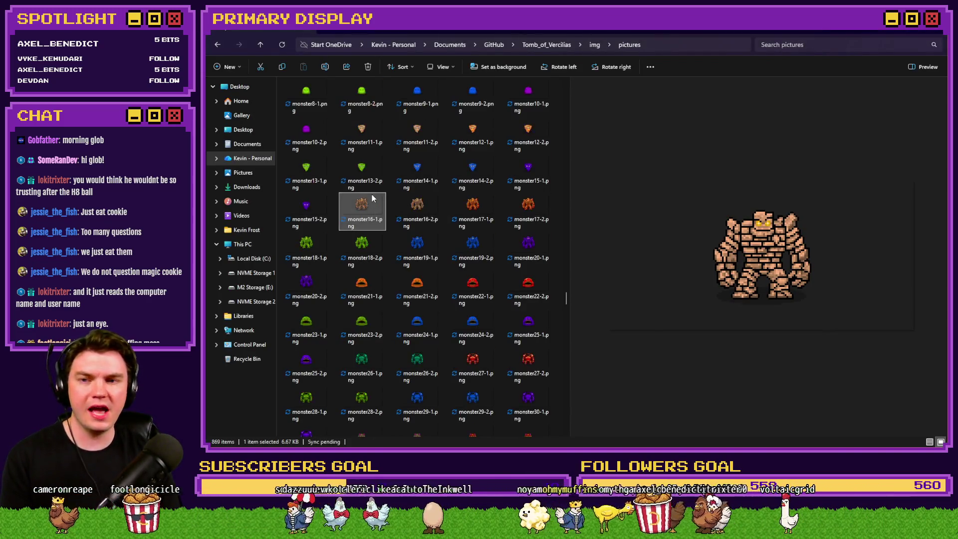
{"action": "left_click", "coordinate": [429, 140]}
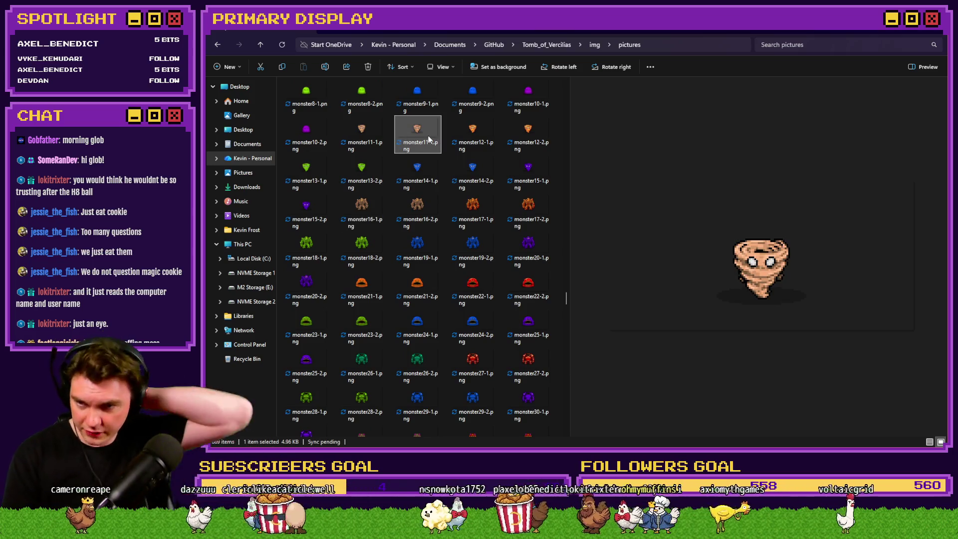
{"action": "key", "text": "Right"}
{"action": "key", "text": "Right"}
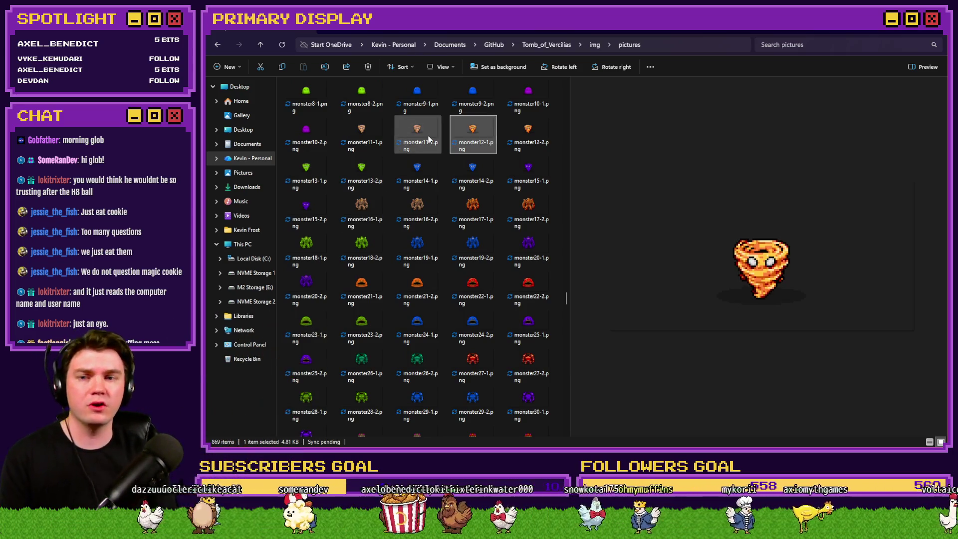
{"action": "key", "text": "Left"}
{"action": "key", "text": "Right"}
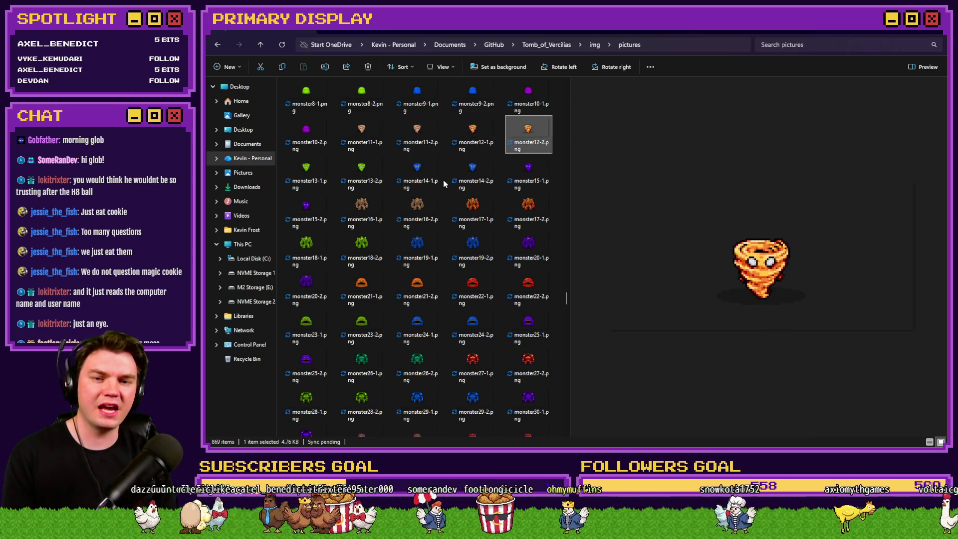
{"action": "key", "text": "Left"}
{"action": "key", "text": "Left"}
{"action": "key", "text": "Left"}
{"action": "key", "text": "Right"}
{"action": "key", "text": "Left"}
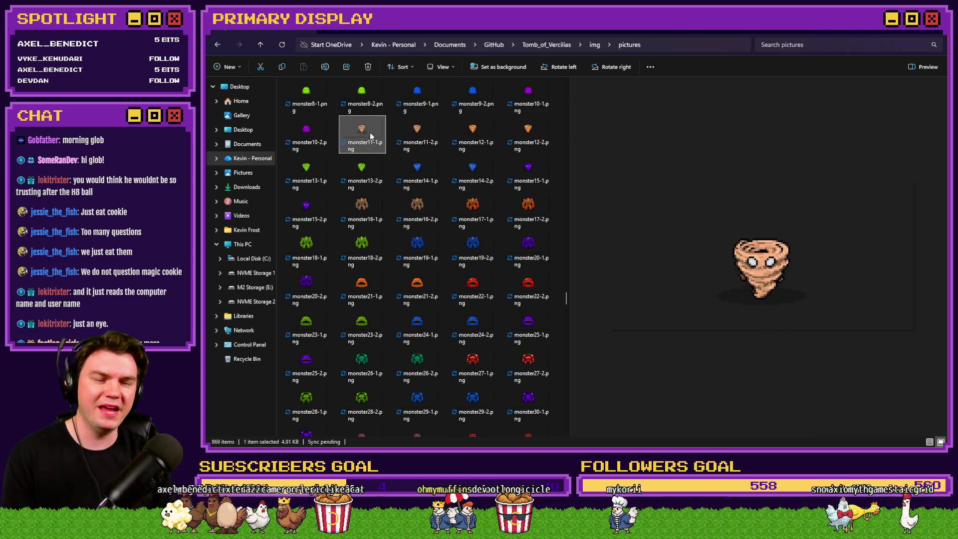
{"action": "key", "text": "Right"}
{"action": "key", "text": "Left"}
{"action": "key", "text": "Right"}
{"action": "key", "text": "Left"}
{"action": "key", "text": "Right"}
{"action": "key", "text": "Left"}
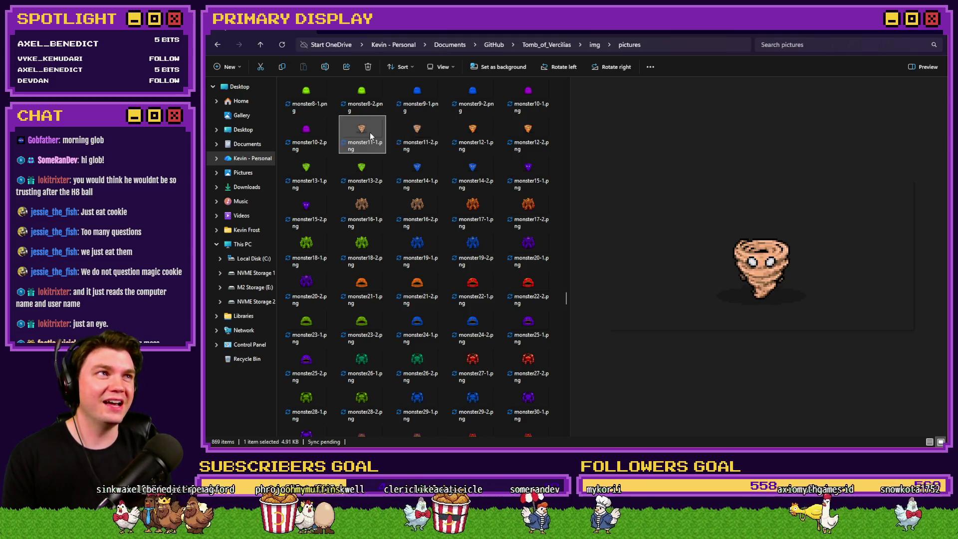
{"action": "key", "text": "Right"}
{"action": "key", "text": "Left"}
{"action": "key", "text": "Right"}
{"action": "key", "text": "Left"}
{"action": "key", "text": "Right"}
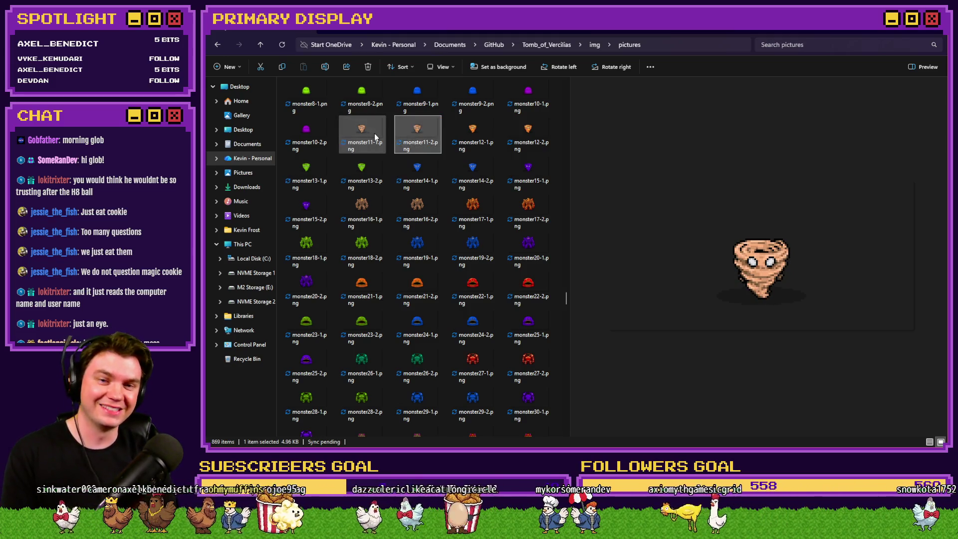
{"action": "key", "text": "Left"}
{"action": "key", "text": "Right"}
{"action": "key", "text": "Right"}
{"action": "key", "text": "Left"}
{"action": "key", "text": "Left"}
{"action": "key", "text": "Right"}
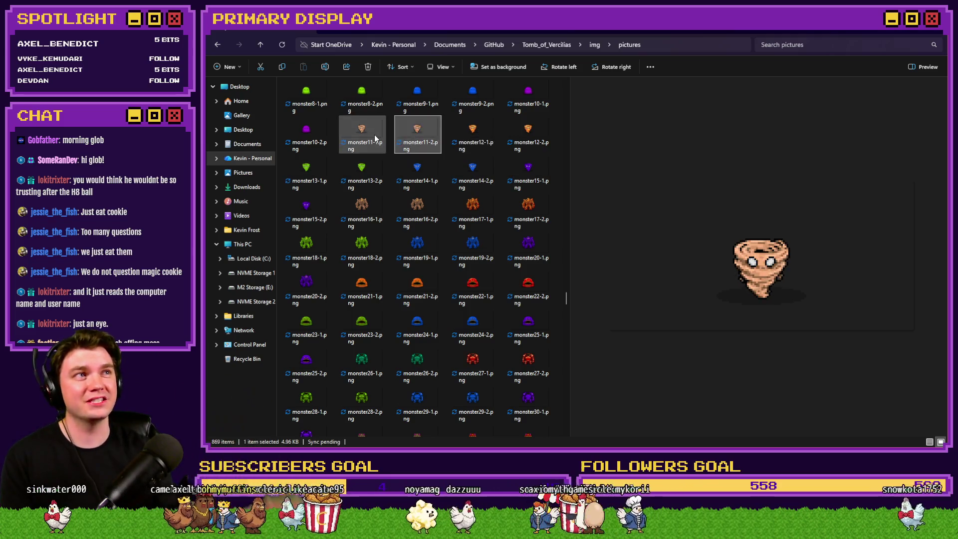
{"action": "key", "text": "Left"}
{"action": "key", "text": "Right"}
{"action": "key", "text": "Right"}
Step: Settle on brown tornado monster11-1 against monster10-2, then jump back to the gargoyle picture monster1-1
{"action": "key", "text": "Left"}
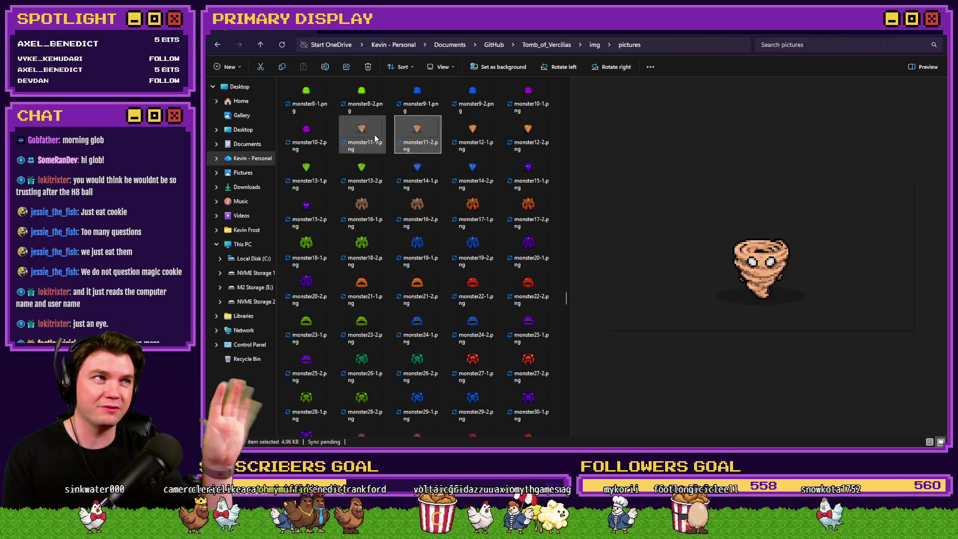
{"action": "key", "text": "Left"}
{"action": "key", "text": "Right"}
{"action": "key", "text": "Left"}
{"action": "key", "text": "Left"}
{"action": "key", "text": "Right"}
{"action": "key", "text": "Right"}
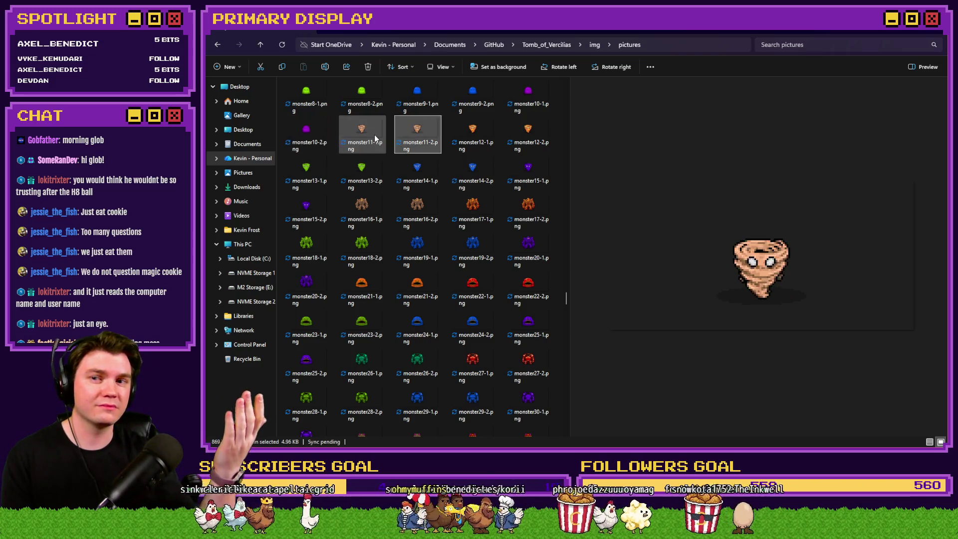
{"action": "key", "text": "Left"}
{"action": "key", "text": "Right"}
{"action": "key", "text": "Left"}
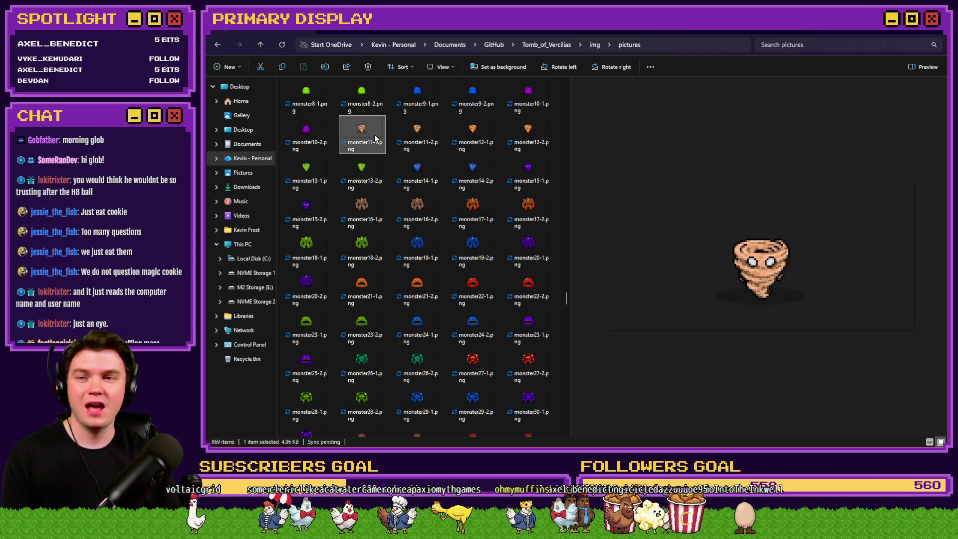
{"action": "scroll", "coordinate": [384, 183], "scroll_direction": "up", "scroll_amount": 3}
{"action": "key", "text": "Up"}
{"action": "key", "text": "Up"}
{"action": "key", "text": "Up"}
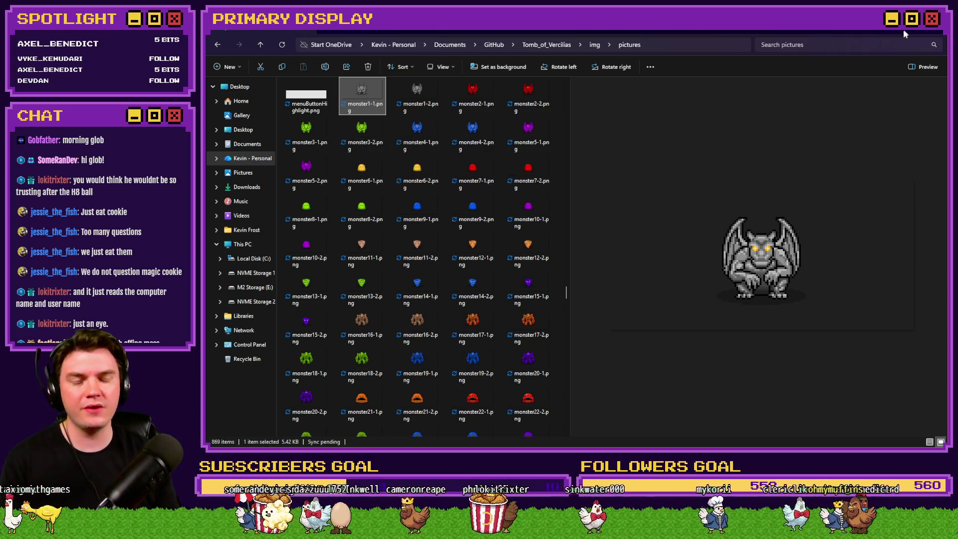
{"action": "key", "text": "alt+Tab"}
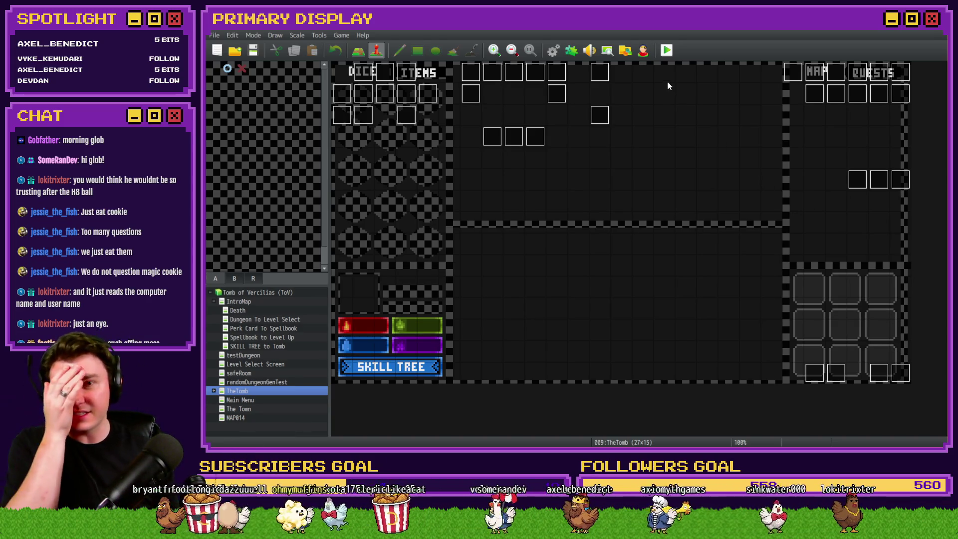
{"action": "left_click", "coordinate": [675, 54]}
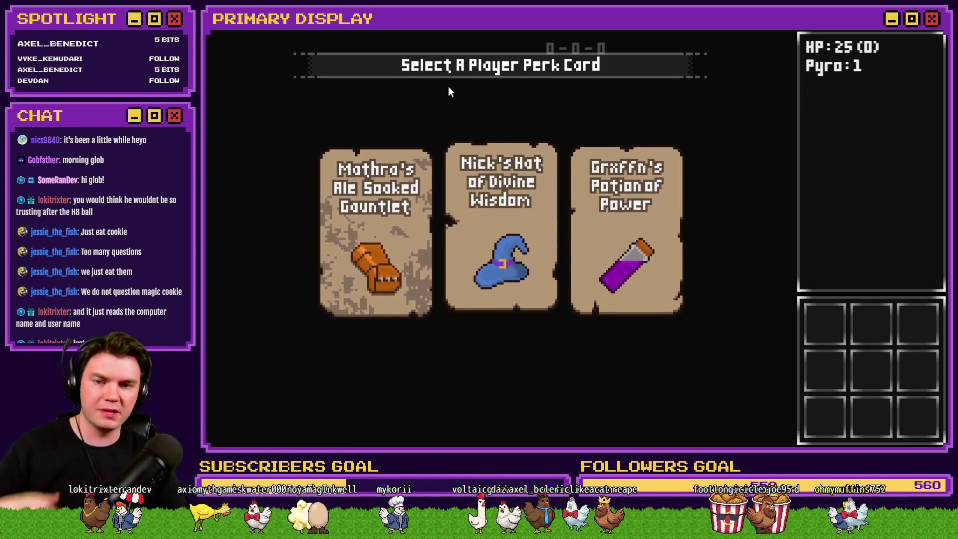
Step: Take Mathra's Ale Soaked Gauntlet, play until the Glob card battle, then close the playtest
{"action": "left_click", "coordinate": [401, 209]}
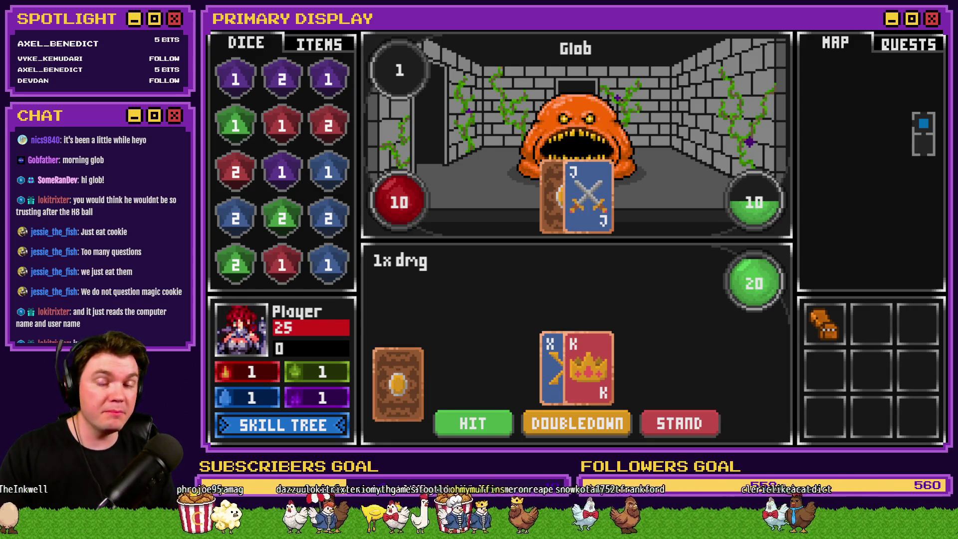
{"action": "key", "text": "alt+F4"}
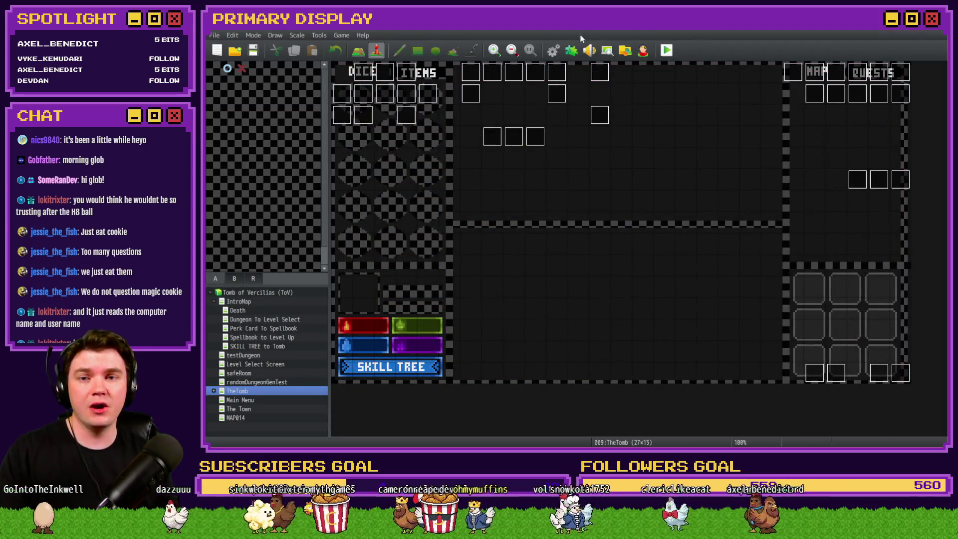
Step: Set randomNumber2's random minimum to -4 in the Spawn Monsters/Items/Traps common event, then playtest
{"action": "left_click", "coordinate": [553, 49]}
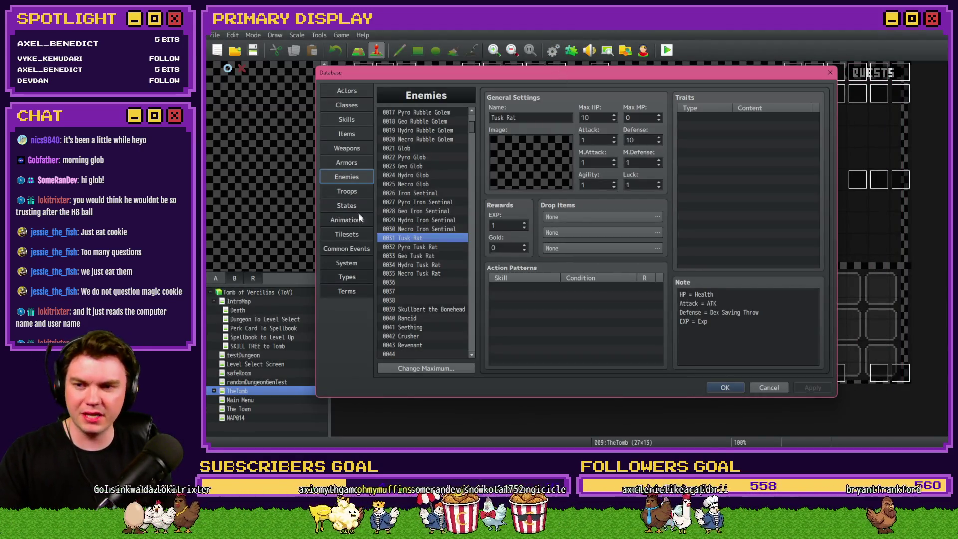
{"action": "left_click", "coordinate": [347, 248]}
{"action": "left_click", "coordinate": [430, 147]}
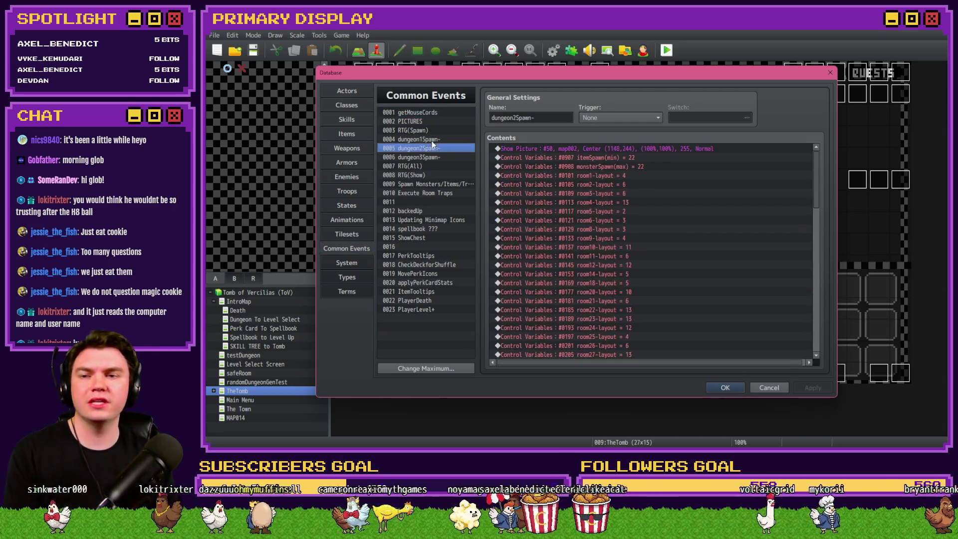
{"action": "left_click", "coordinate": [420, 184]}
{"action": "double_click", "coordinate": [661, 231]}
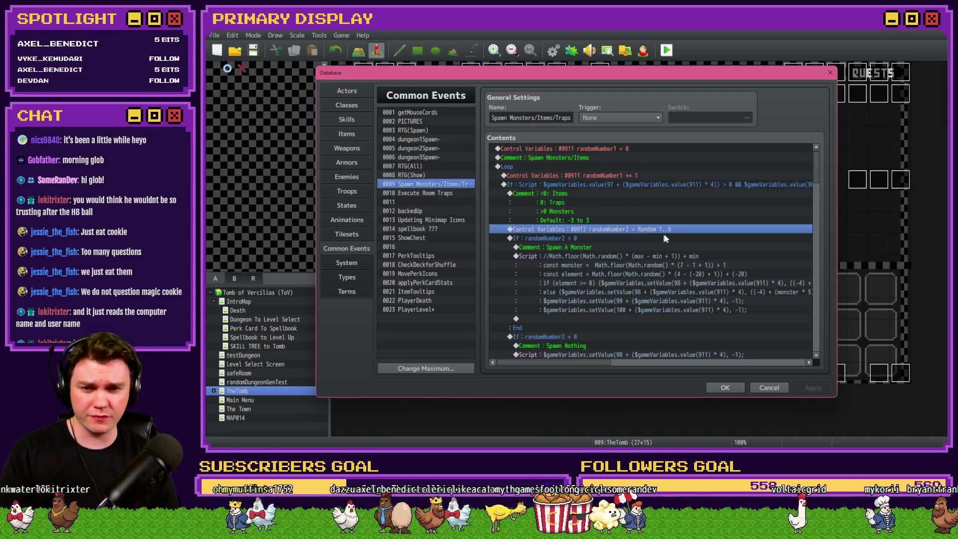
{"action": "double_click", "coordinate": [633, 288]}
{"action": "type", "text": "-7"}
{"action": "key", "text": "BackSpace"}
{"action": "type", "text": "4"}
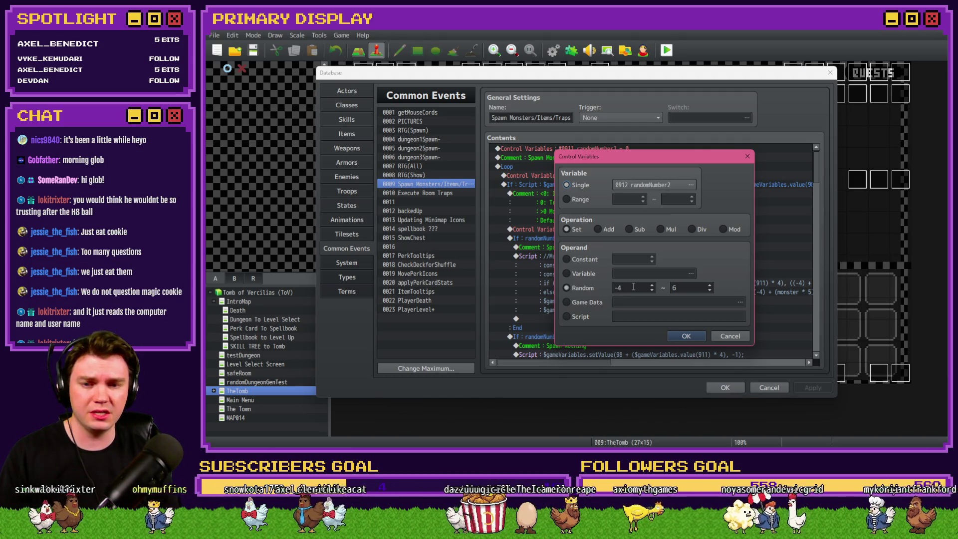
{"action": "left_click", "coordinate": [686, 336]}
{"action": "left_click", "coordinate": [725, 387]}
{"action": "left_click", "coordinate": [660, 51]}
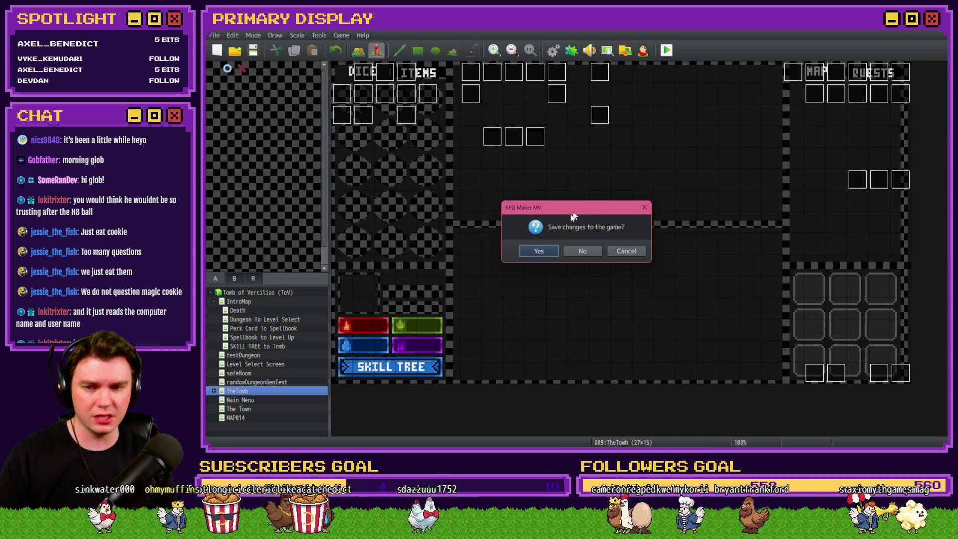
Step: Save the project, take Nick's Hat of Divine Wisdom, attune to the glyphs and enter the mini boss room
{"action": "left_click", "coordinate": [541, 248]}
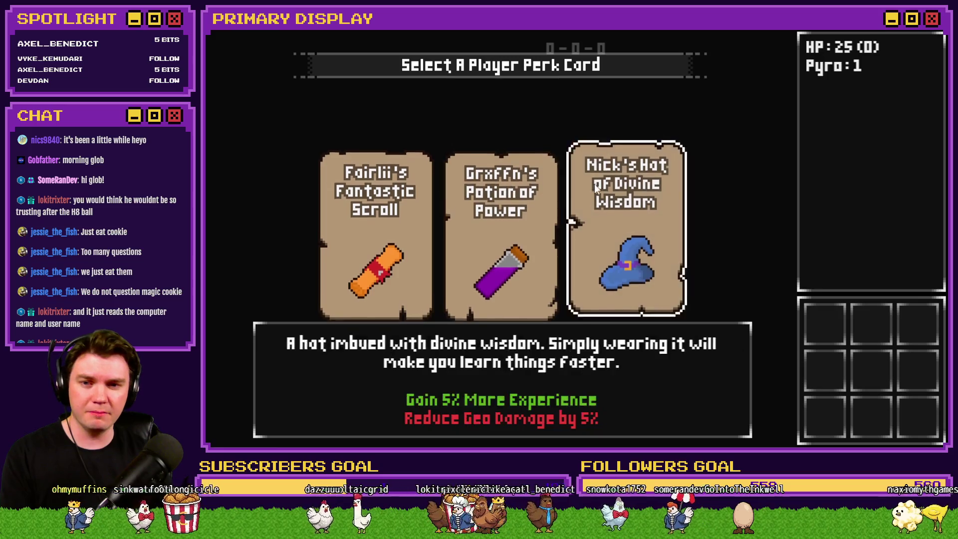
{"action": "left_click", "coordinate": [626, 215]}
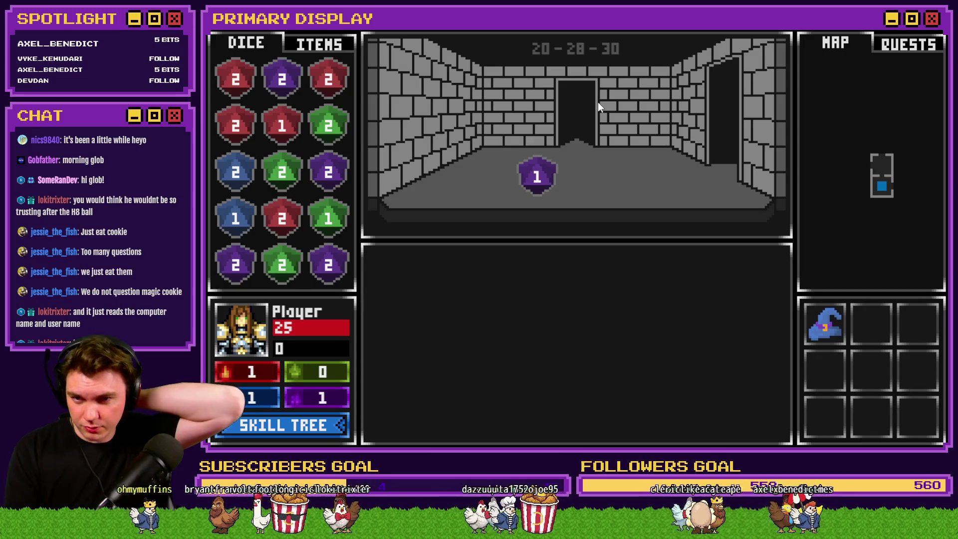
{"action": "key", "text": "Up"}
{"action": "key", "text": "Right"}
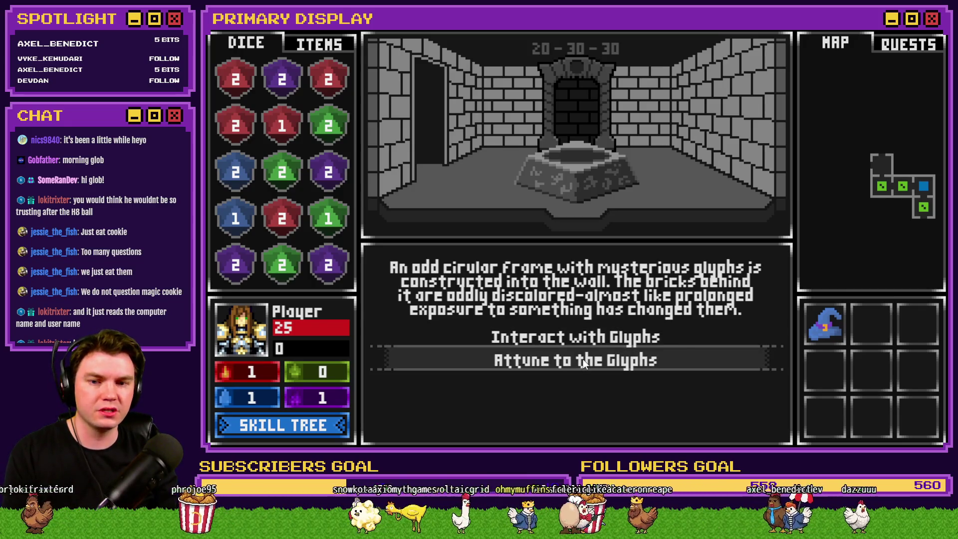
{"action": "left_click", "coordinate": [583, 359]}
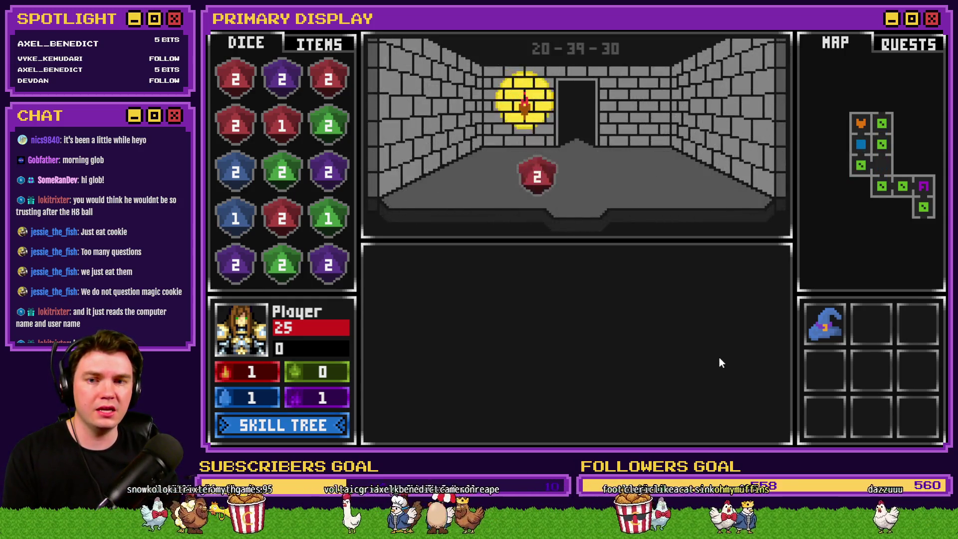
{"action": "left_click", "coordinate": [596, 340]}
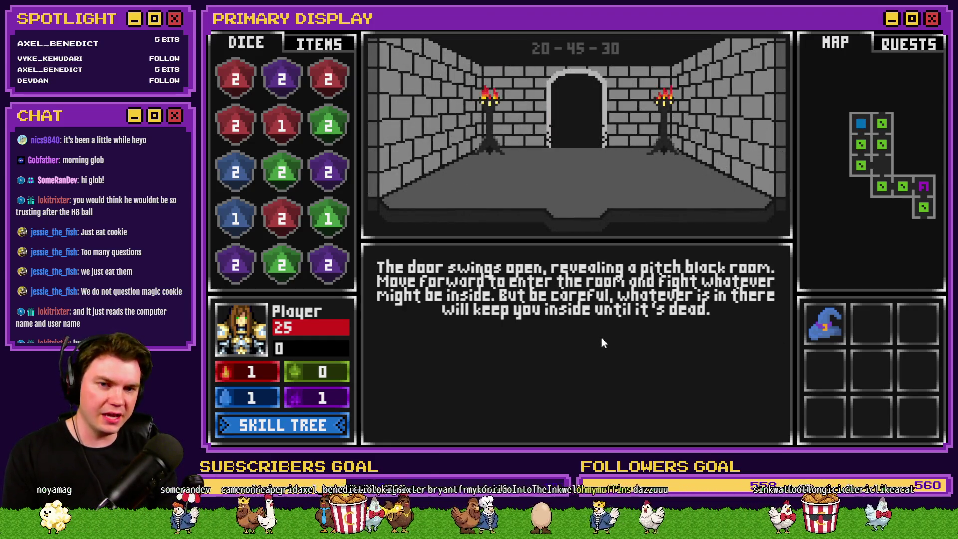
{"action": "left_click", "coordinate": [602, 338]}
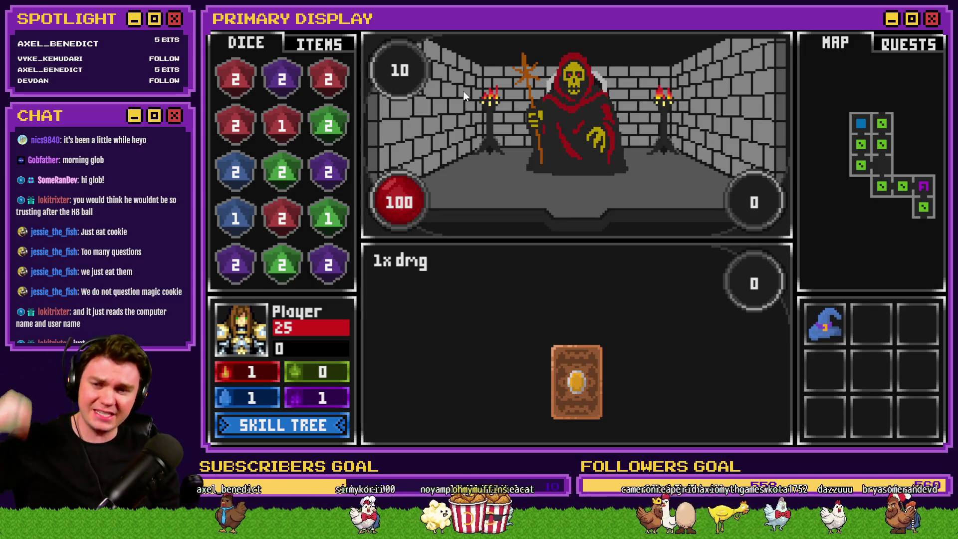
{"action": "key", "text": "alt+F4"}
Step: Set the Danathar enemy's Attack to 2 in the Enemies database
{"action": "left_click", "coordinate": [553, 48]}
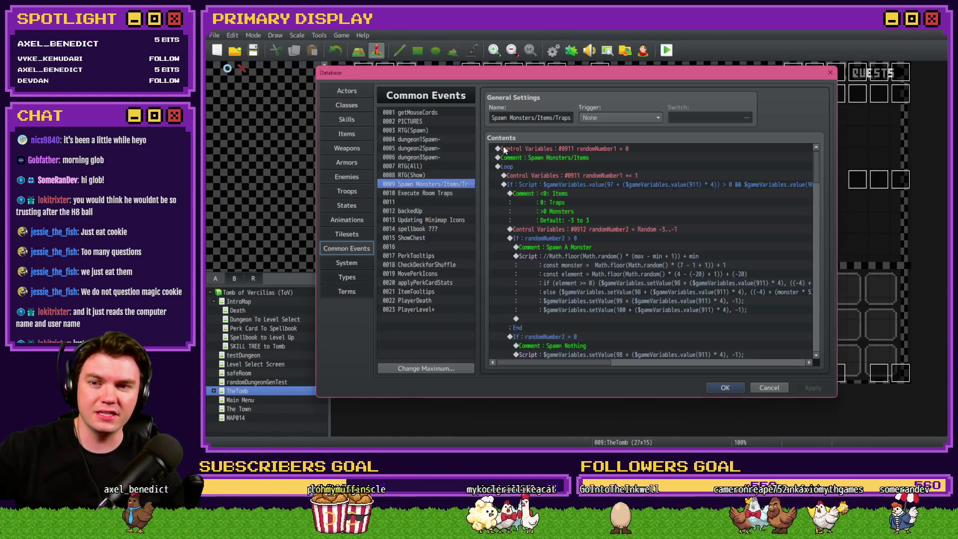
{"action": "left_click", "coordinate": [349, 176]}
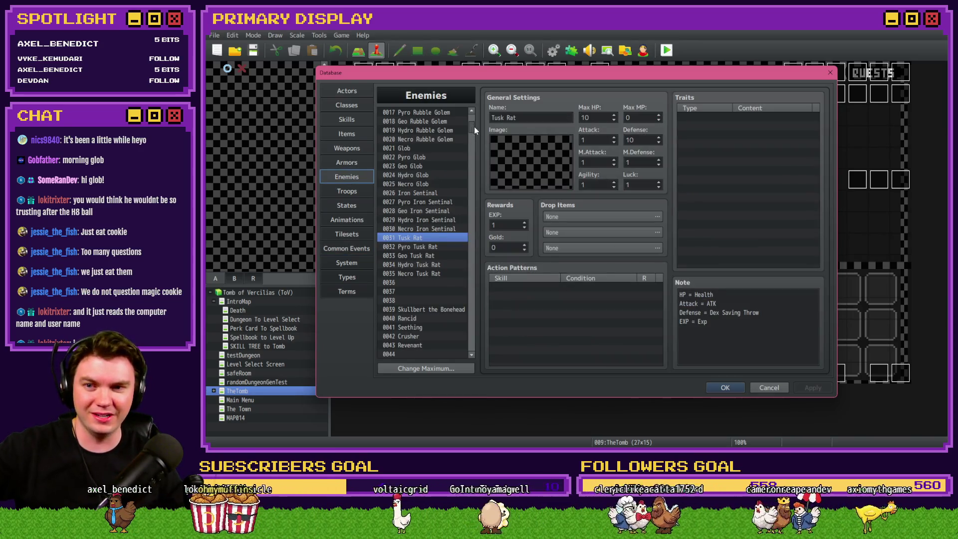
{"action": "left_click_drag", "start_coordinate": [473, 127], "coordinate": [487, 318]}
{"action": "left_click", "coordinate": [420, 210]}
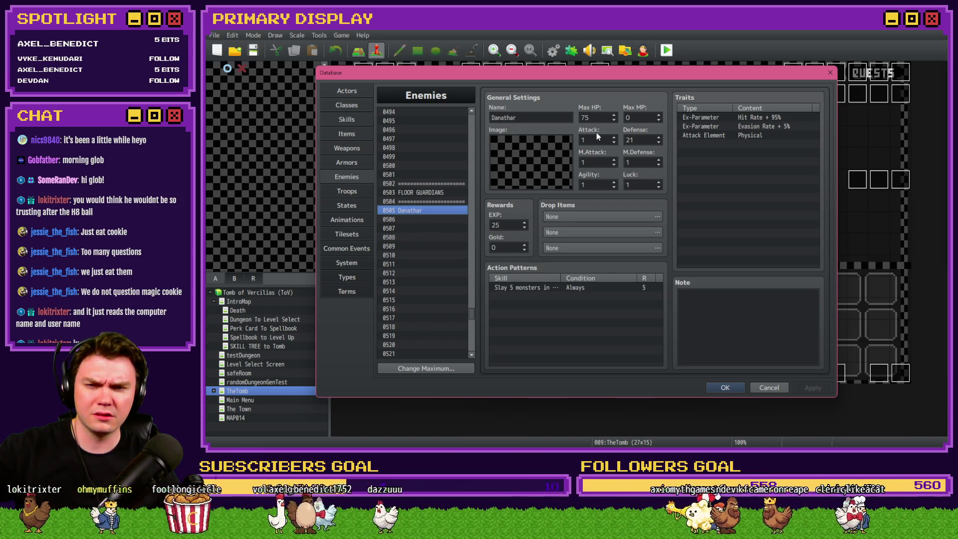
{"action": "left_click", "coordinate": [439, 195]}
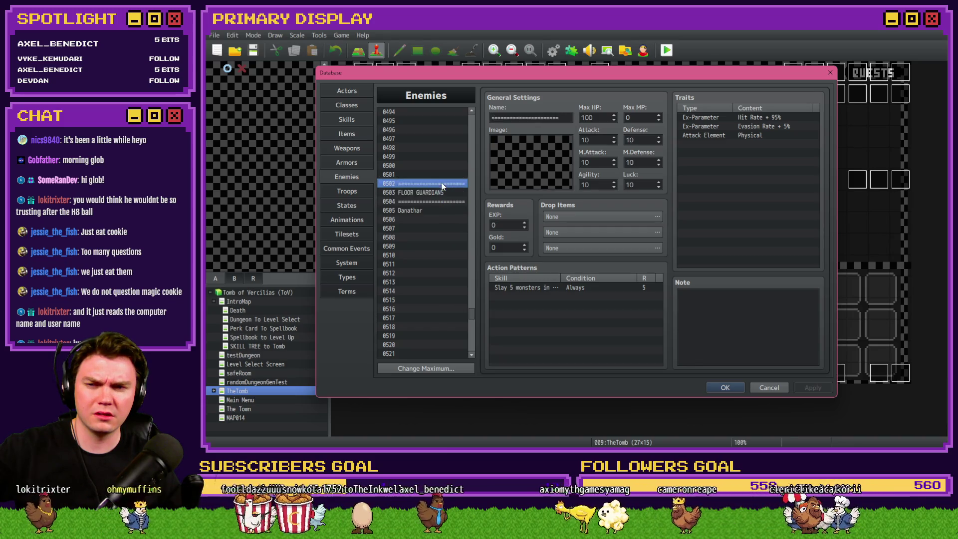
{"action": "left_click", "coordinate": [434, 212]}
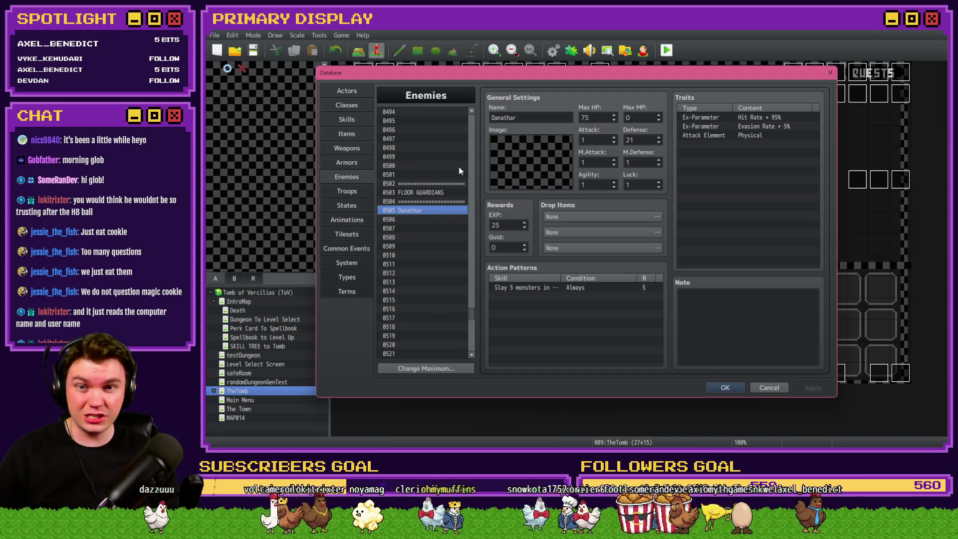
{"action": "double_click", "coordinate": [603, 141]}
{"action": "type", "text": "2"}
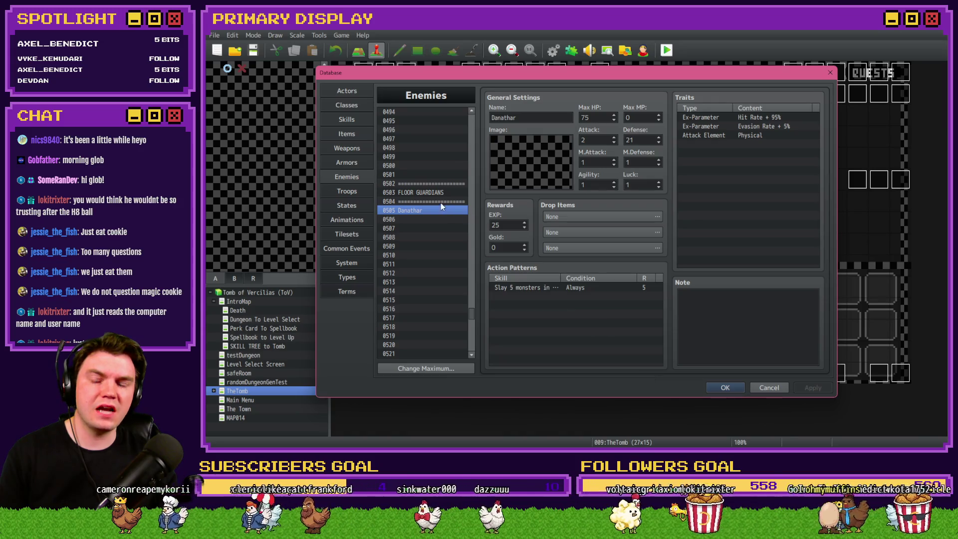
Step: Look over empty enemy entries 0497 and 0498, entering 00 into 0497's Max HP
{"action": "left_click", "coordinate": [427, 149]}
{"action": "left_click", "coordinate": [427, 130]}
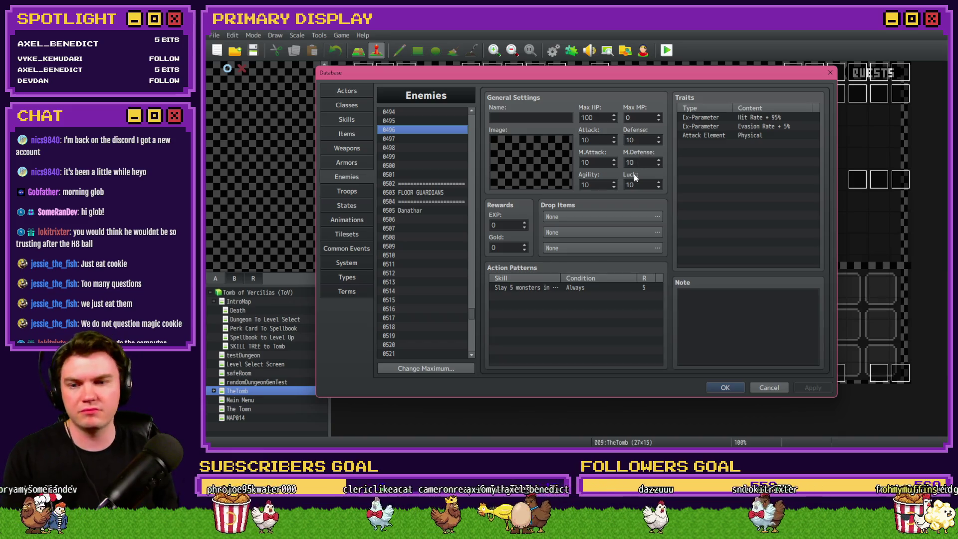
{"action": "left_click", "coordinate": [437, 139]}
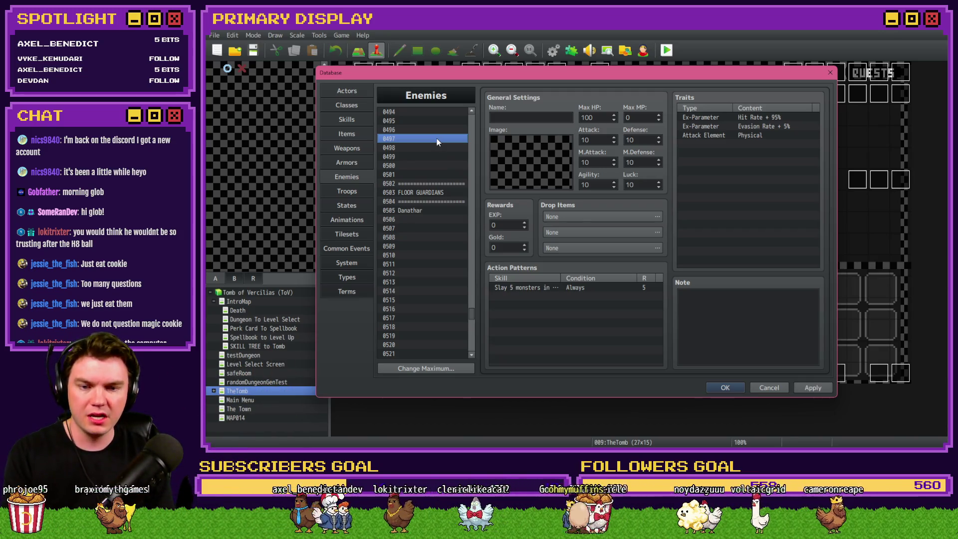
{"action": "key", "text": "Down"}
{"action": "left_click", "coordinate": [436, 140]}
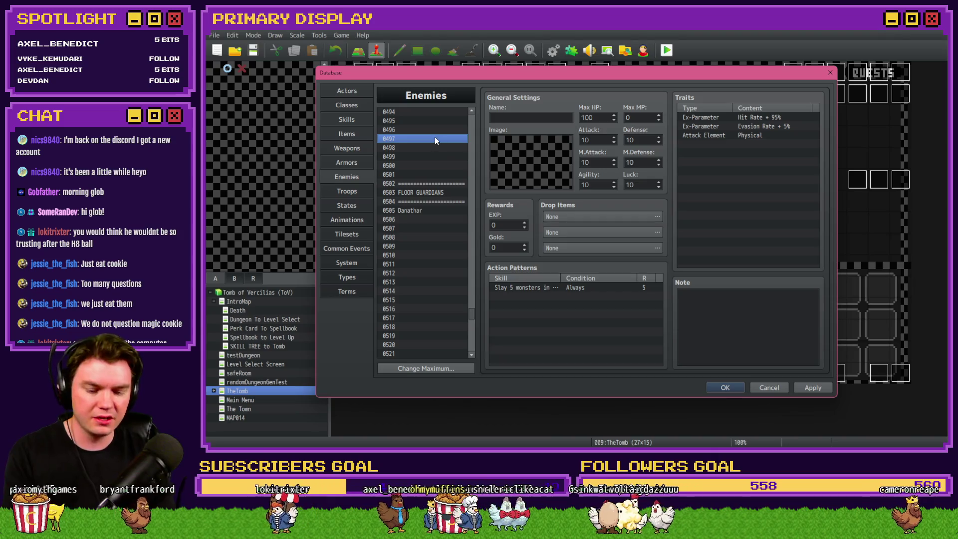
{"action": "double_click", "coordinate": [587, 118]}
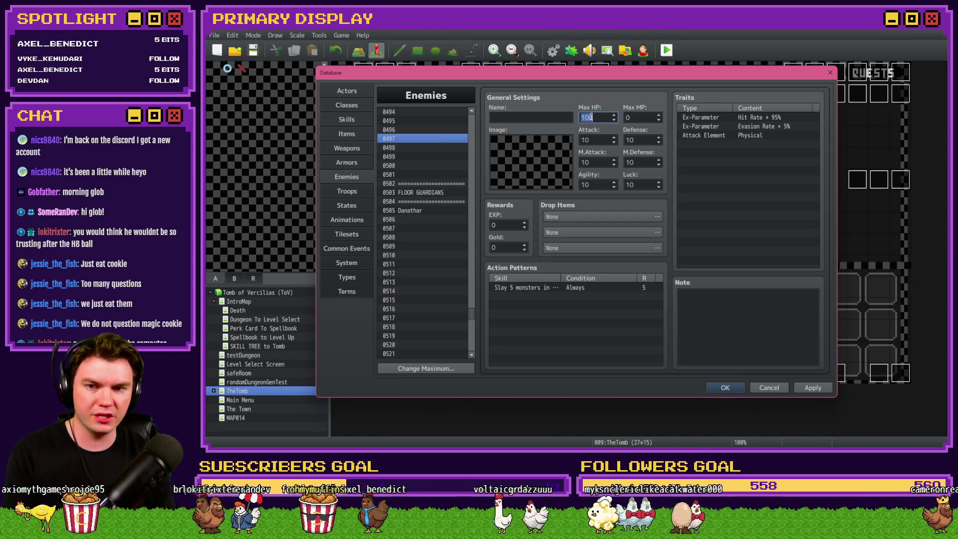
{"action": "type", "text": "100"}
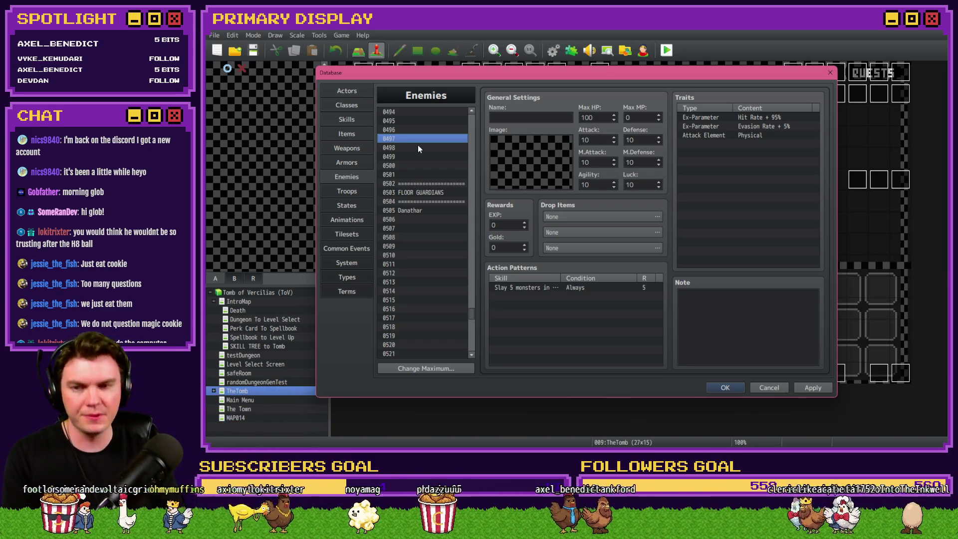
{"action": "left_click", "coordinate": [429, 210]}
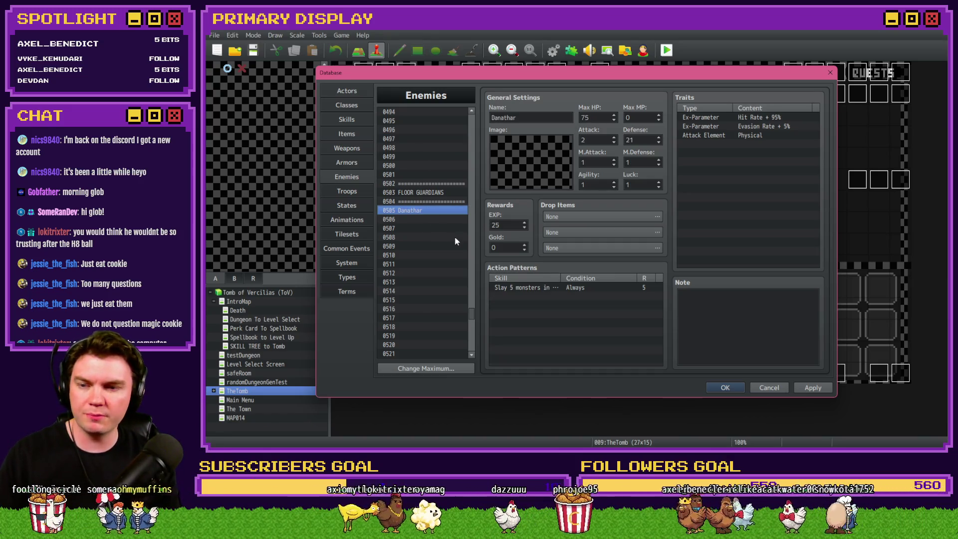
Step: Apply and save the enemy edits, then briefly reopen the database and close it
{"action": "left_click", "coordinate": [796, 388]}
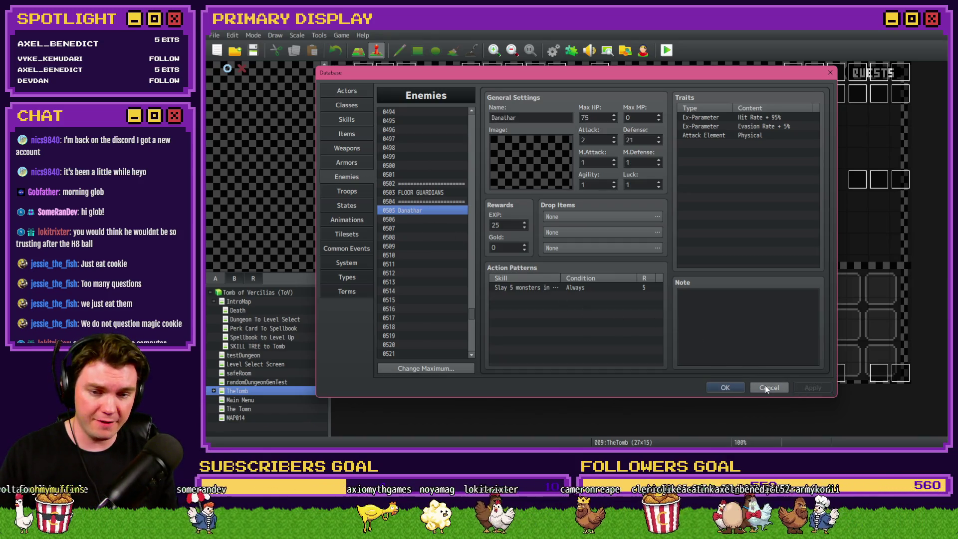
{"action": "left_click", "coordinate": [725, 388]}
{"action": "left_click", "coordinate": [553, 50]}
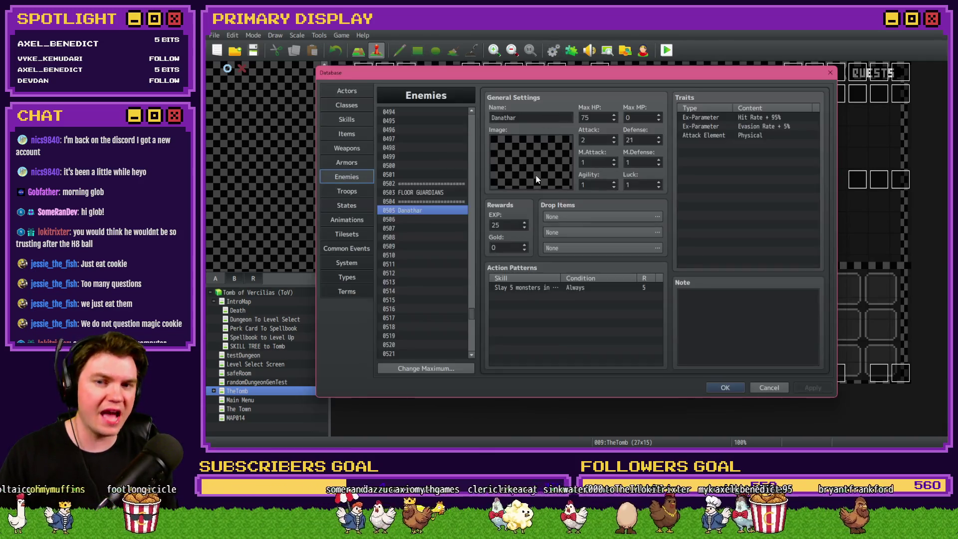
{"action": "left_click", "coordinate": [346, 235]}
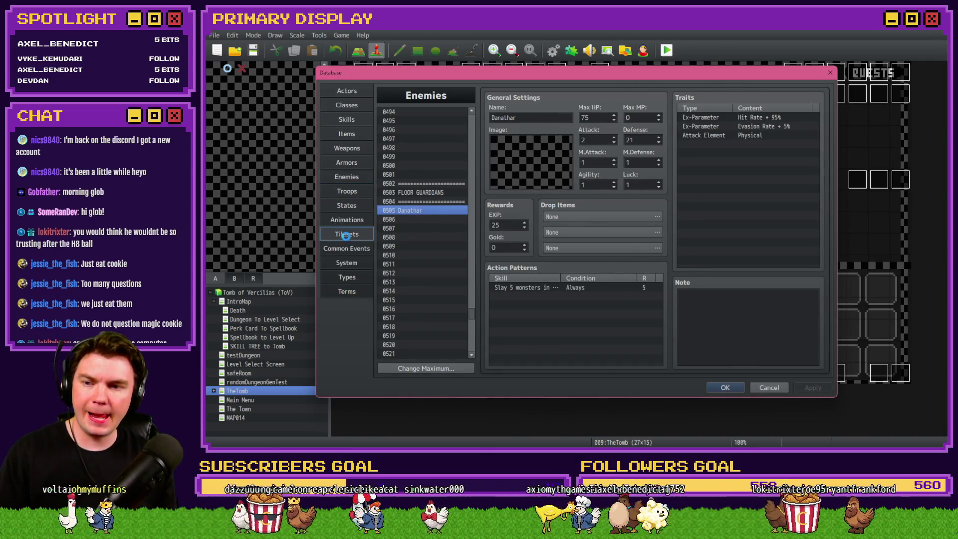
{"action": "key", "text": "Escape"}
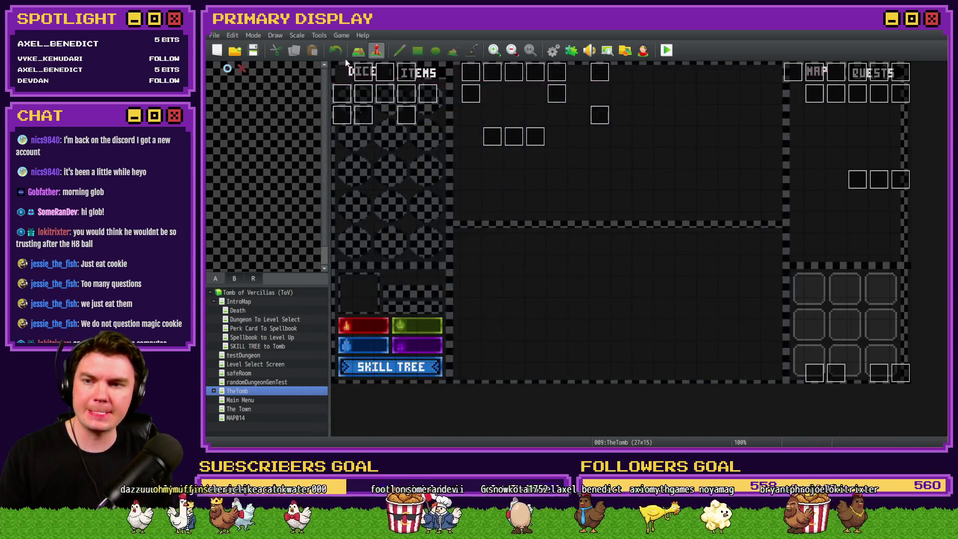
Step: Open the Int/Movement event's page 4 and scroll to the Show Regular Monster / Show Mini Boss branch
{"action": "key", "text": "Return"}
{"action": "left_click", "coordinate": [403, 115]}
{"action": "scroll", "coordinate": [574, 232], "scroll_direction": "down", "scroll_amount": 5}
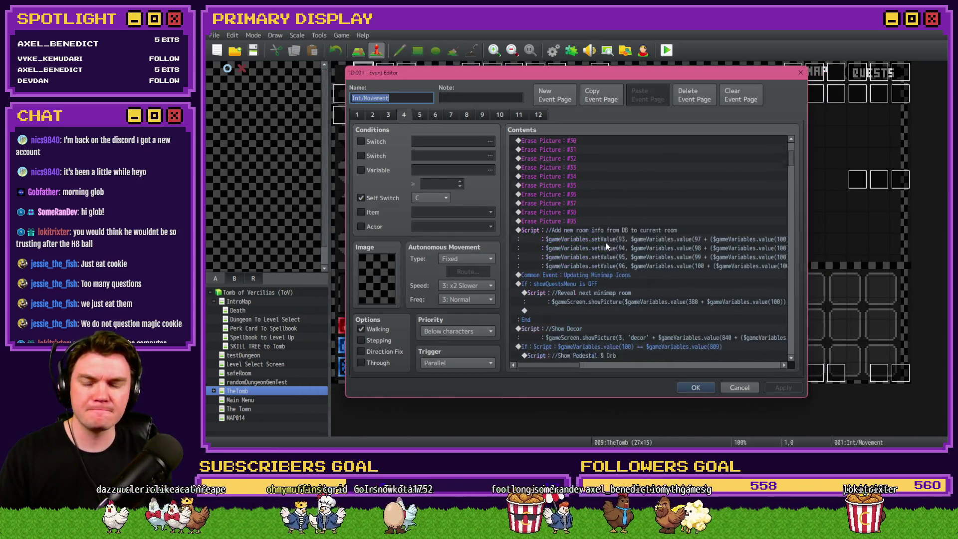
{"action": "scroll", "coordinate": [606, 241], "scroll_direction": "down", "scroll_amount": 3}
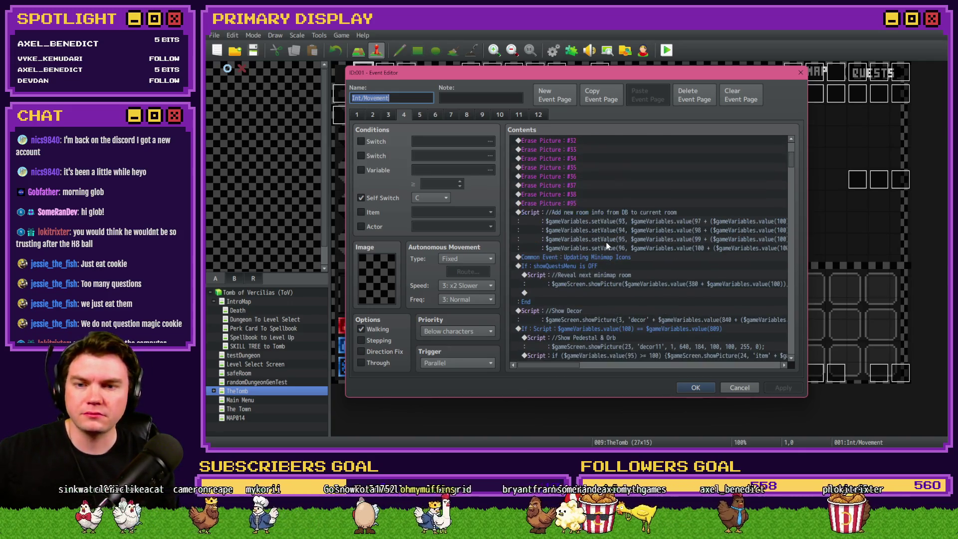
{"action": "scroll", "coordinate": [607, 250], "scroll_direction": "down", "scroll_amount": 10}
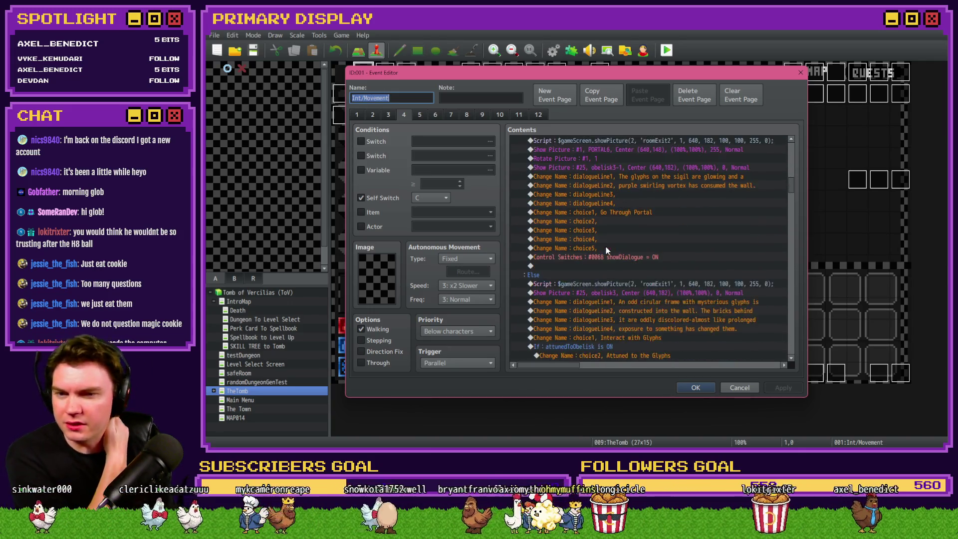
{"action": "scroll", "coordinate": [607, 247], "scroll_direction": "down", "scroll_amount": 2}
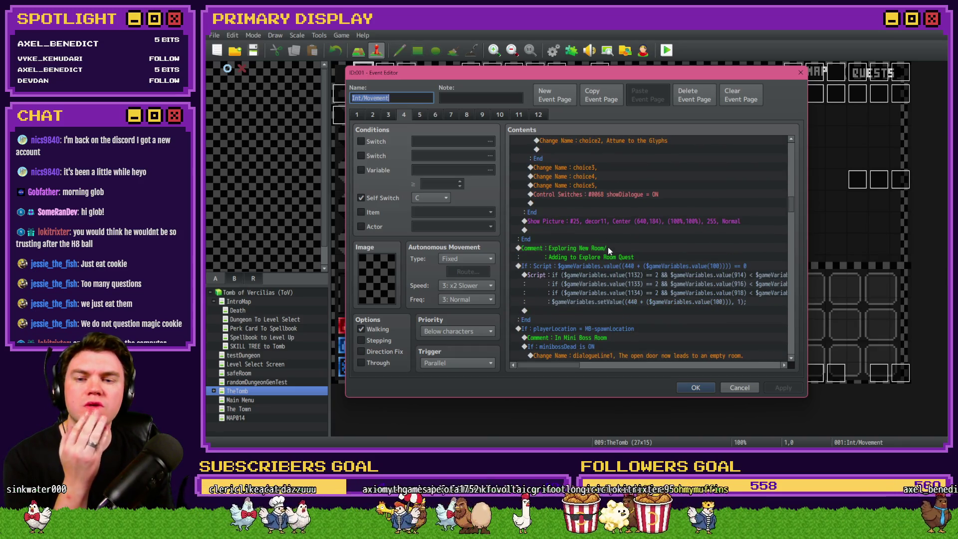
{"action": "scroll", "coordinate": [629, 246], "scroll_direction": "down", "scroll_amount": 2}
{"action": "scroll", "coordinate": [629, 246], "scroll_direction": "down", "scroll_amount": 2}
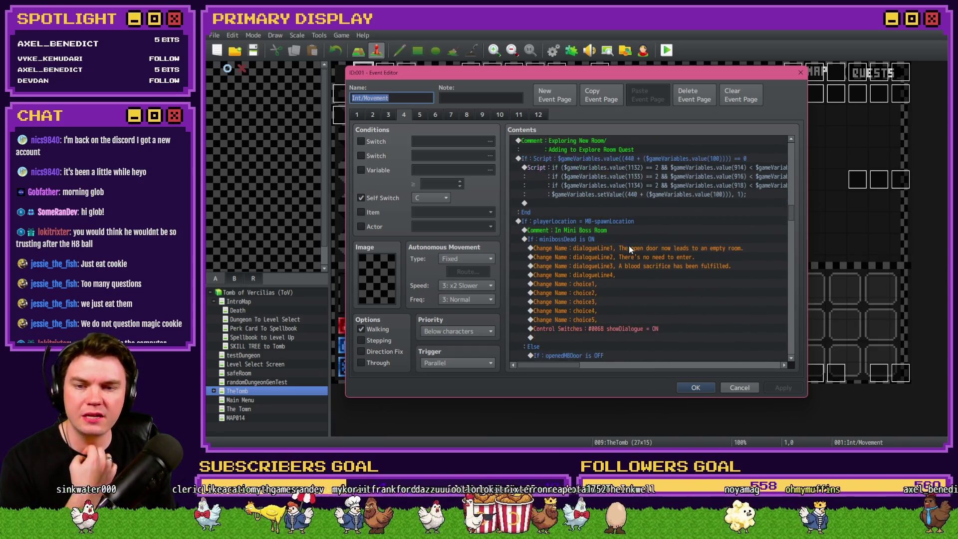
{"action": "scroll", "coordinate": [612, 232], "scroll_direction": "down", "scroll_amount": 2}
{"action": "scroll", "coordinate": [613, 236], "scroll_direction": "down", "scroll_amount": 7}
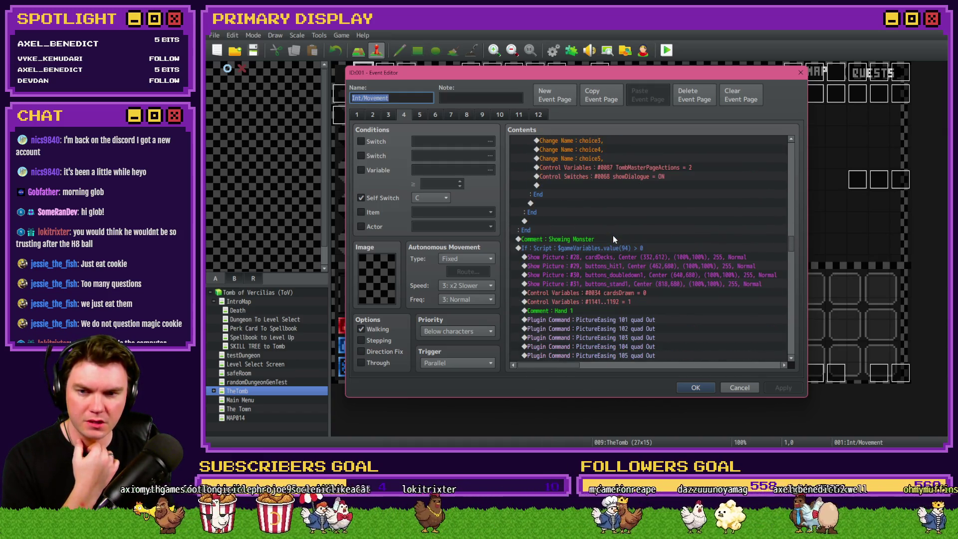
{"action": "scroll", "coordinate": [612, 241], "scroll_direction": "down", "scroll_amount": 3}
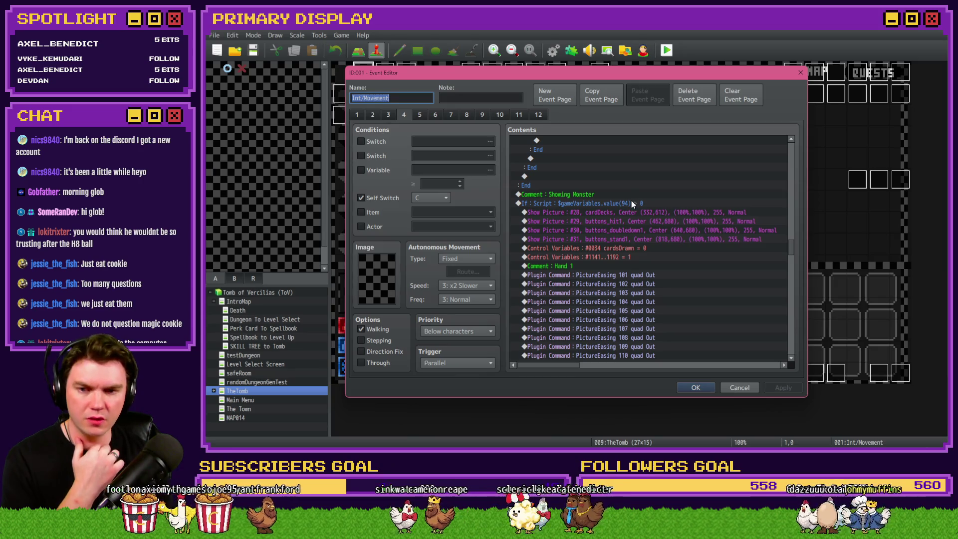
{"action": "scroll", "coordinate": [631, 202], "scroll_direction": "down", "scroll_amount": 3}
{"action": "scroll", "coordinate": [631, 205], "scroll_direction": "down", "scroll_amount": 4}
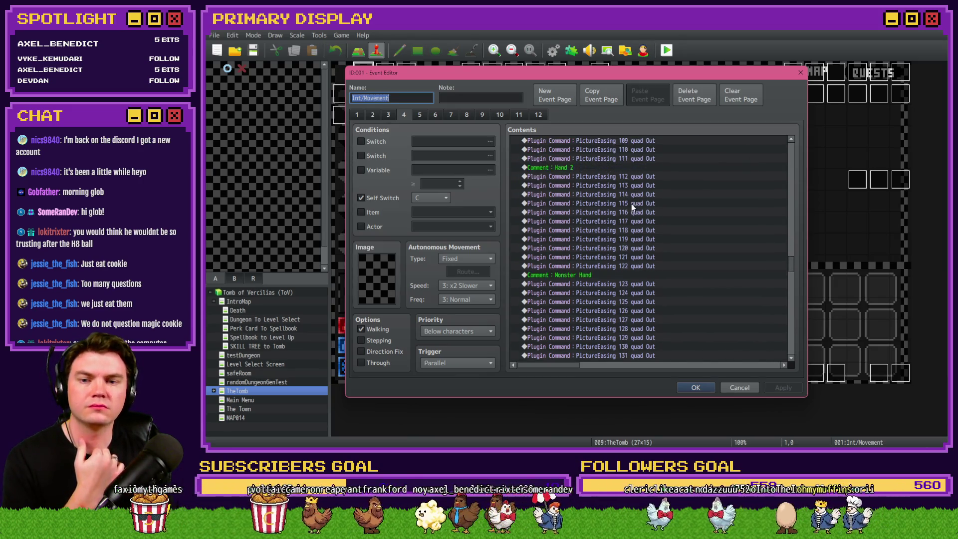
{"action": "scroll", "coordinate": [631, 204], "scroll_direction": "down", "scroll_amount": 3}
{"action": "scroll", "coordinate": [631, 208], "scroll_direction": "down", "scroll_amount": 3}
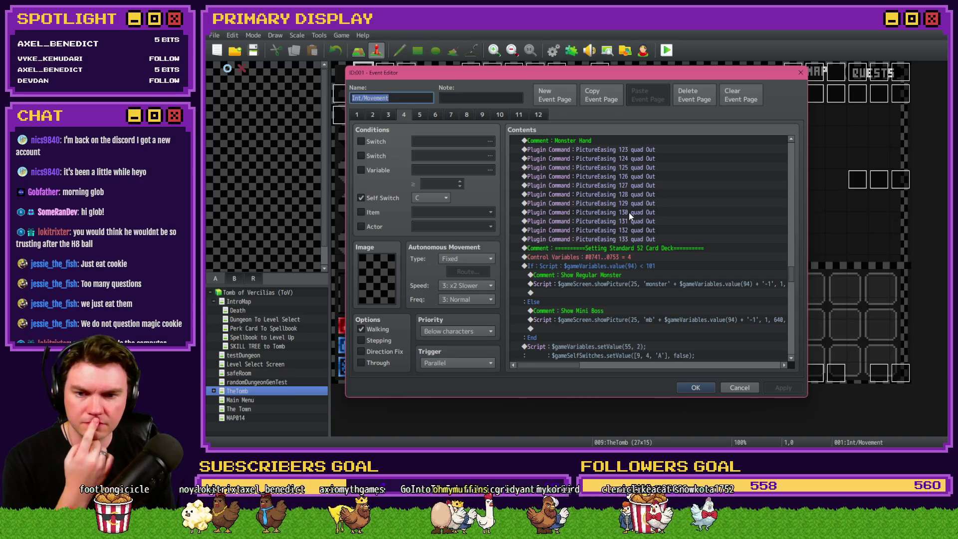
{"action": "scroll", "coordinate": [618, 275], "scroll_direction": "down", "scroll_amount": 1}
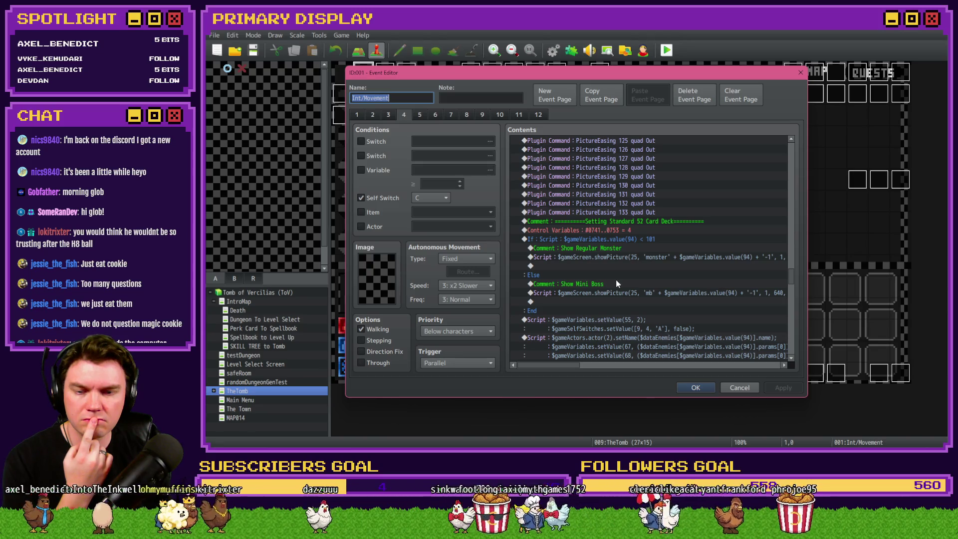
Step: Change the branch script condition from value(94) < 101 to < 501 and save the event
{"action": "left_click", "coordinate": [651, 239]}
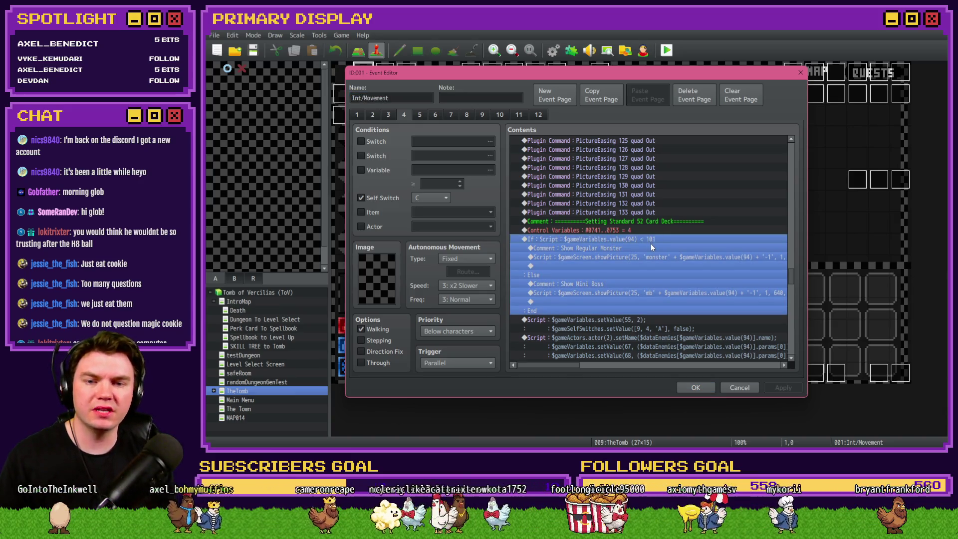
{"action": "double_click", "coordinate": [651, 243]}
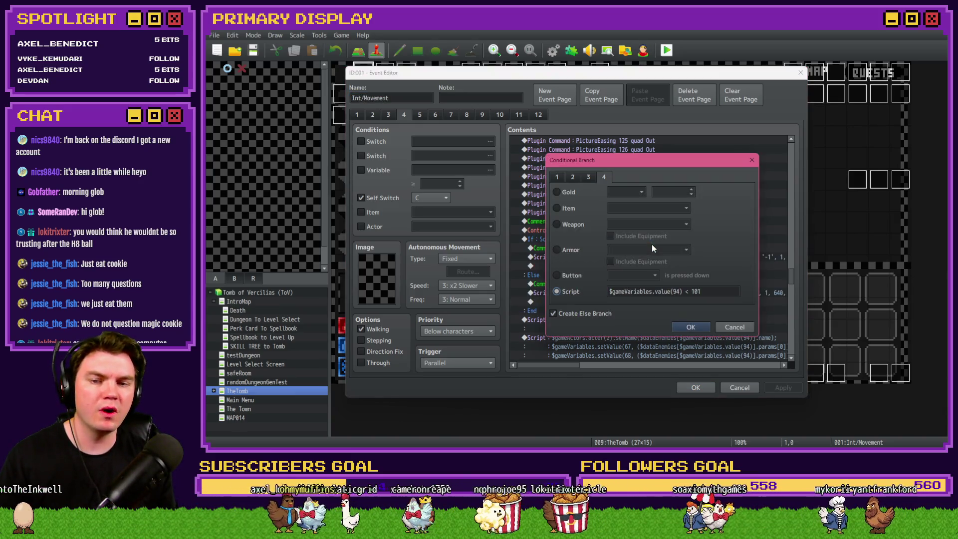
{"action": "left_click", "coordinate": [696, 292]}
{"action": "double_click", "coordinate": [696, 291]}
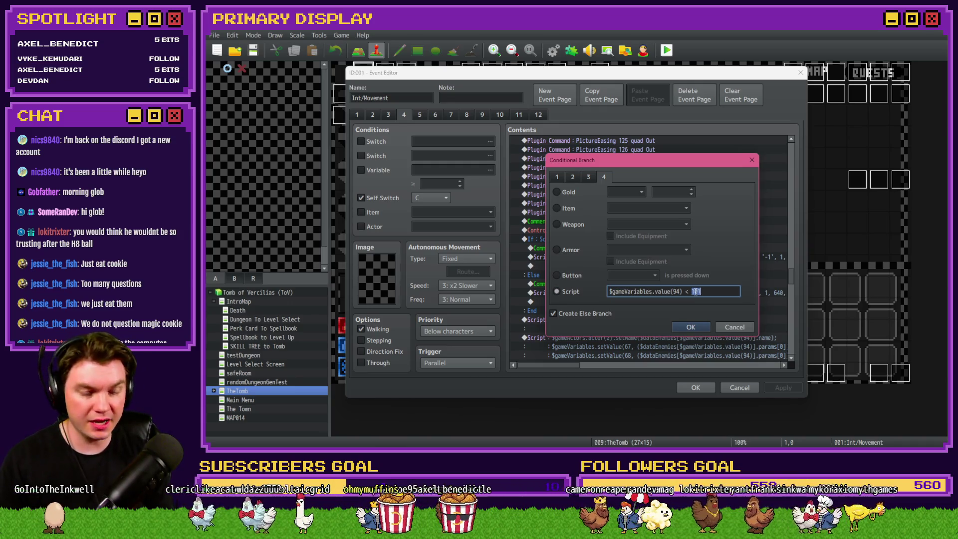
{"action": "type", "text": "5"}
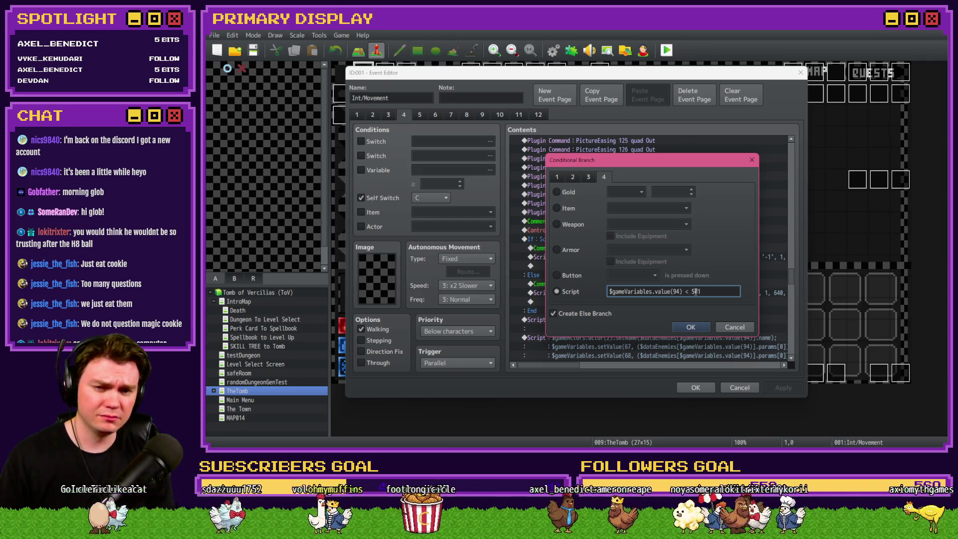
{"action": "left_click", "coordinate": [691, 327]}
{"action": "left_click", "coordinate": [696, 388]}
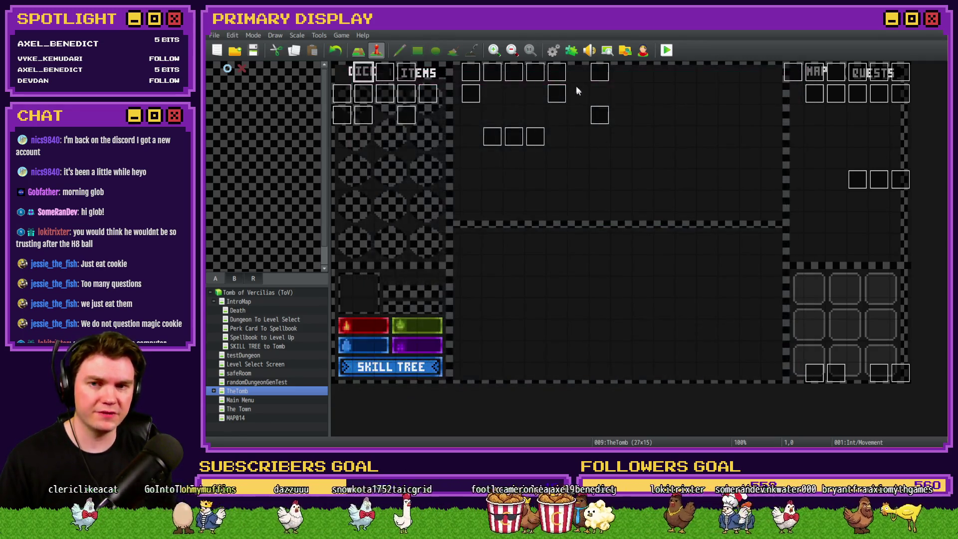
Step: In the database's Enemies list, look at empty entry 0501, then browse the first enemies down to Necro Slime
{"action": "key", "text": "F9"}
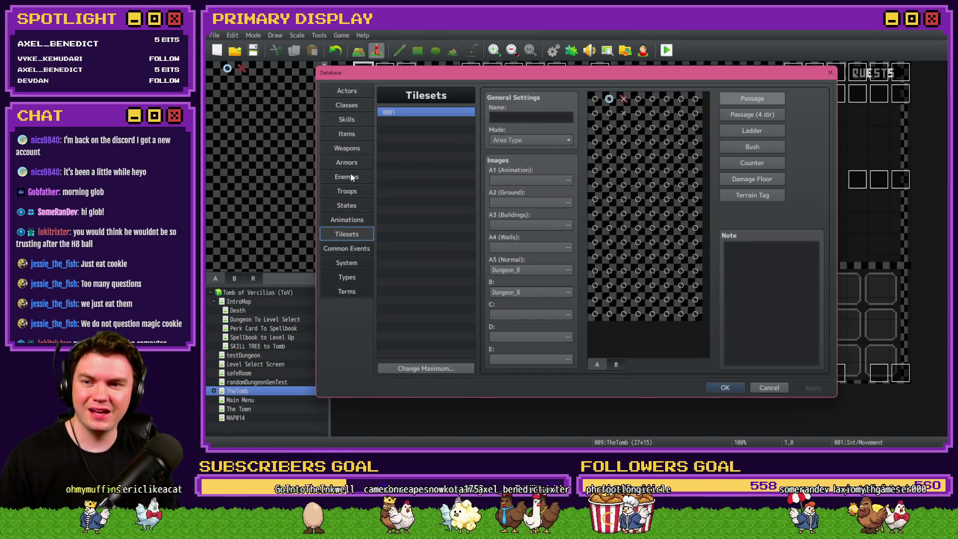
{"action": "left_click", "coordinate": [351, 178]}
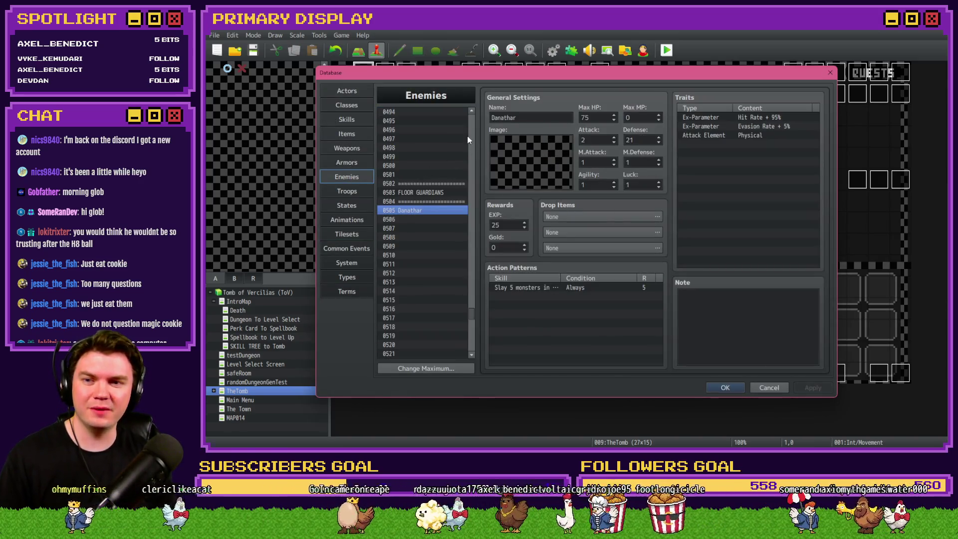
{"action": "left_click", "coordinate": [429, 176]}
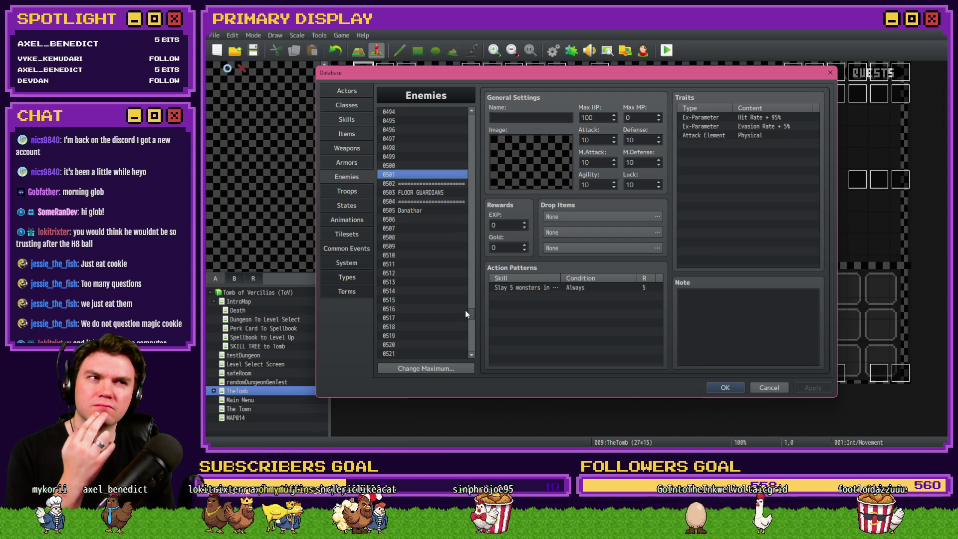
{"action": "left_click_drag", "start_coordinate": [473, 316], "coordinate": [474, 115]}
{"action": "left_click", "coordinate": [424, 112]}
{"action": "key", "text": "Down"}
{"action": "key", "text": "Down"}
{"action": "key", "text": "Down"}
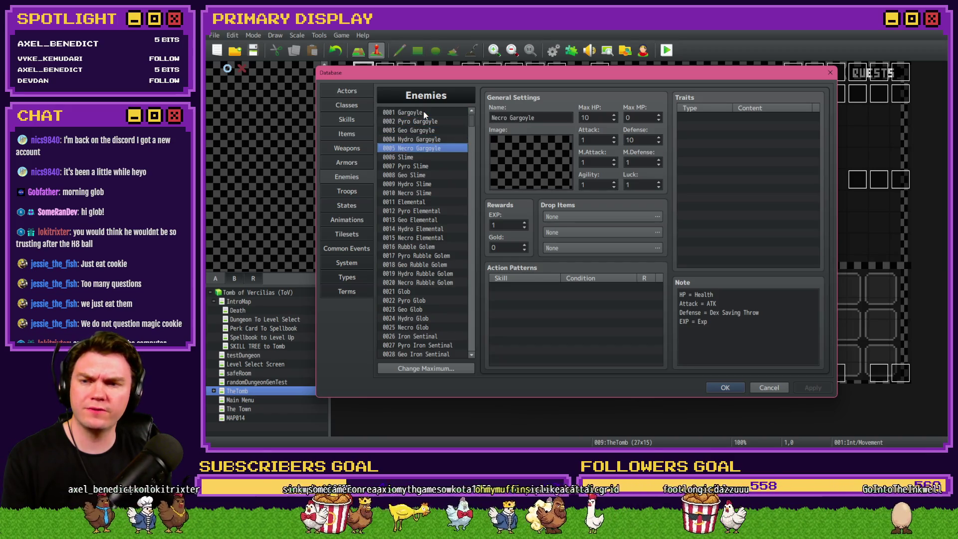
{"action": "key", "text": "Down"}
{"action": "key", "text": "Down"}
{"action": "key", "text": "Down"}
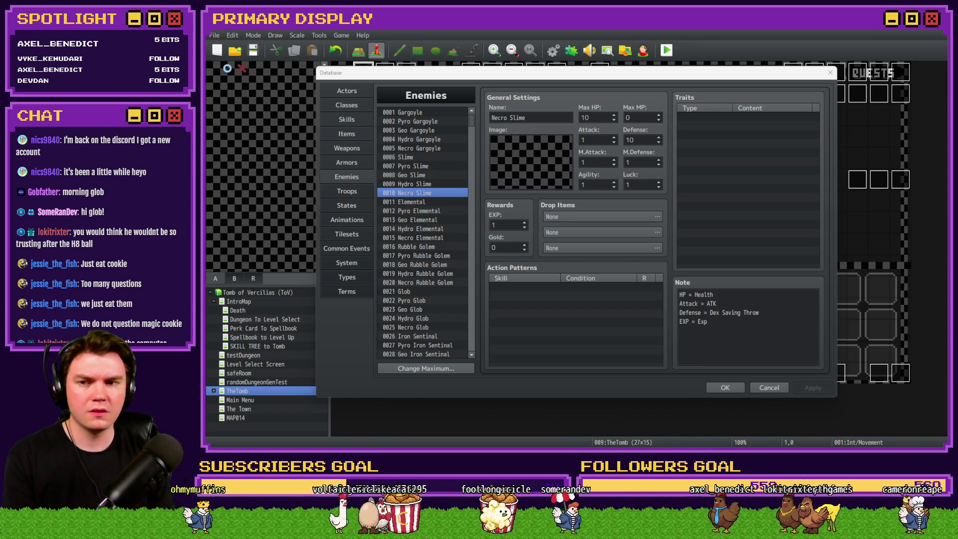
Step: Check the Elemental enemy and enemy 0501's settings, then close the database and open the Int/Movement event
{"action": "left_click", "coordinate": [424, 202]}
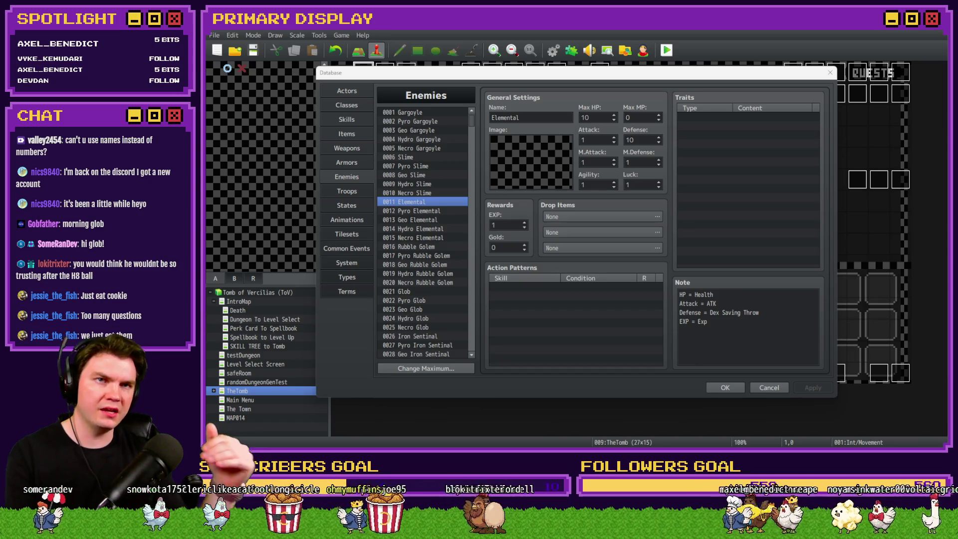
{"action": "mouse_move", "coordinate": [472, 120]}
{"action": "left_mouse_down"}
{"action": "mouse_move", "coordinate": [456, 331]}
{"action": "mouse_move", "coordinate": [468, 328]}
{"action": "mouse_move", "coordinate": [470, 310]}
{"action": "left_mouse_up"}
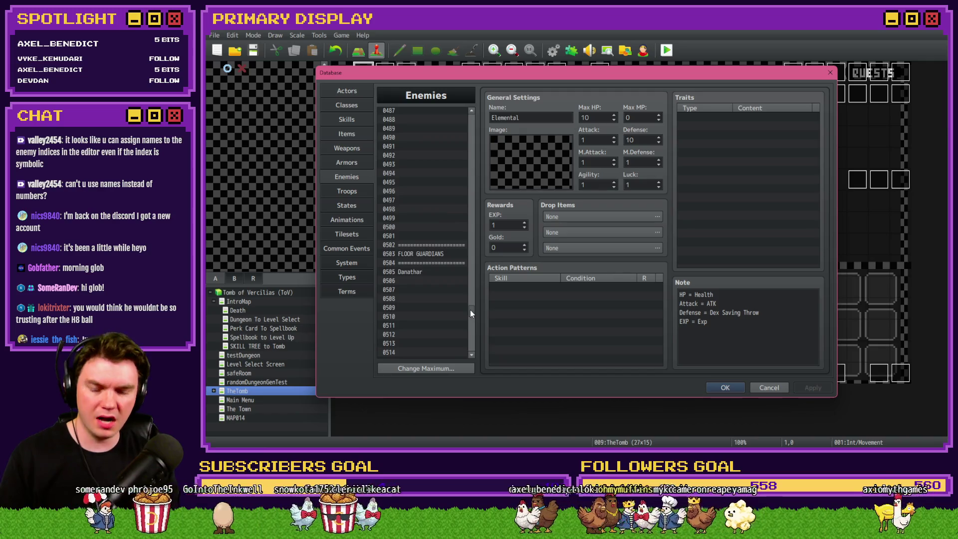
{"action": "left_click", "coordinate": [427, 235]}
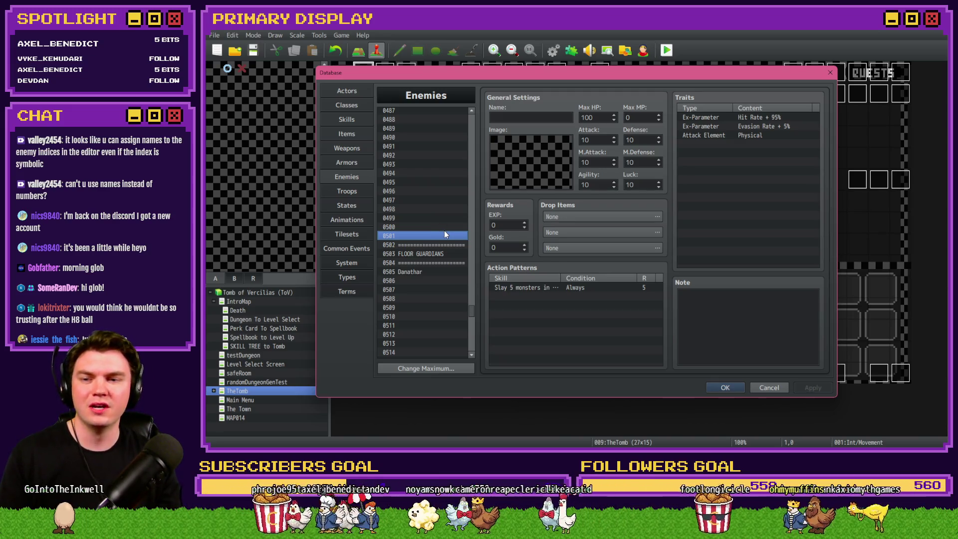
{"action": "key", "text": "Escape"}
{"action": "key", "text": "Return"}
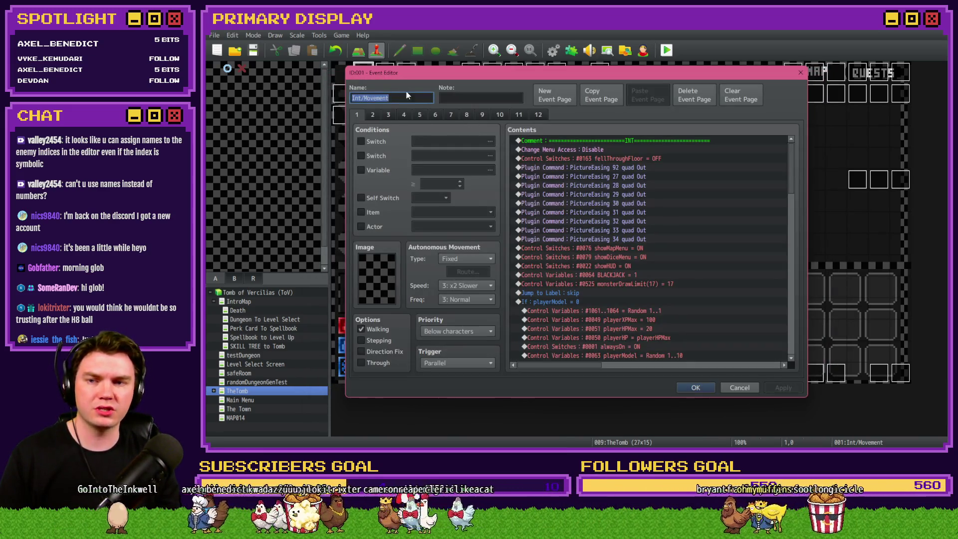
Step: On event page 4, change the monster-index branch condition to value(94) <= 501
{"action": "left_click", "coordinate": [403, 114]}
{"action": "left_click_drag", "start_coordinate": [796, 151], "coordinate": [792, 286]}
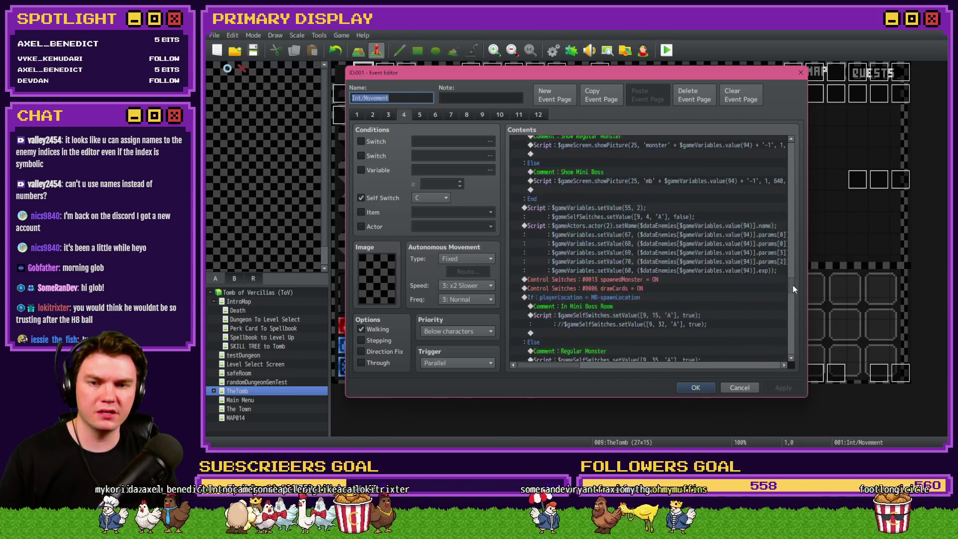
{"action": "double_click", "coordinate": [657, 187]}
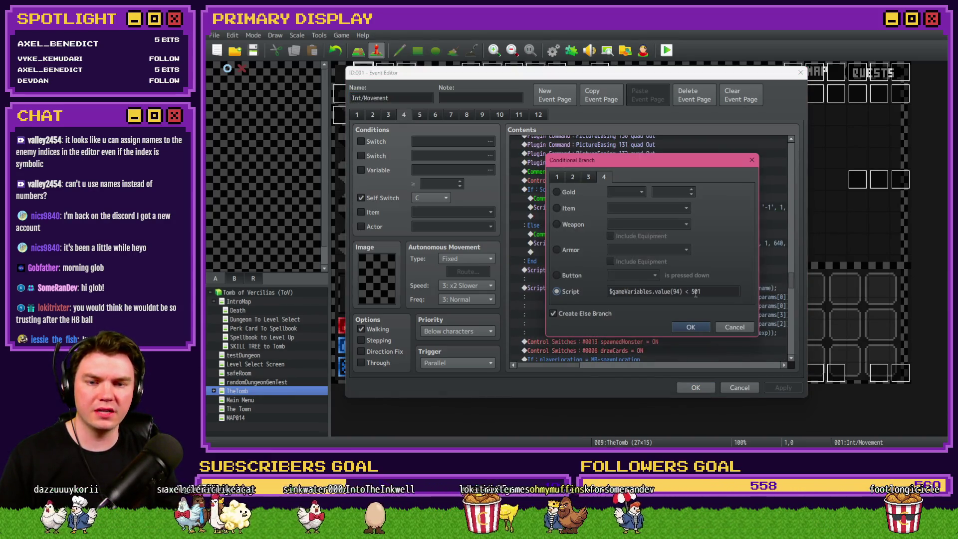
{"action": "left_click", "coordinate": [696, 294]}
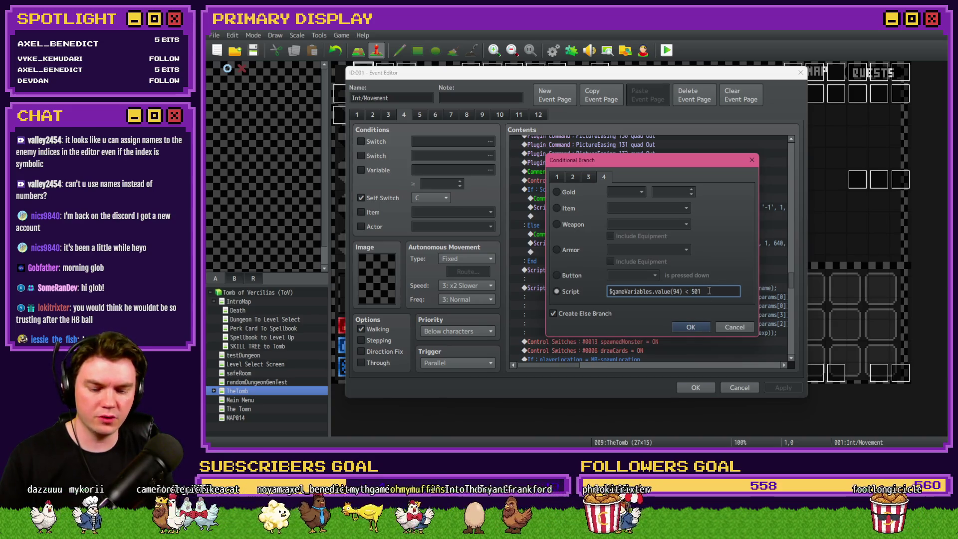
{"action": "type", "text": "="}
{"action": "left_click", "coordinate": [683, 326]}
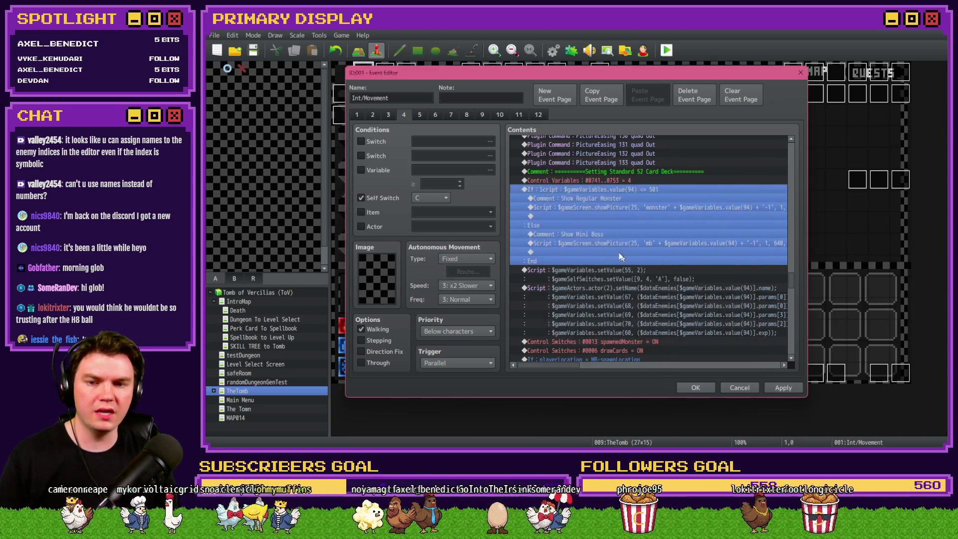
Step: Select the mini-boss picture script line and scroll through the surrounding page 4 commands
{"action": "left_click", "coordinate": [608, 243]}
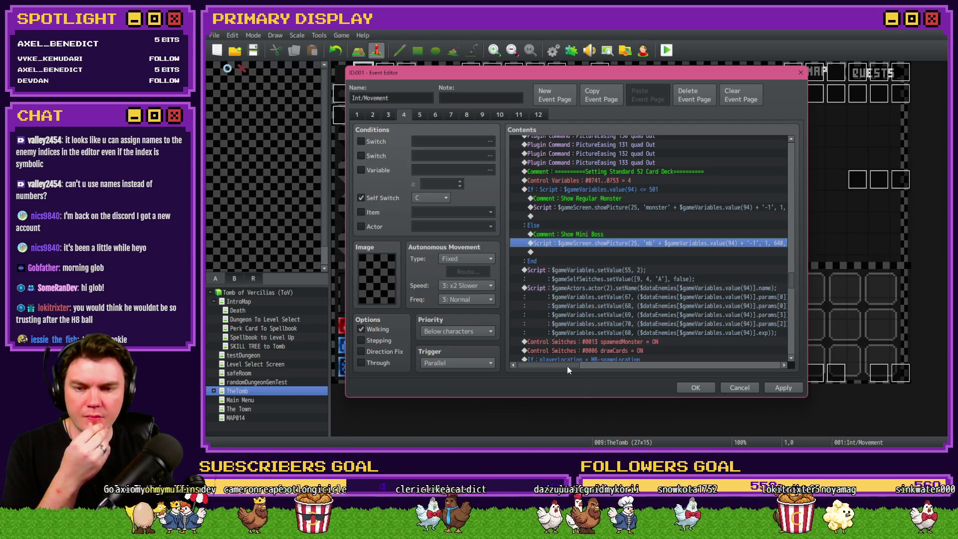
{"action": "scroll", "coordinate": [585, 331], "scroll_direction": "down", "scroll_amount": 1}
{"action": "scroll", "coordinate": [585, 331], "scroll_direction": "down", "scroll_amount": 1}
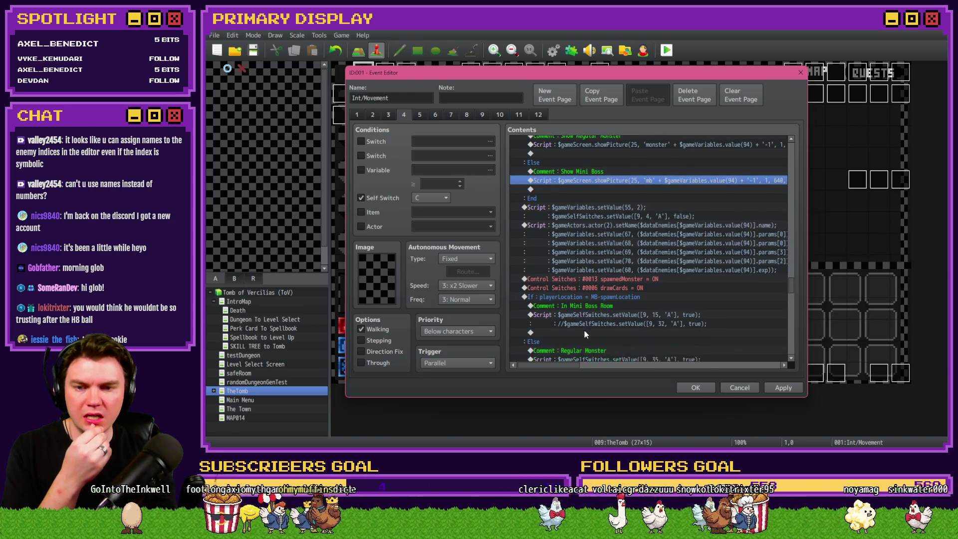
{"action": "scroll", "coordinate": [585, 333], "scroll_direction": "down", "scroll_amount": 1}
{"action": "scroll", "coordinate": [585, 334], "scroll_direction": "up", "scroll_amount": 1}
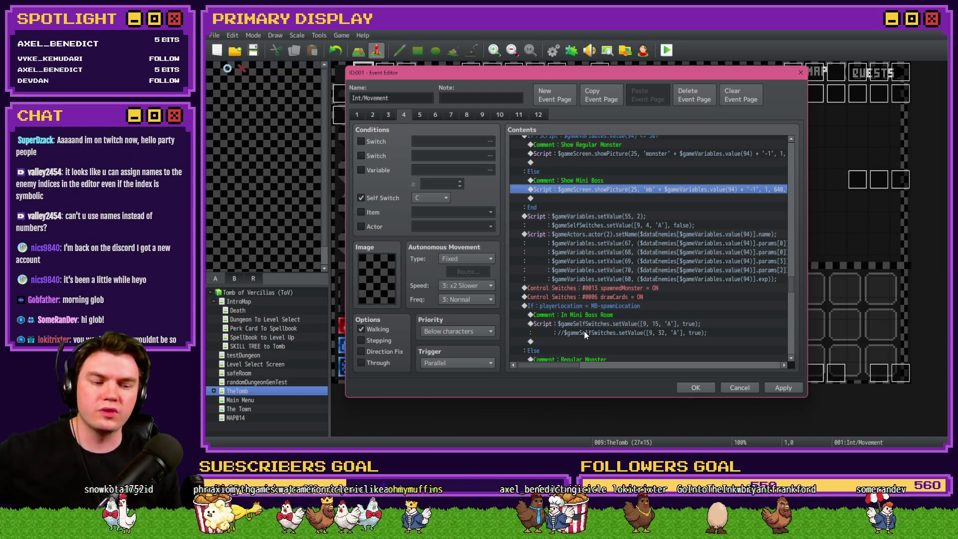
{"action": "scroll", "coordinate": [587, 334], "scroll_direction": "up", "scroll_amount": 3}
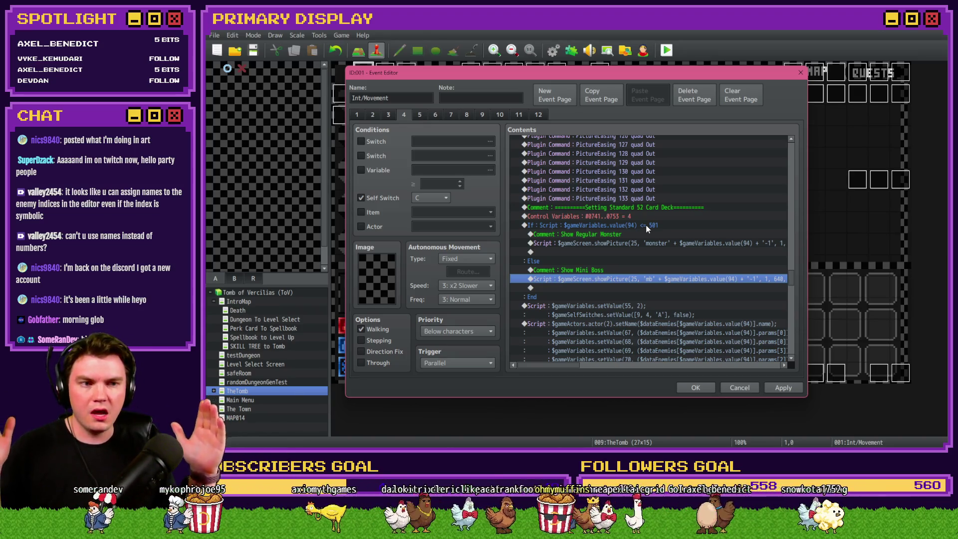
{"action": "key", "text": "alt+Tab"}
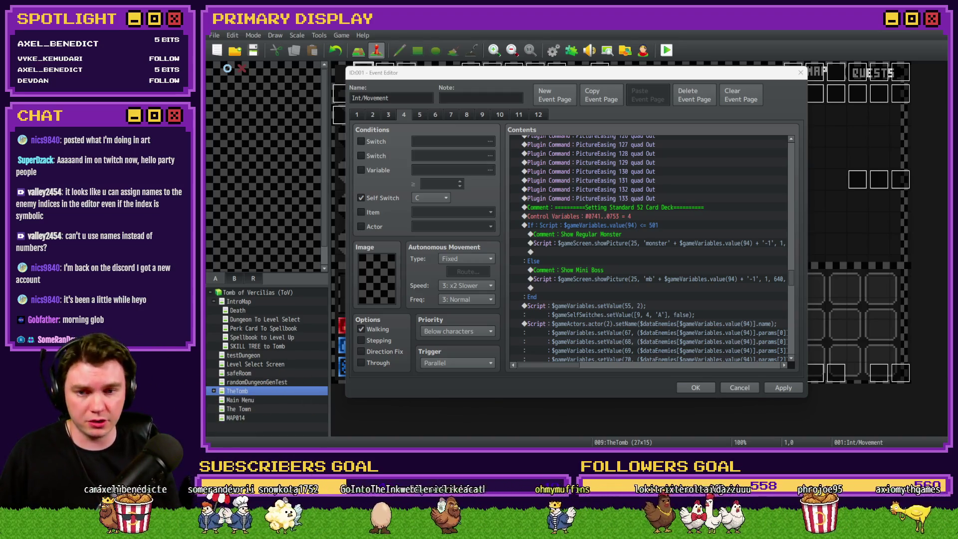
Step: Review the monster/mini-boss If block and Mini Boss showPicture line, then bring up the ToV Monsters spreadsheet
{"action": "left_click", "coordinate": [661, 227]}
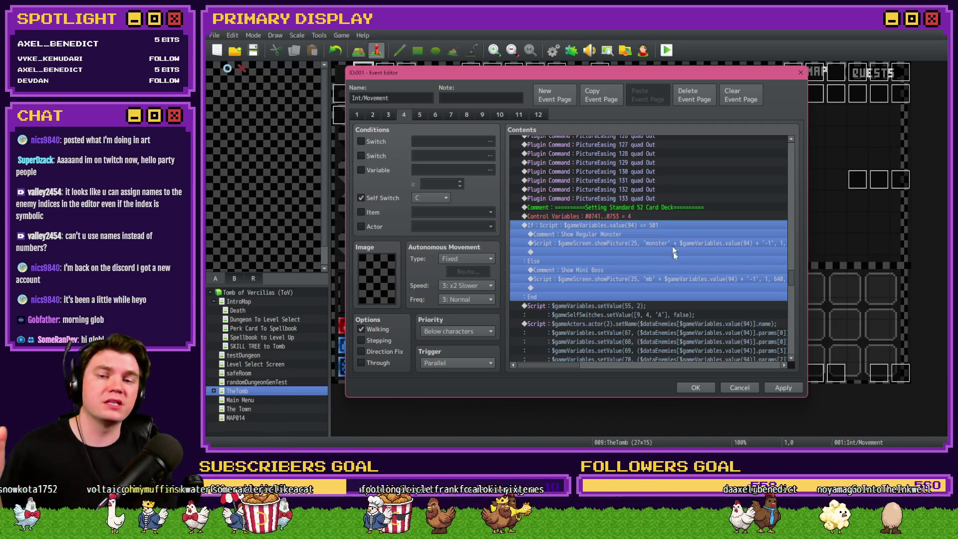
{"action": "left_click", "coordinate": [659, 279]}
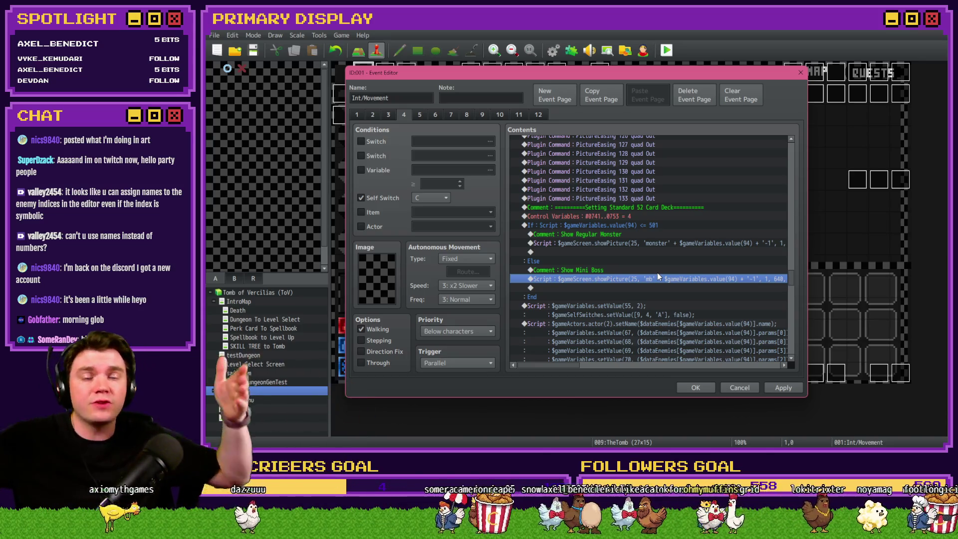
{"action": "key", "text": "alt+Tab"}
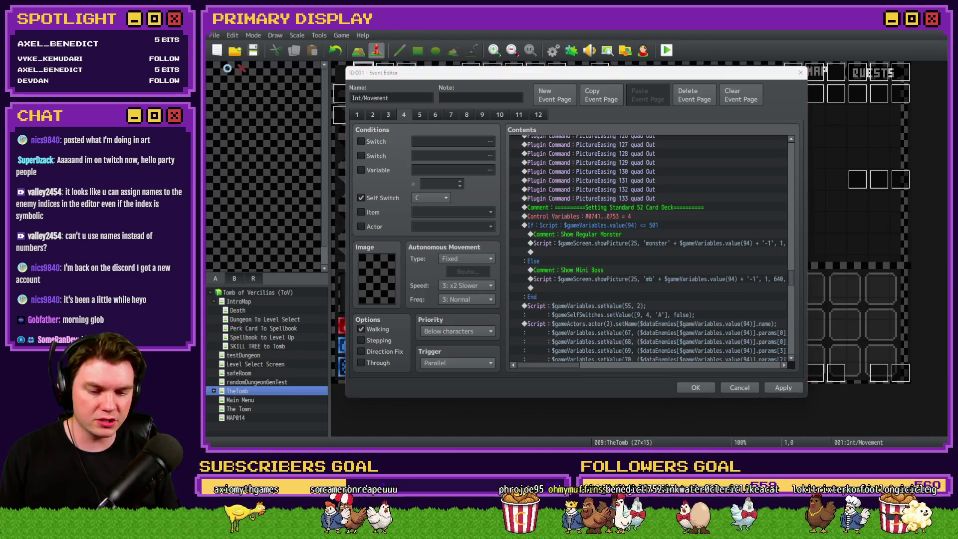
{"action": "left_click", "coordinate": [280, 33]}
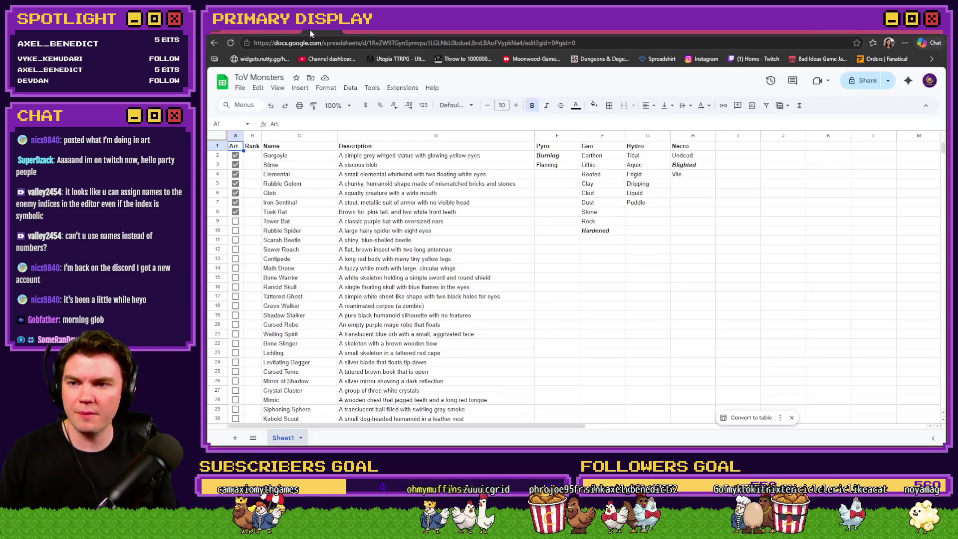
Step: Inspect Troll-Kin's name in C53 and description in D53, then return to the RPG Maker event editor
{"action": "scroll", "coordinate": [370, 260], "scroll_direction": "down", "scroll_amount": 10}
{"action": "scroll", "coordinate": [371, 260], "scroll_direction": "up", "scroll_amount": 2}
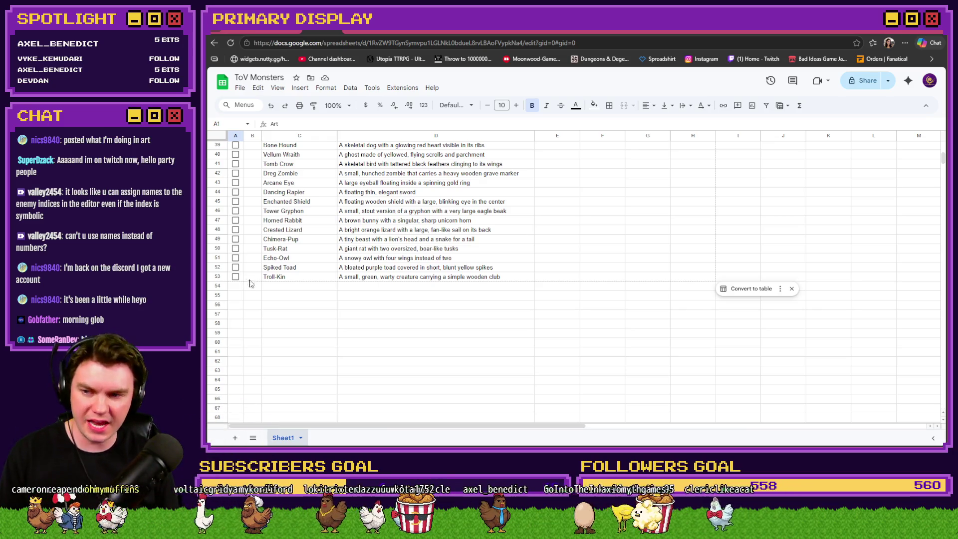
{"action": "left_click", "coordinate": [331, 280]}
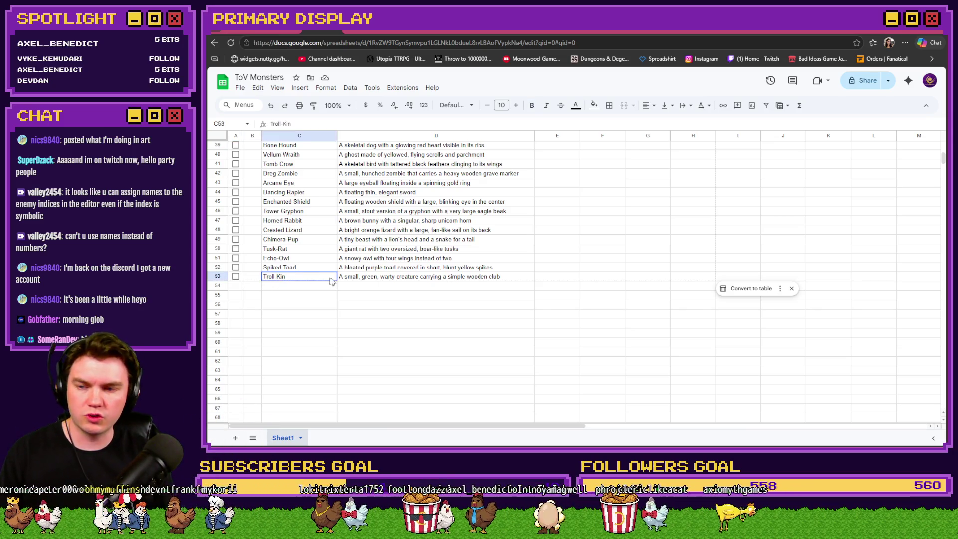
{"action": "left_click", "coordinate": [344, 279]}
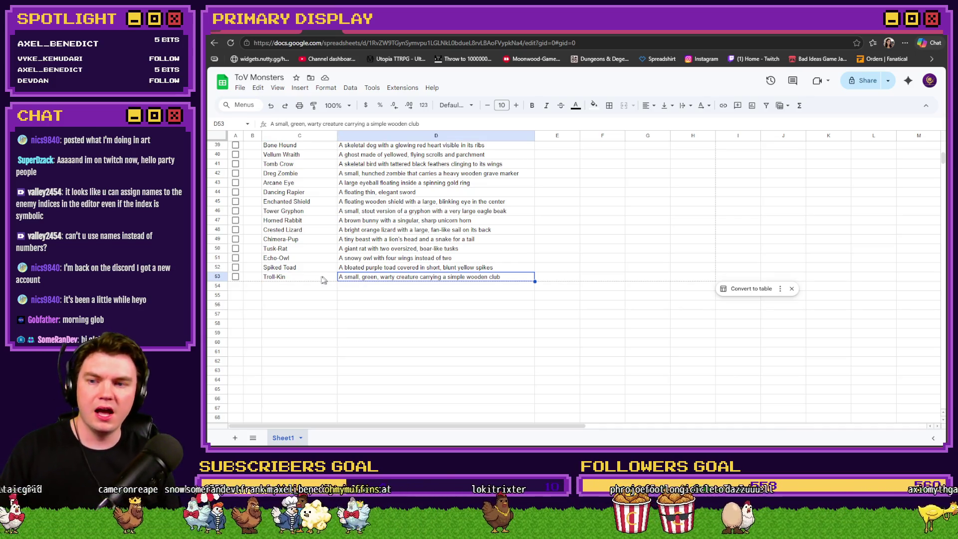
{"action": "left_click", "coordinate": [294, 280]}
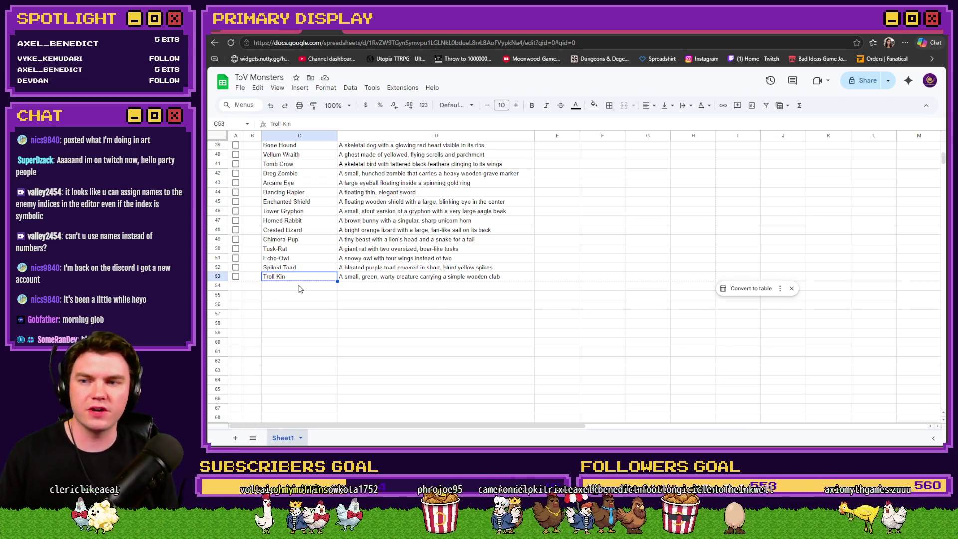
{"action": "scroll", "coordinate": [305, 288], "scroll_direction": "up", "scroll_amount": 3}
{"action": "scroll", "coordinate": [300, 289], "scroll_direction": "up", "scroll_amount": 2}
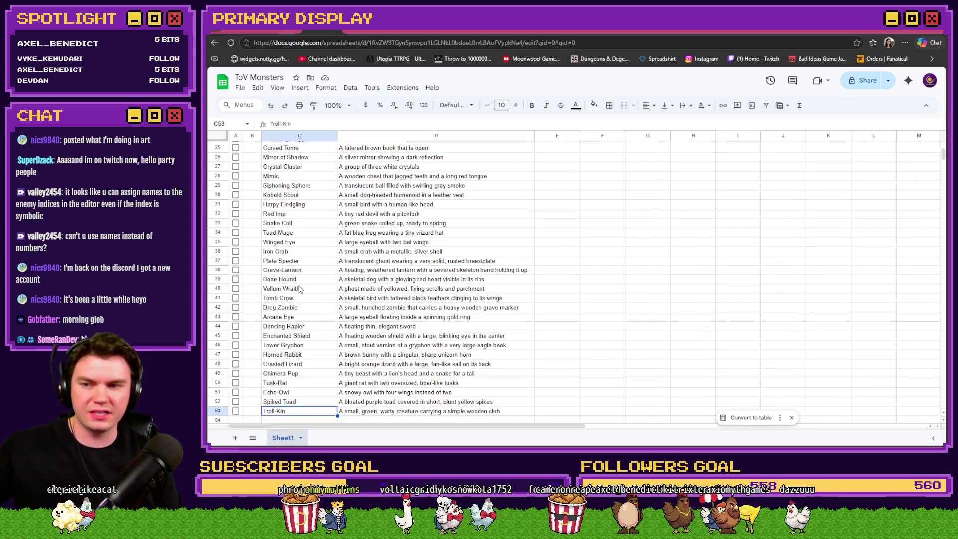
{"action": "scroll", "coordinate": [300, 290], "scroll_direction": "down", "scroll_amount": 3}
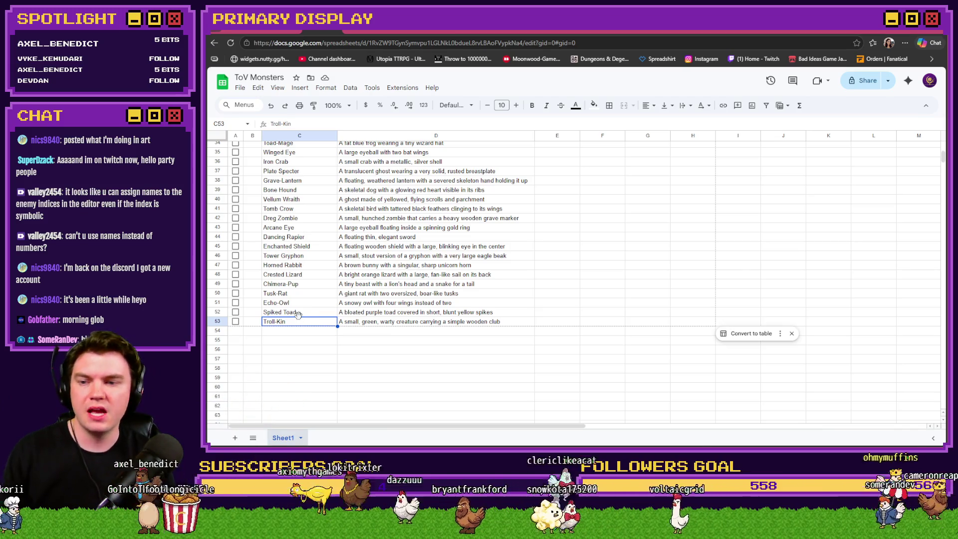
{"action": "left_click", "coordinate": [380, 325]}
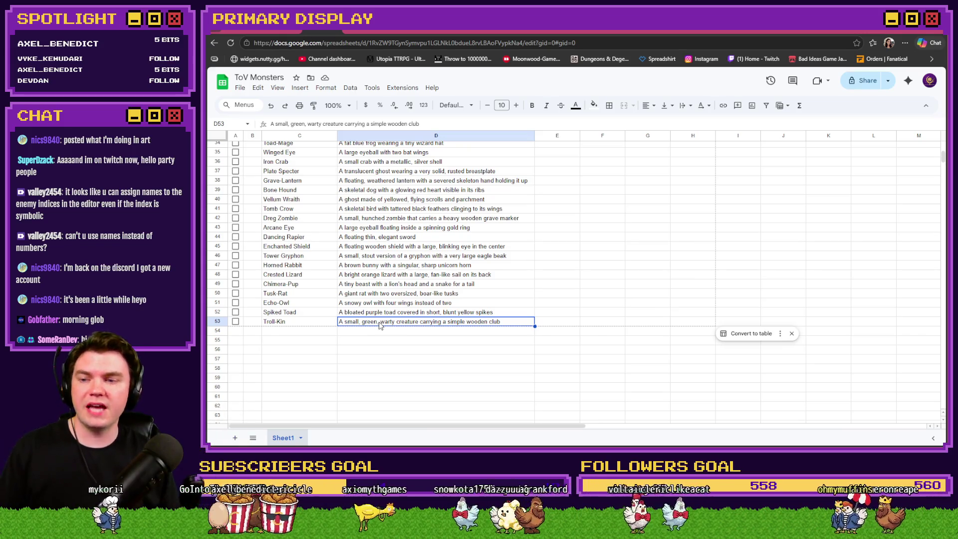
{"action": "left_click", "coordinate": [311, 323]}
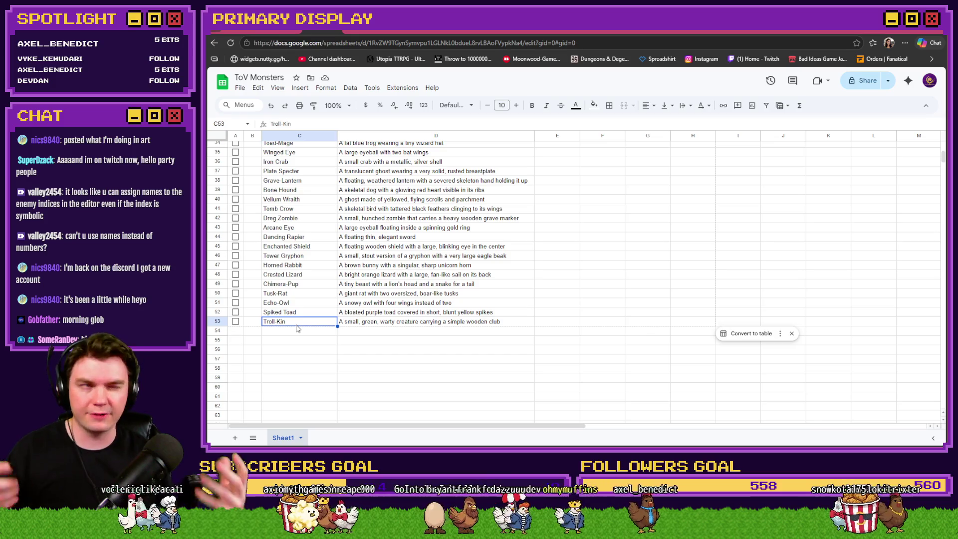
{"action": "scroll", "coordinate": [284, 312], "scroll_direction": "up", "scroll_amount": 7}
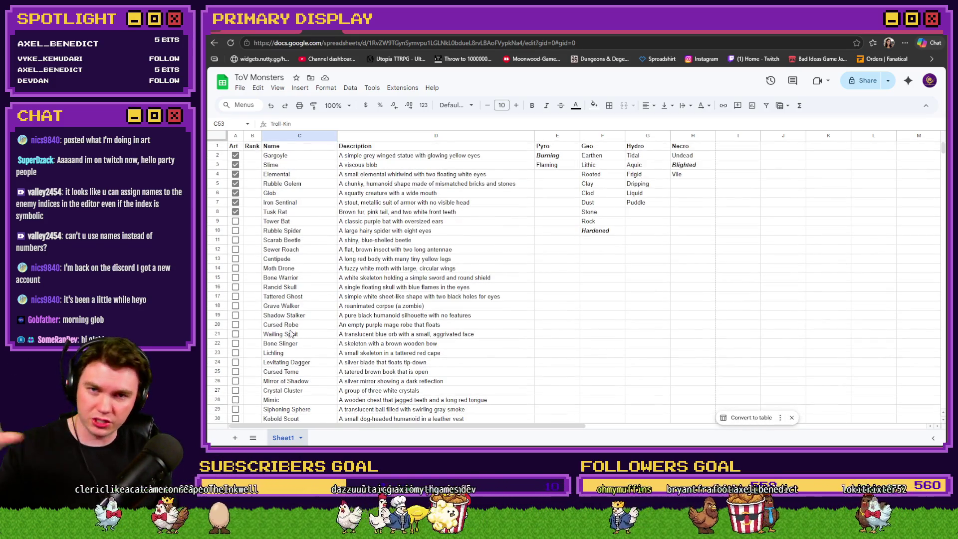
{"action": "key", "text": "alt+Tab"}
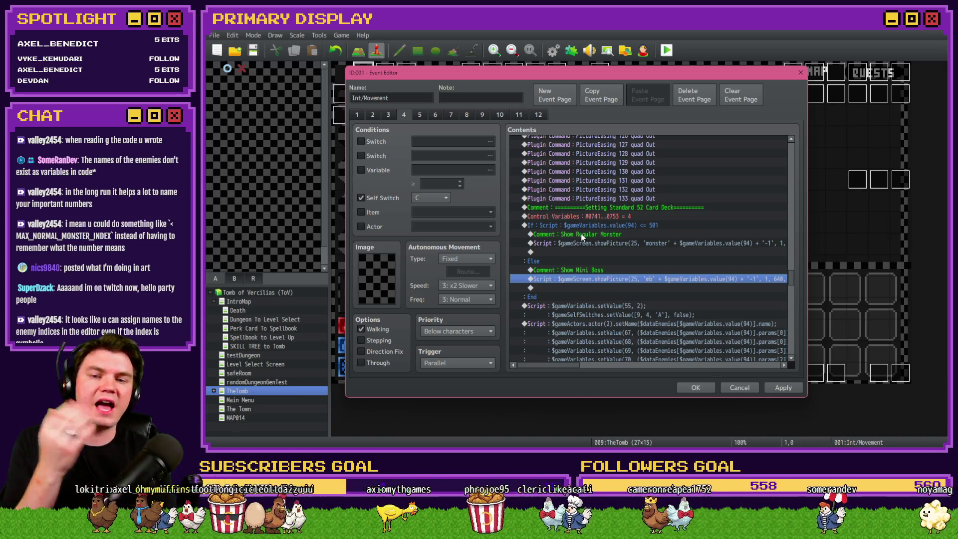
Step: Select the Setting Standard 52 Card Deck comment, then switch to the Tomb_of_Vercilias\data folder window
{"action": "left_click", "coordinate": [634, 207]}
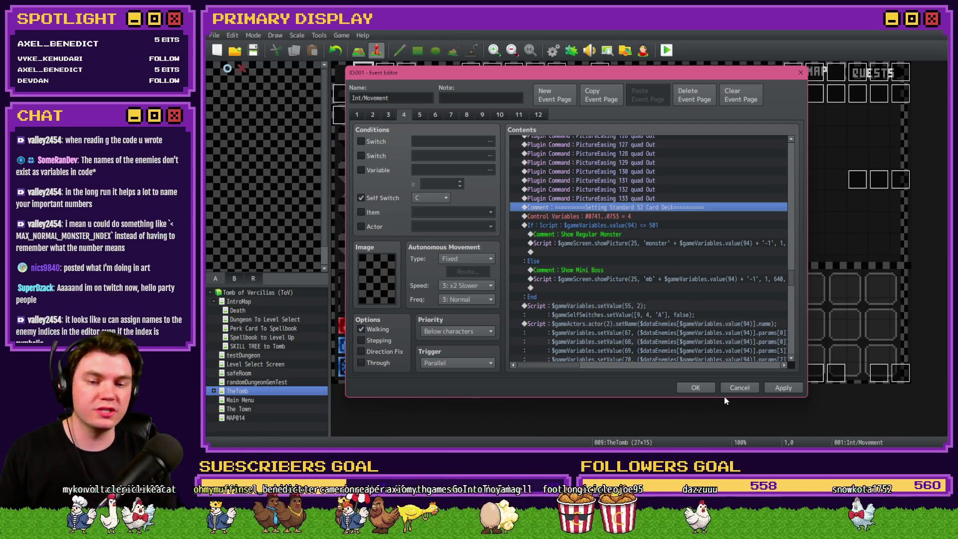
{"action": "key", "text": "alt+Tab"}
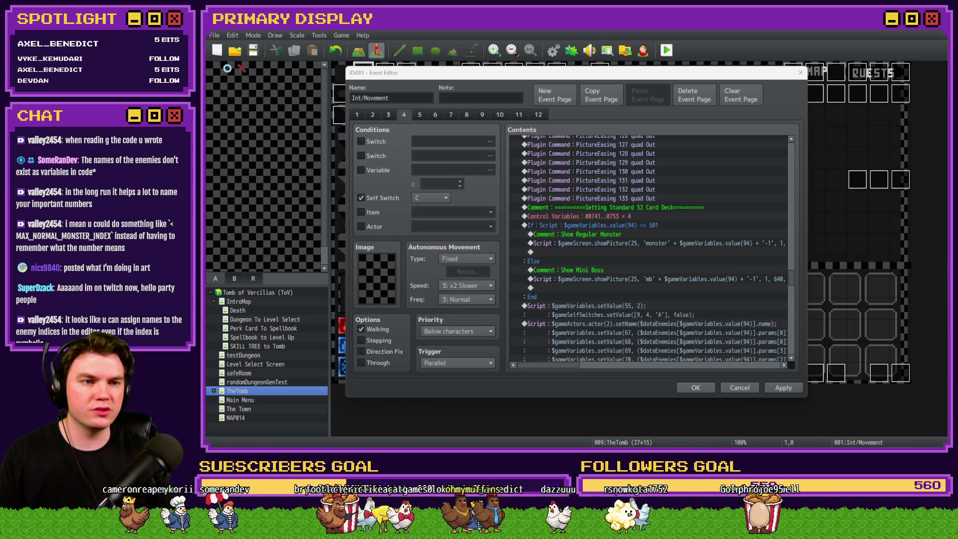
{"action": "key", "text": "alt+Tab"}
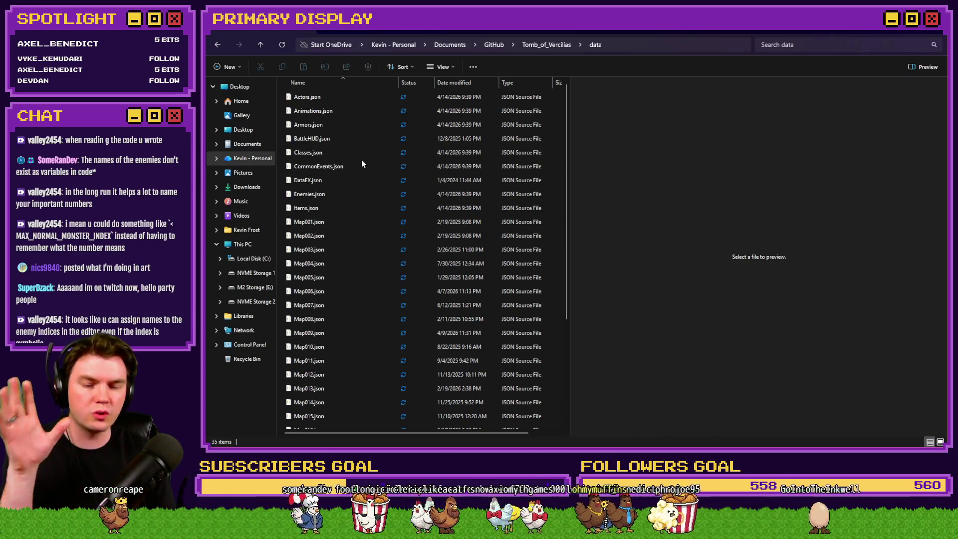
Step: Open Enemies.json in VS Code and inspect enemy 36's entry and the Hydro Elemental name
{"action": "double_click", "coordinate": [325, 197]}
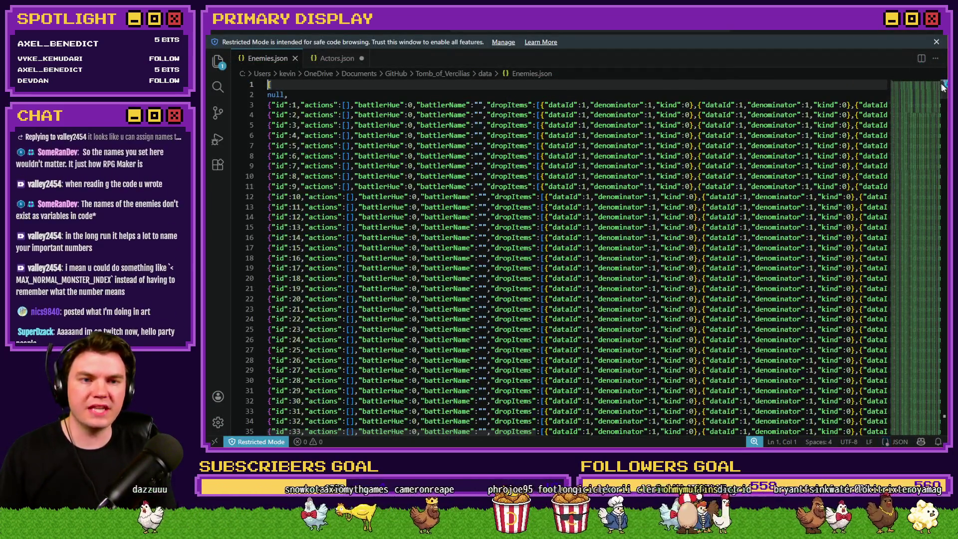
{"action": "scroll", "coordinate": [366, 258], "scroll_direction": "down", "scroll_amount": 6}
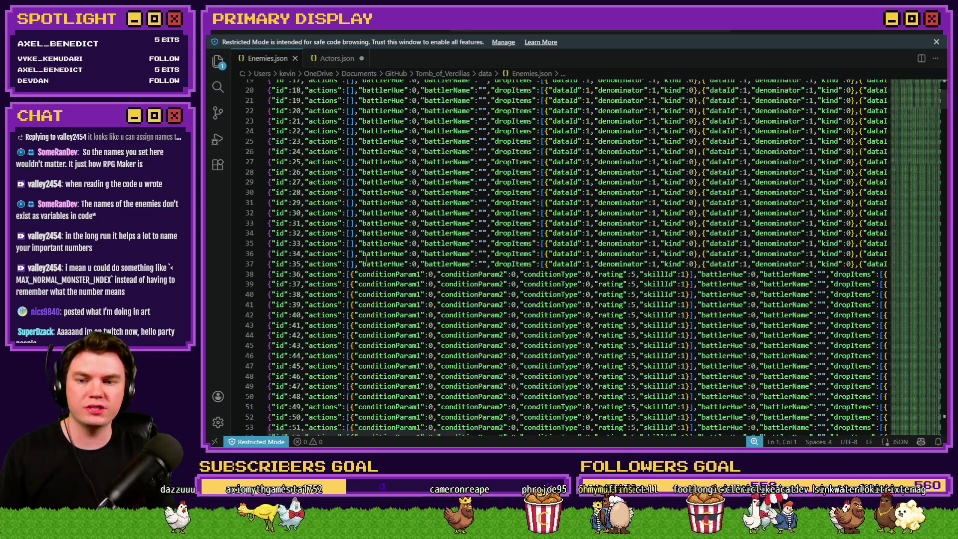
{"action": "left_click_drag", "start_coordinate": [271, 264], "coordinate": [569, 263]}
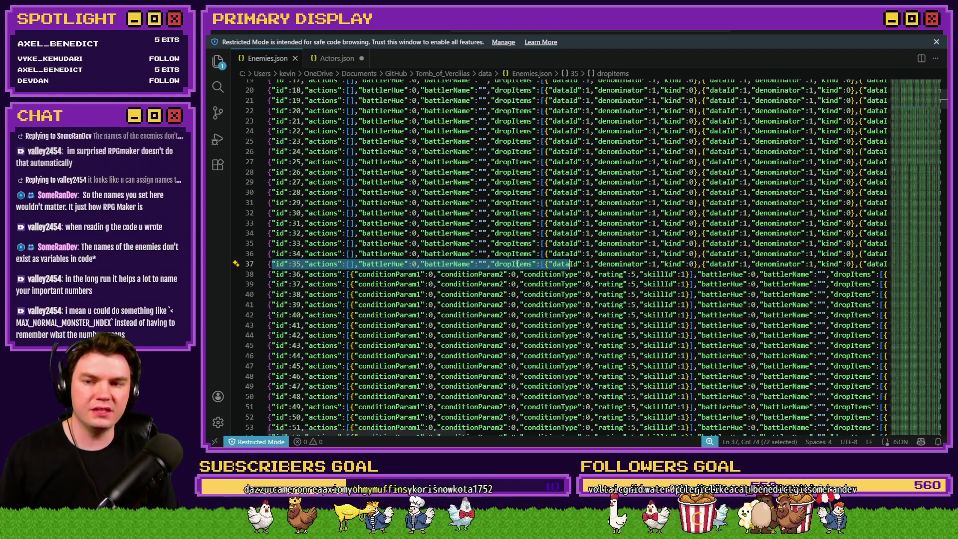
{"action": "scroll", "coordinate": [518, 263], "scroll_direction": "down", "scroll_amount": 4}
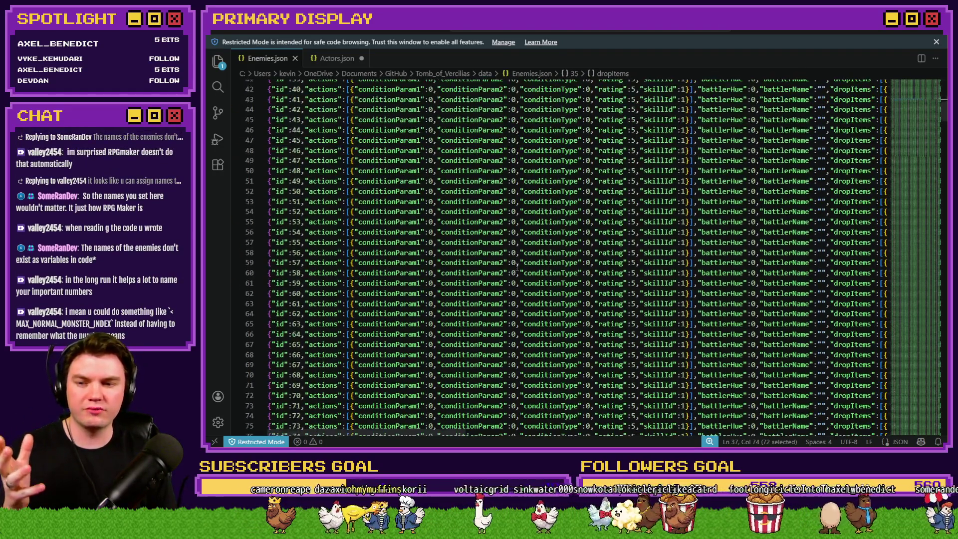
{"action": "scroll", "coordinate": [516, 263], "scroll_direction": "up", "scroll_amount": 10}
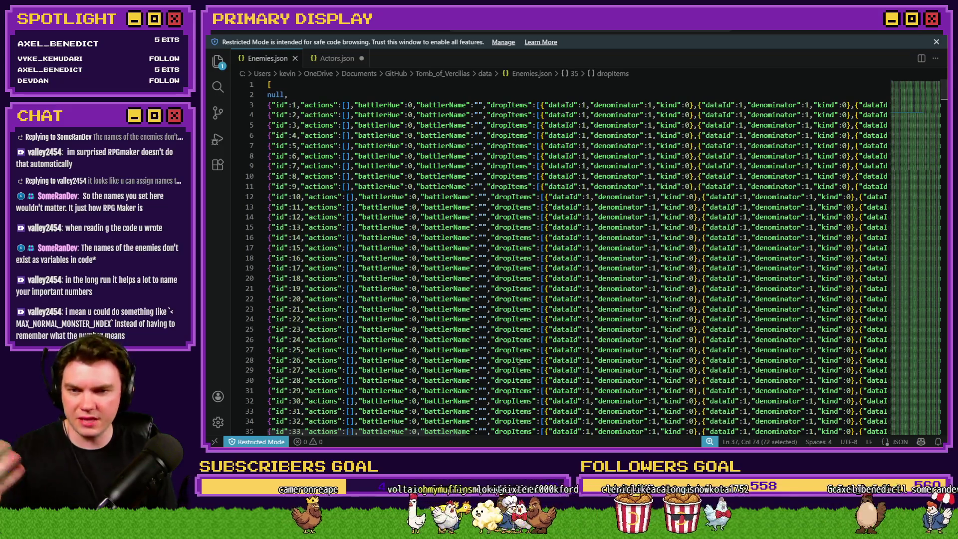
{"action": "left_click_drag", "start_coordinate": [335, 436], "coordinate": [549, 433]}
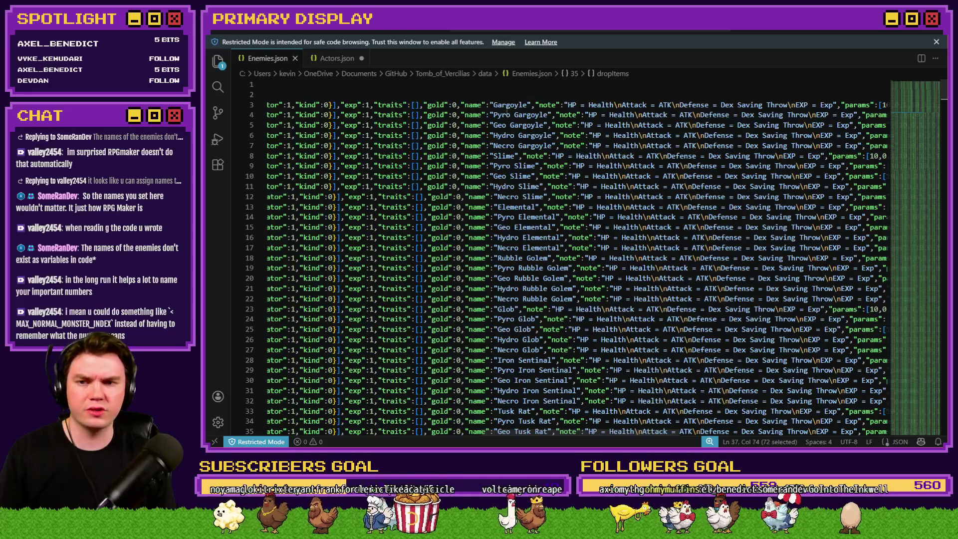
{"action": "left_click_drag", "start_coordinate": [493, 105], "coordinate": [519, 237]}
{"action": "left_click", "coordinate": [520, 237]}
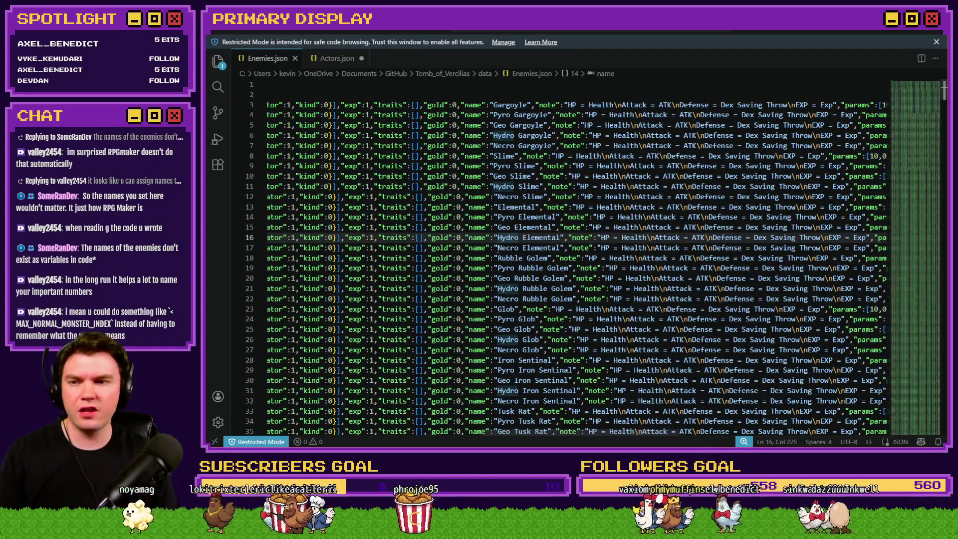
Step: Scroll down to line 507 and select the whole Danathar enemy entry
{"action": "scroll", "coordinate": [640, 314], "scroll_direction": "down", "scroll_amount": 4}
{"action": "scroll", "coordinate": [641, 315], "scroll_direction": "down", "scroll_amount": 5}
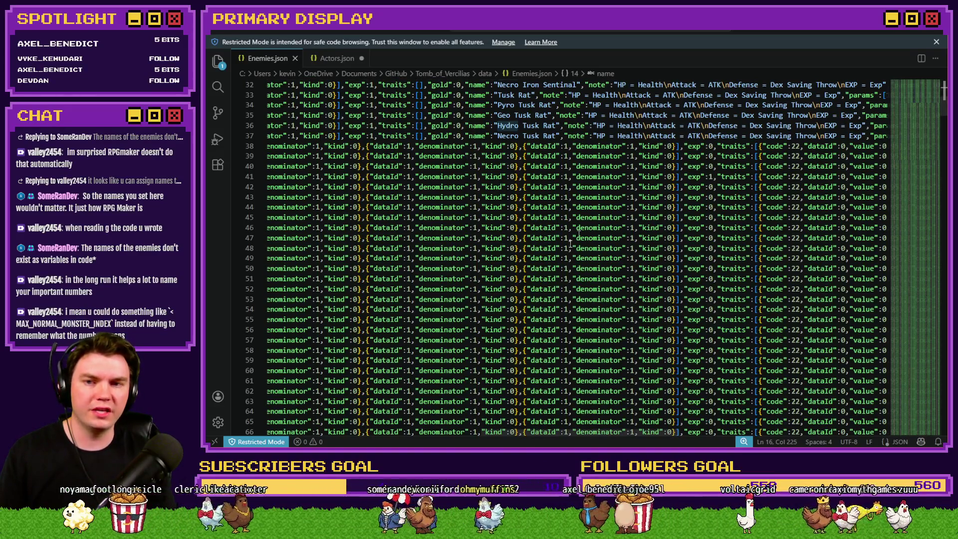
{"action": "scroll", "coordinate": [553, 261], "scroll_direction": "down", "scroll_amount": 20}
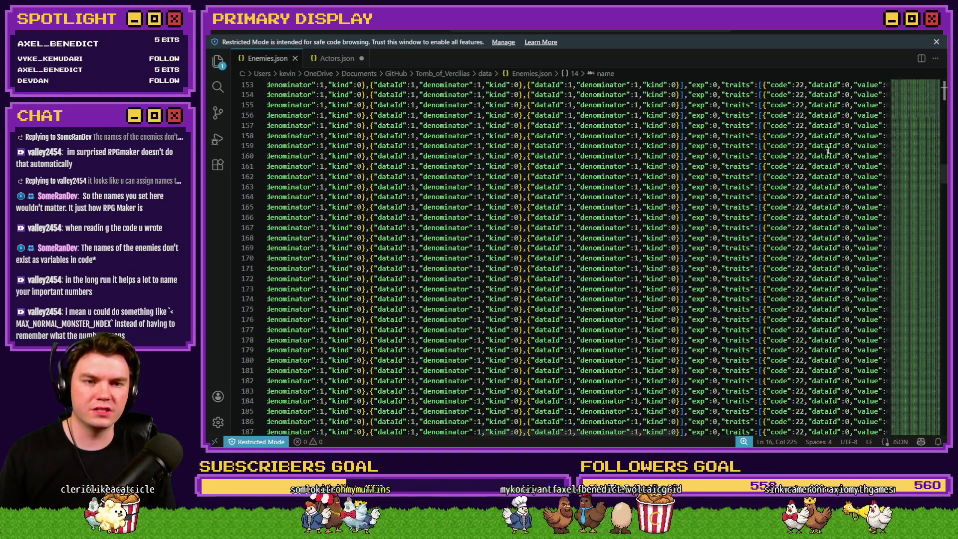
{"action": "scroll", "coordinate": [918, 182], "scroll_direction": "down", "scroll_amount": 12}
{"action": "left_click_drag", "start_coordinate": [918, 182], "coordinate": [938, 402]}
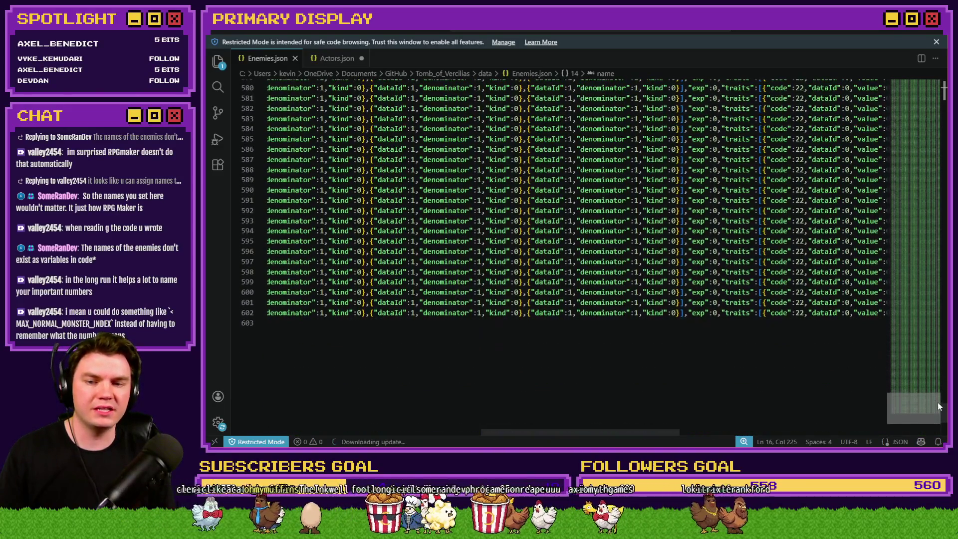
{"action": "scroll", "coordinate": [627, 381], "scroll_direction": "up", "scroll_amount": 15}
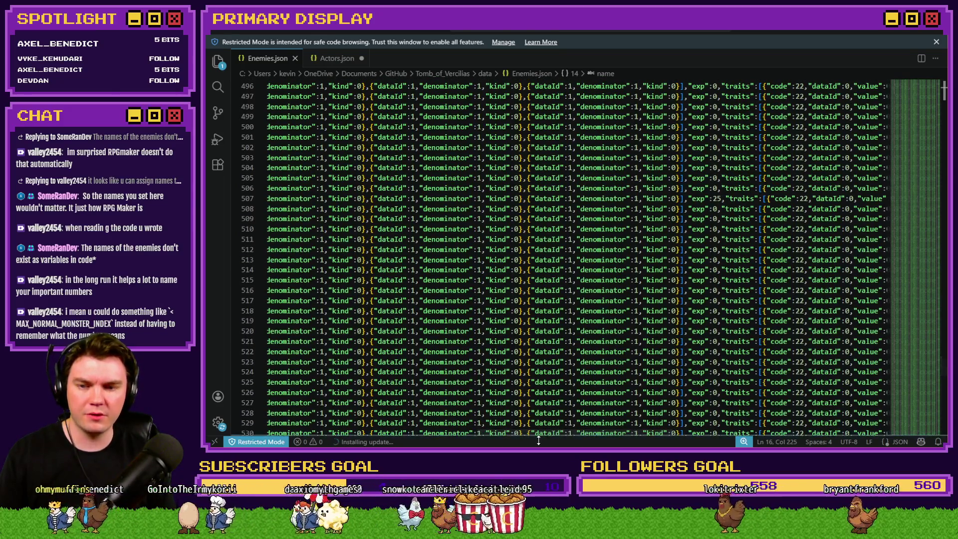
{"action": "scroll", "coordinate": [559, 432], "scroll_direction": "left", "scroll_amount": 10}
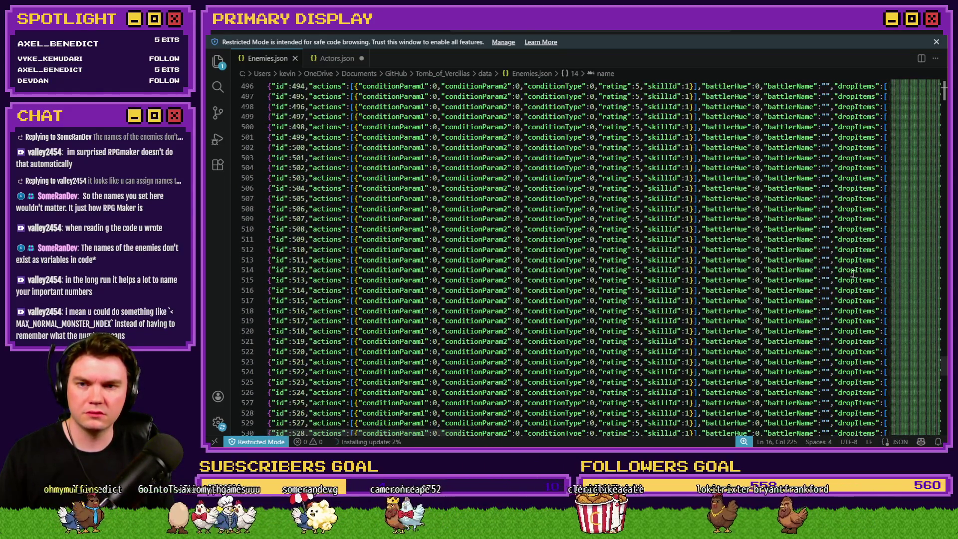
{"action": "mouse_move", "coordinate": [915, 364]}
{"action": "left_mouse_down"}
{"action": "mouse_move", "coordinate": [924, 103]}
{"action": "mouse_move", "coordinate": [927, 357]}
{"action": "left_mouse_up"}
{"action": "left_click_drag", "start_coordinate": [313, 318], "coordinate": [890, 318]}
{"action": "left_click_drag", "start_coordinate": [894, 318], "coordinate": [894, 318]}
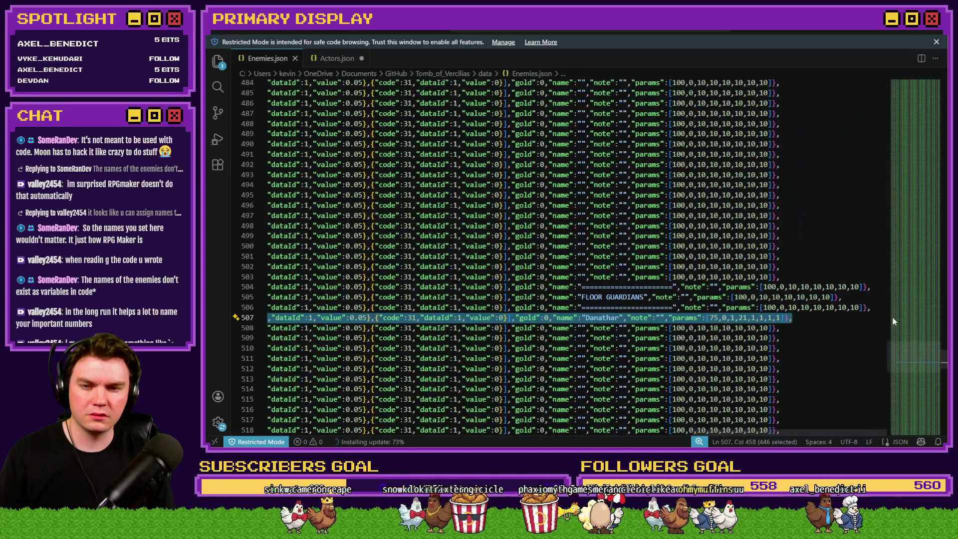
Step: Select the Danathar name and FLOOR GUARDIANS label, then minimize VS Code to reveal the data folder
{"action": "left_click", "coordinate": [662, 307]}
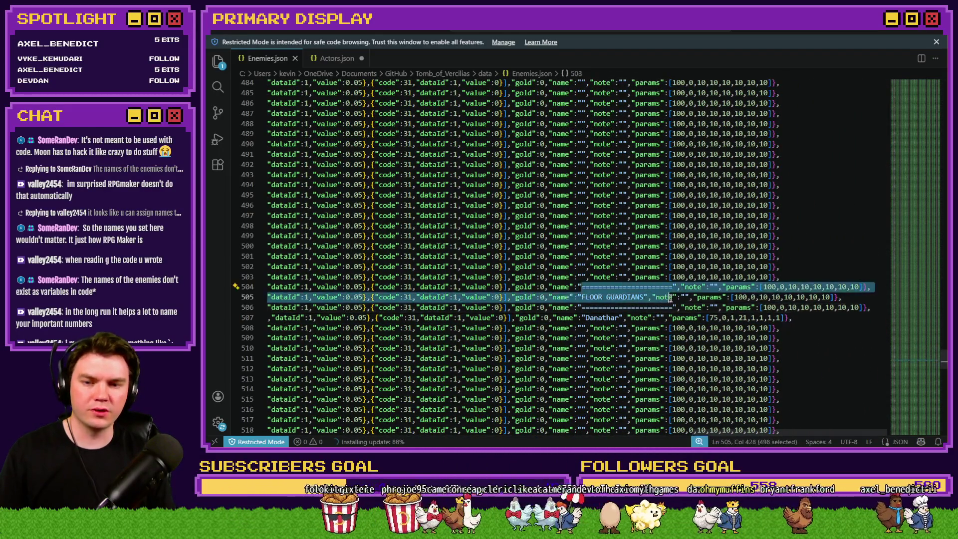
{"action": "double_click", "coordinate": [597, 318]}
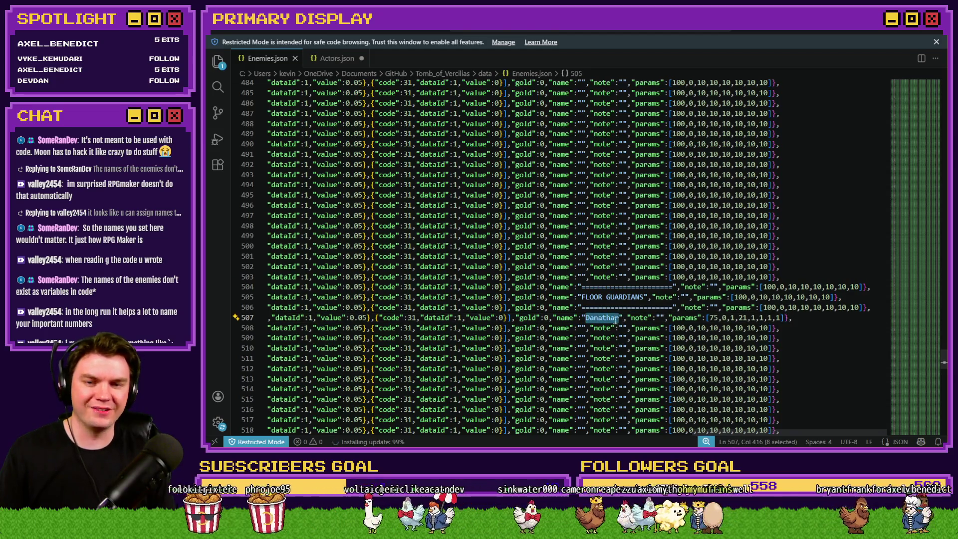
{"action": "left_click", "coordinate": [610, 322]}
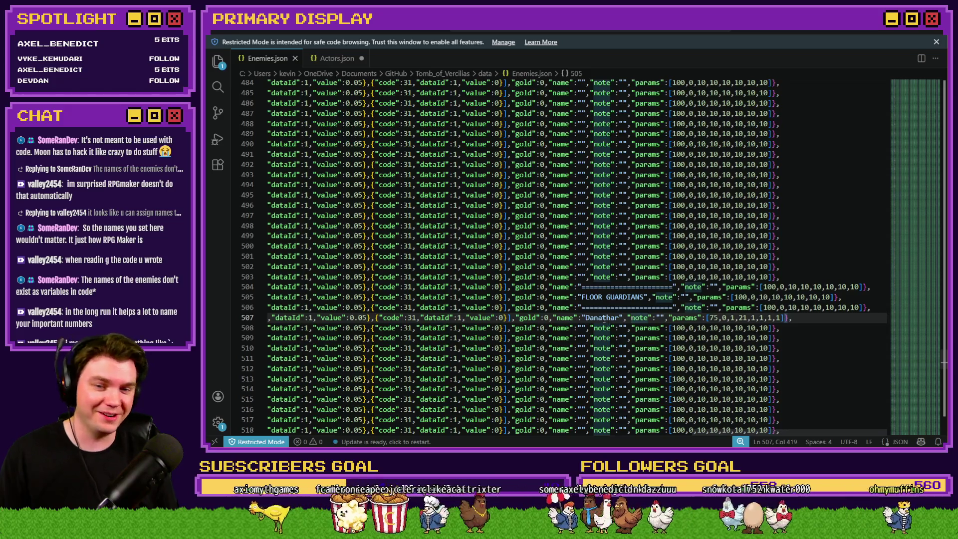
{"action": "left_click", "coordinate": [581, 297]}
{"action": "left_click", "coordinate": [629, 298], "text": "shift"}
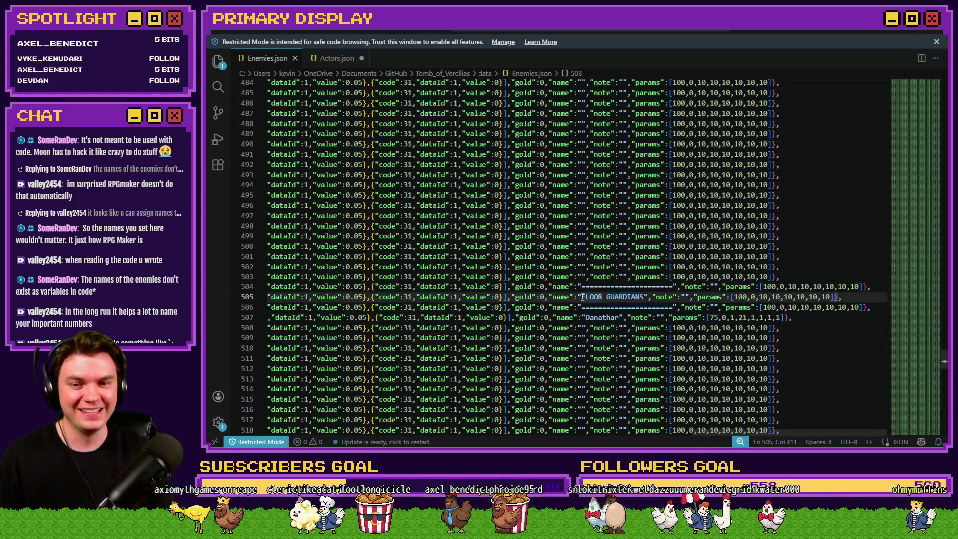
{"action": "left_click_drag", "start_coordinate": [629, 298], "coordinate": [644, 297]}
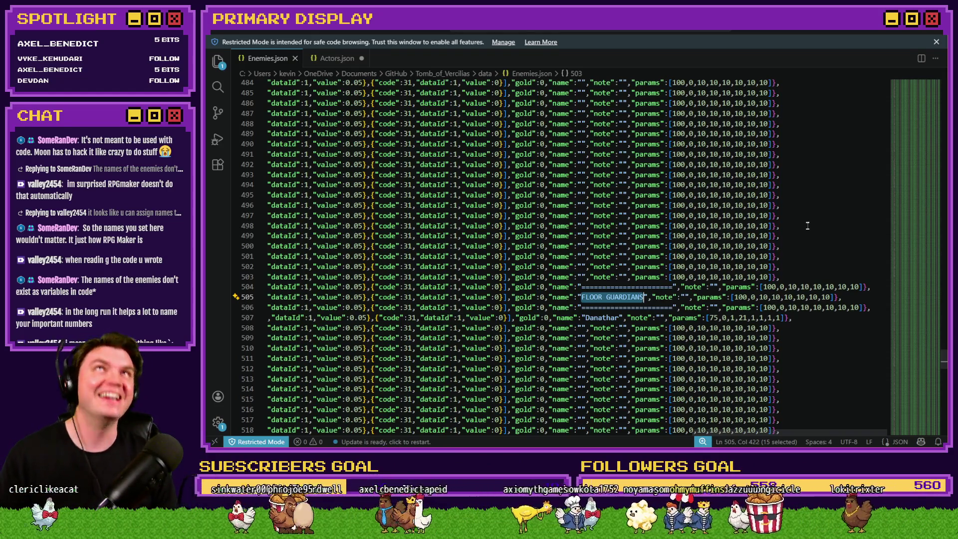
{"action": "left_click", "coordinate": [913, 32]}
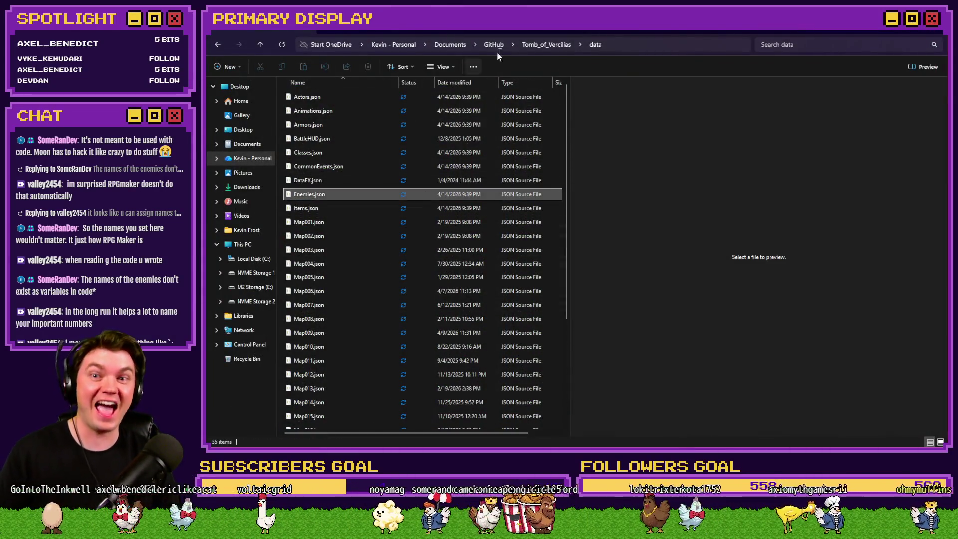
Step: Go up to the Tomb_of_Vercilias folder, then return to the RPG Maker MV event editor
{"action": "left_click", "coordinate": [538, 45]}
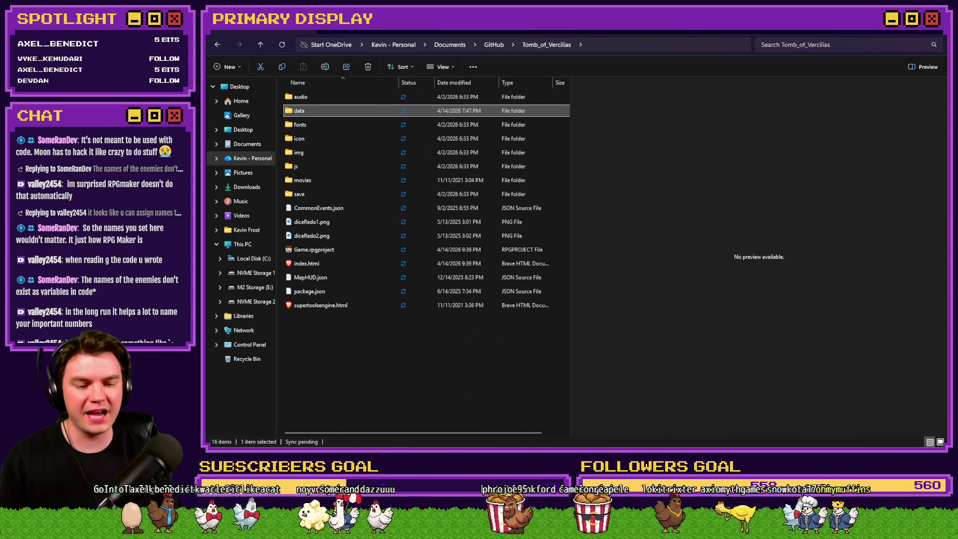
{"action": "key", "text": "alt+Tab"}
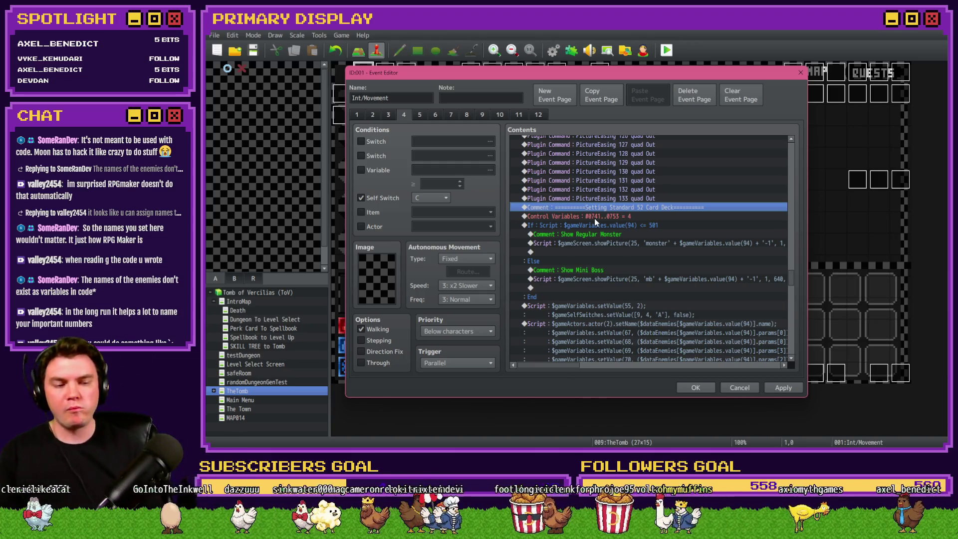
{"action": "left_click", "coordinate": [665, 279]}
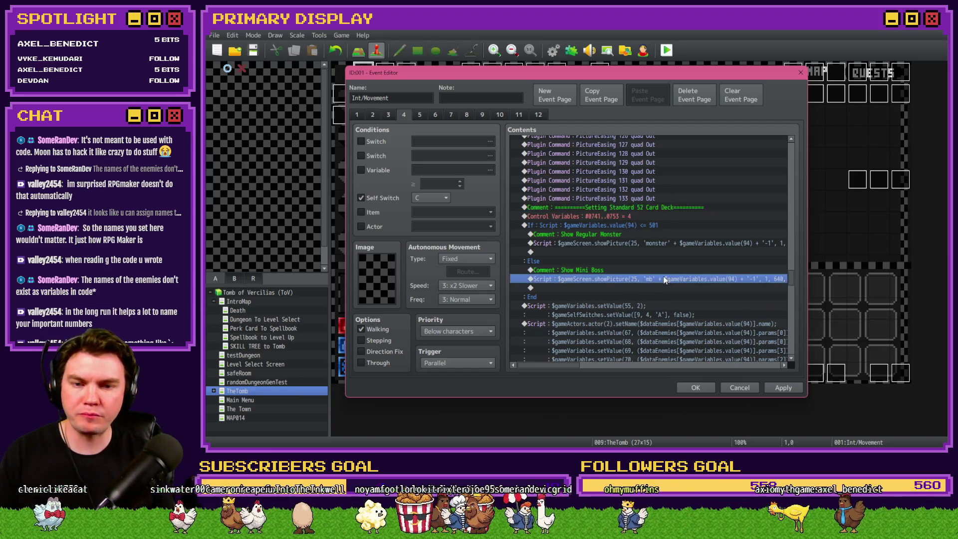
{"action": "left_click", "coordinate": [626, 306]}
{"action": "scroll", "coordinate": [627, 308], "scroll_direction": "down", "scroll_amount": 2}
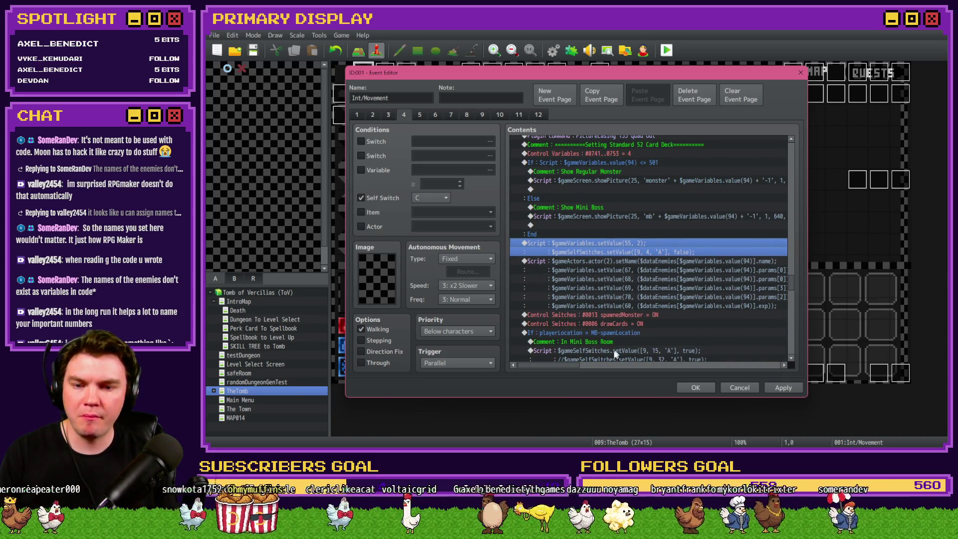
{"action": "left_click_drag", "start_coordinate": [571, 365], "coordinate": [589, 366]}
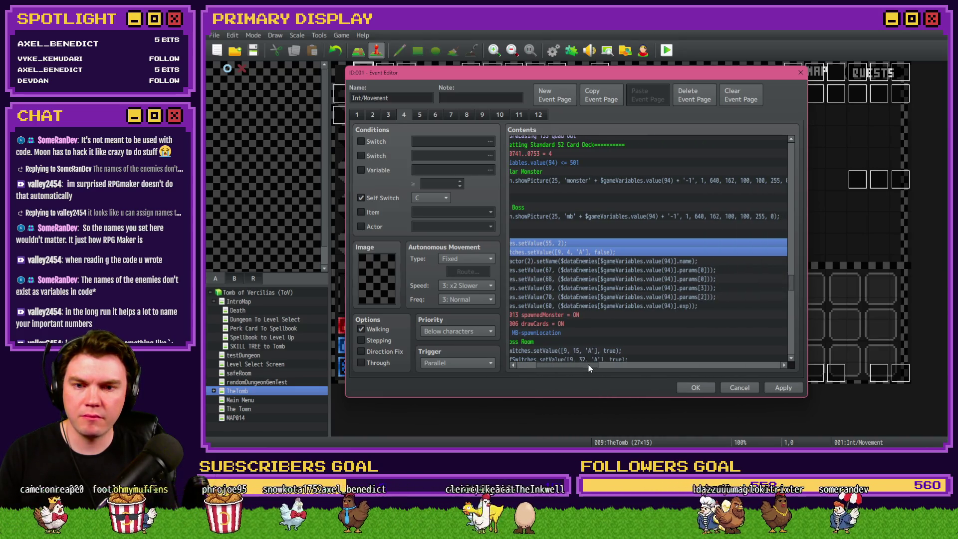
{"action": "left_click_drag", "start_coordinate": [588, 368], "coordinate": [569, 365]}
{"action": "scroll", "coordinate": [608, 303], "scroll_direction": "down", "scroll_amount": 2}
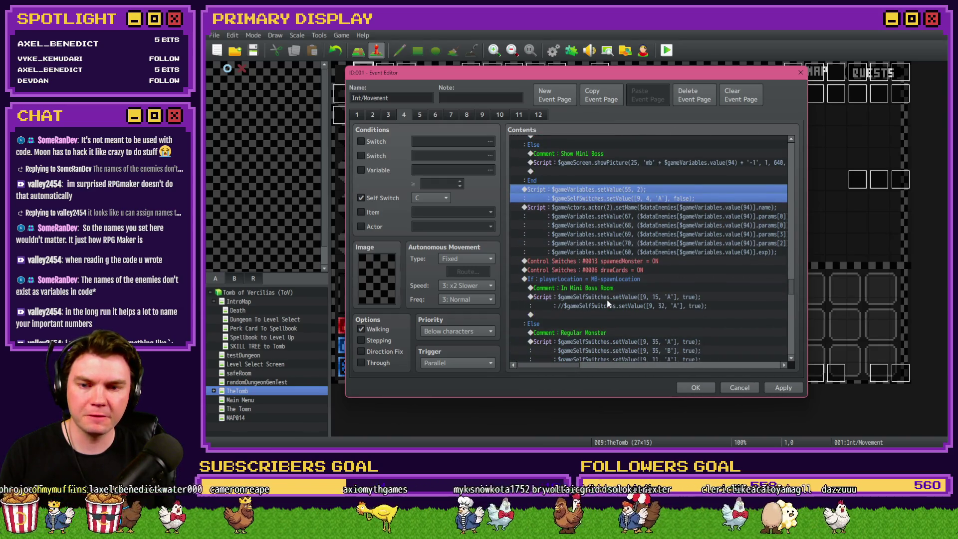
{"action": "scroll", "coordinate": [608, 303], "scroll_direction": "down", "scroll_amount": 2}
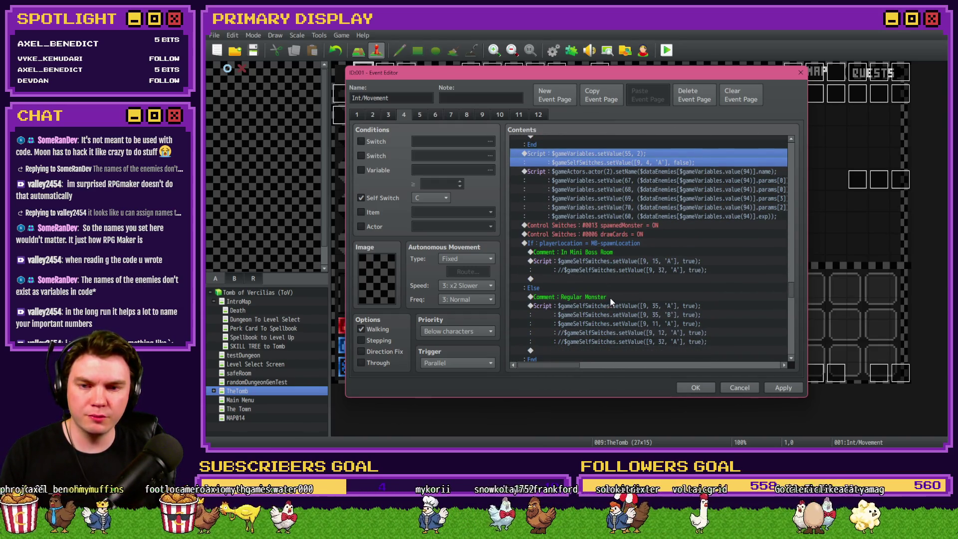
{"action": "left_click", "coordinate": [632, 263]}
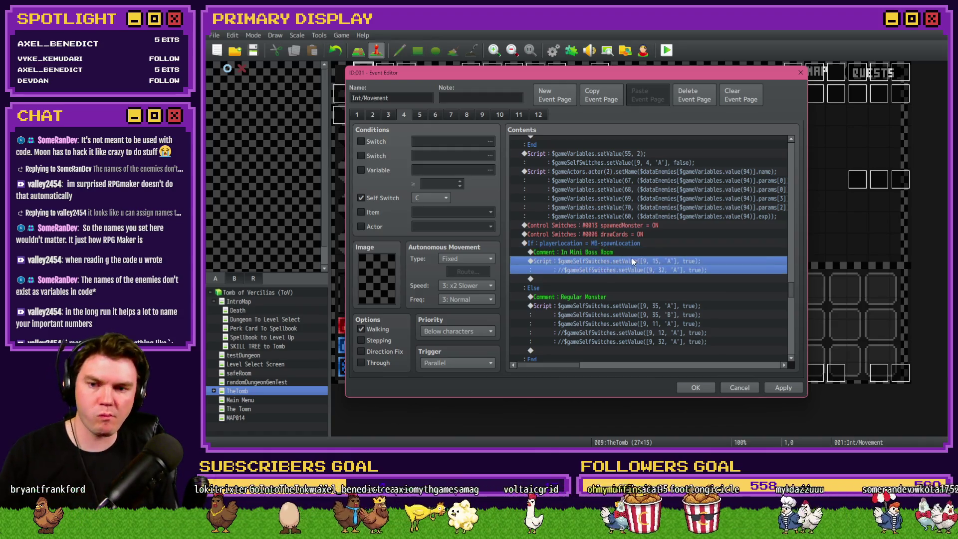
{"action": "left_click", "coordinate": [639, 298]}
{"action": "left_click", "coordinate": [638, 305]}
Step: Copy the three self-switch lines from the Regular Monster script into the mini boss room script, commenting out 9,15
{"action": "double_click", "coordinate": [639, 306]}
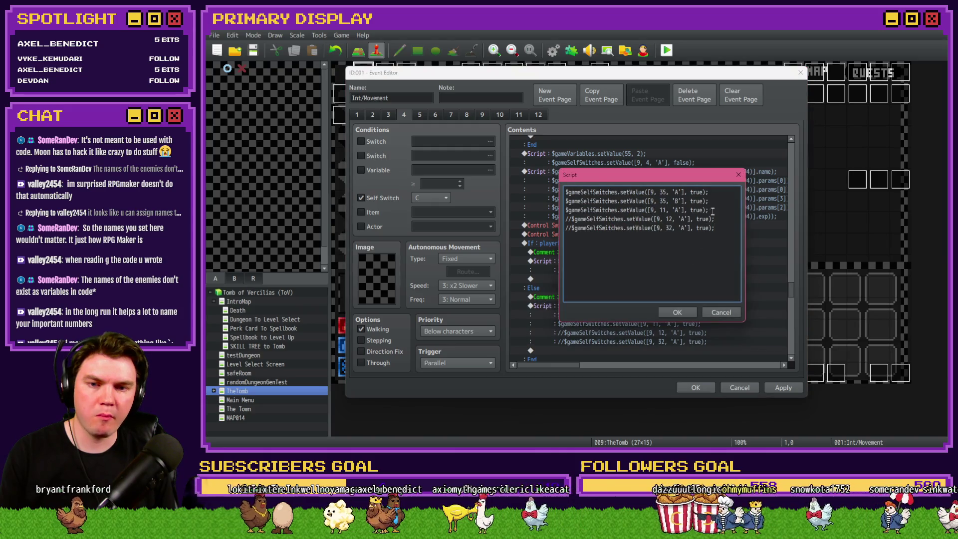
{"action": "left_click_drag", "start_coordinate": [709, 210], "coordinate": [541, 187]}
{"action": "left_click", "coordinate": [721, 313]}
{"action": "double_click", "coordinate": [630, 262]}
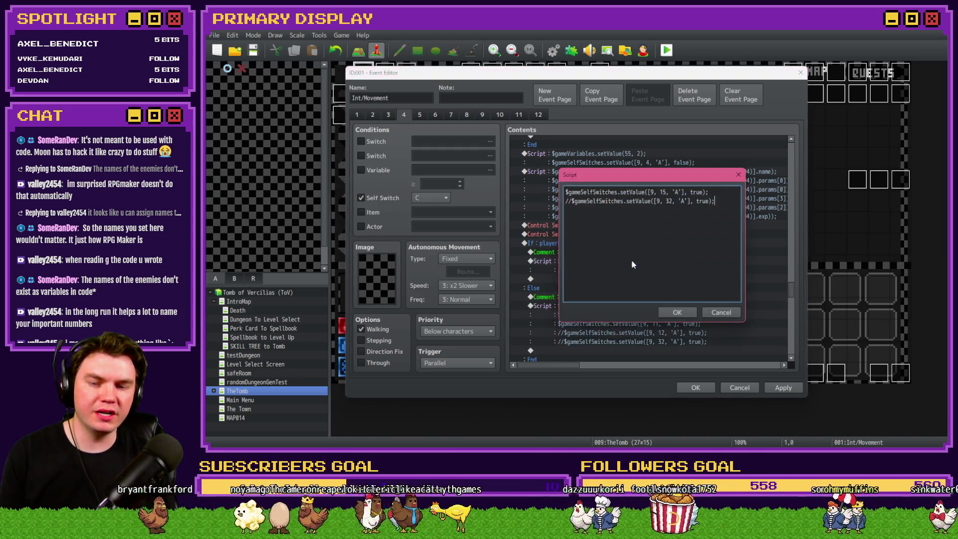
{"action": "type", "text": "//"}
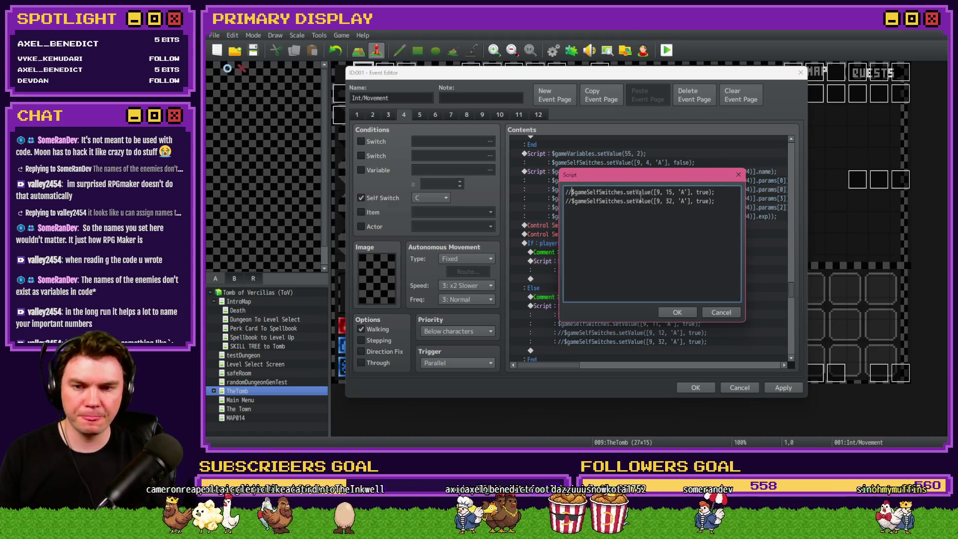
{"action": "key", "text": "ctrl+v"}
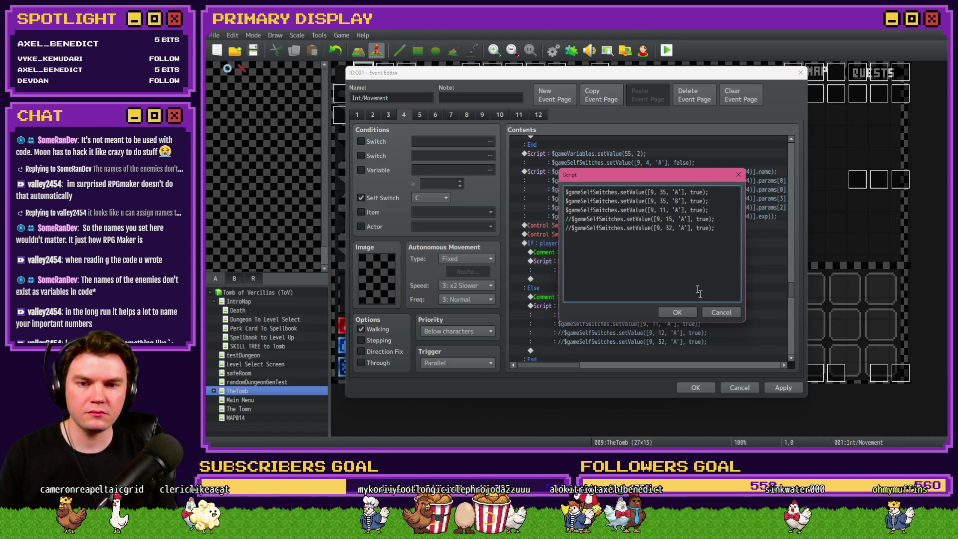
{"action": "left_click", "coordinate": [688, 312]}
Step: Close the event editor keeping the changes, and open the database on the Enemies list
{"action": "scroll", "coordinate": [683, 322], "scroll_direction": "down", "scroll_amount": 4}
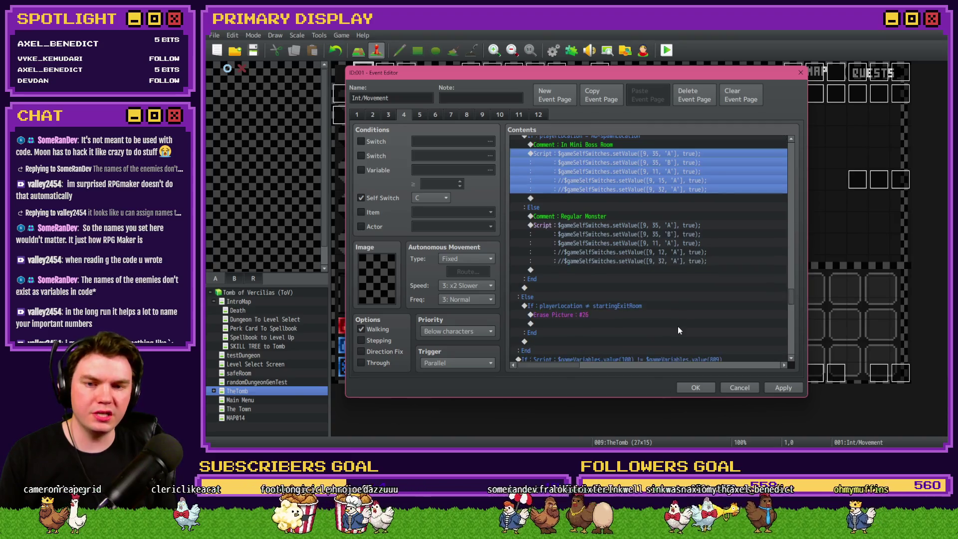
{"action": "scroll", "coordinate": [678, 331], "scroll_direction": "down", "scroll_amount": 1}
{"action": "left_click", "coordinate": [784, 388]}
{"action": "scroll", "coordinate": [681, 334], "scroll_direction": "down", "scroll_amount": 4}
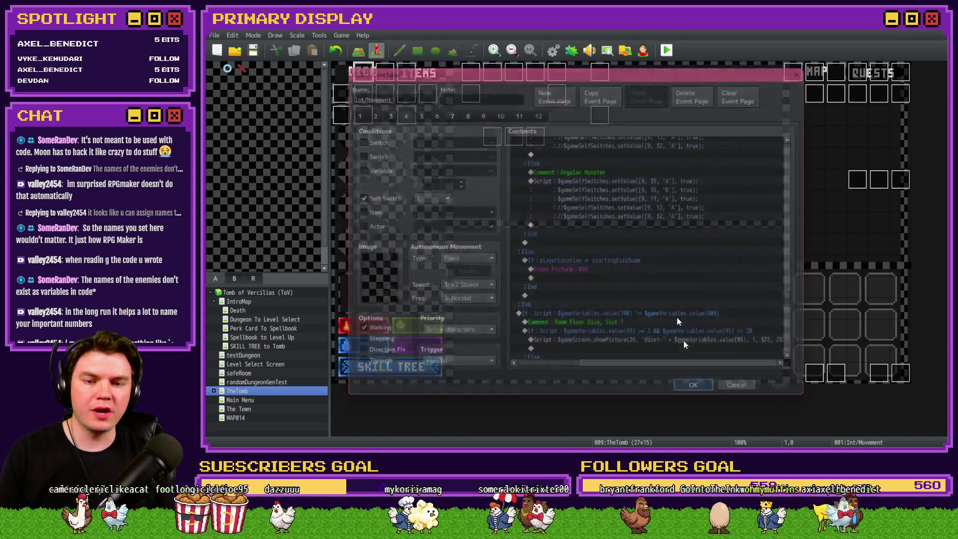
{"action": "left_click", "coordinate": [553, 50]}
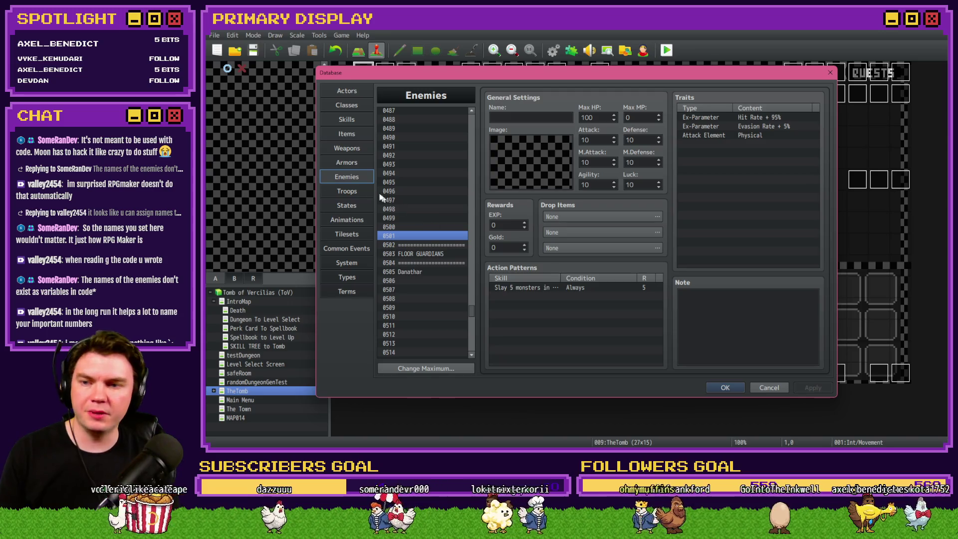
Step: In the Database, switch to Common Events and open 0009 Spawn Monsters/Items/Traps
{"action": "left_click", "coordinate": [358, 249]}
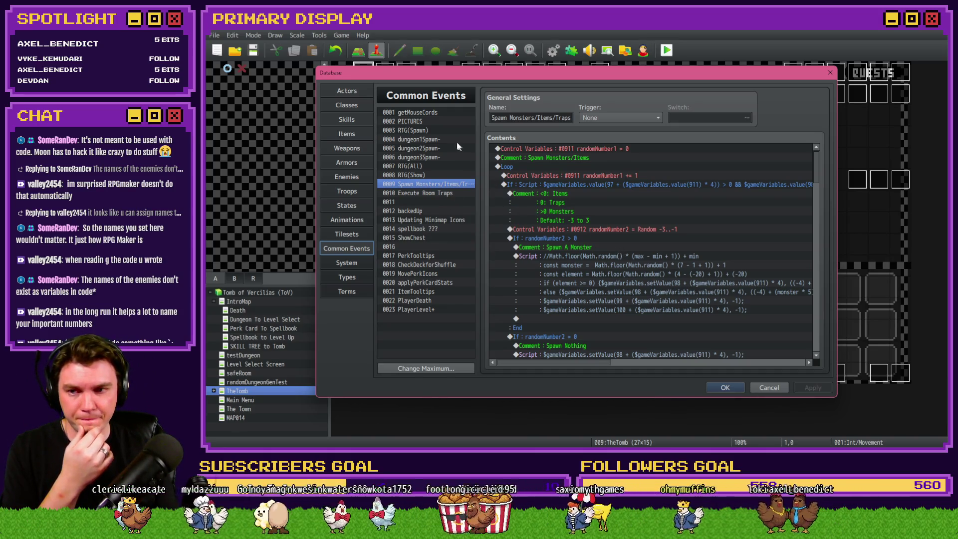
{"action": "left_click", "coordinate": [428, 133]}
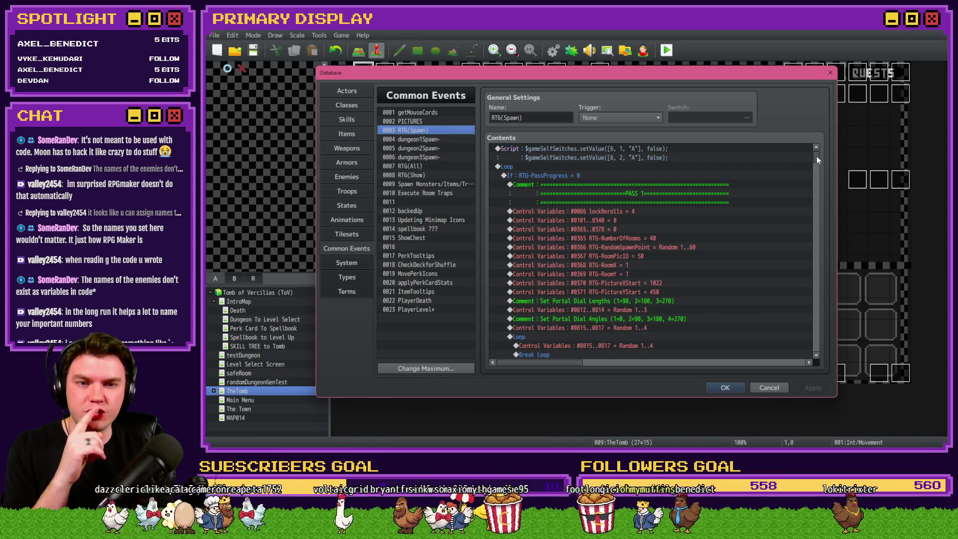
{"action": "left_click_drag", "start_coordinate": [817, 159], "coordinate": [820, 295]}
{"action": "scroll", "coordinate": [741, 296], "scroll_direction": "down", "scroll_amount": 5}
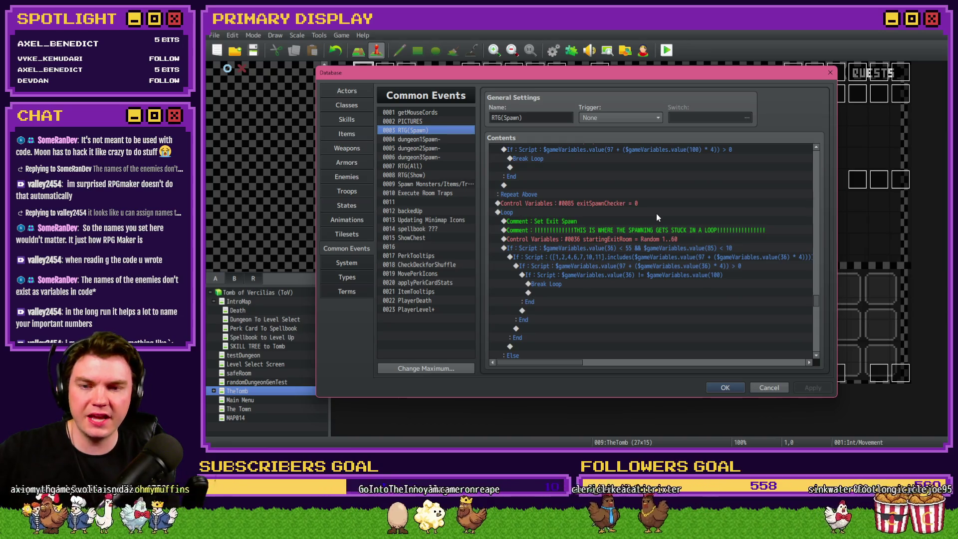
{"action": "scroll", "coordinate": [666, 232], "scroll_direction": "down", "scroll_amount": 3}
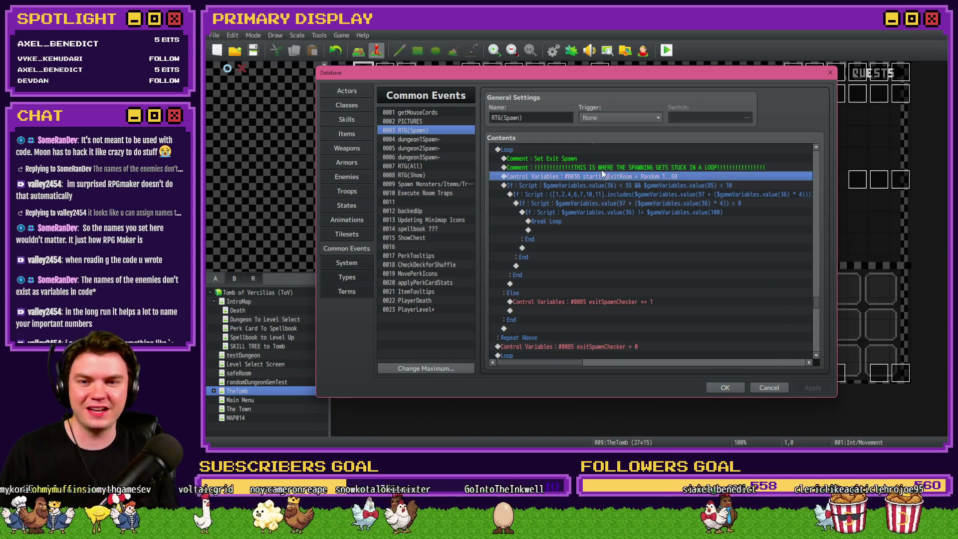
{"action": "double_click", "coordinate": [601, 172]}
{"action": "key", "text": "Escape"}
{"action": "left_click", "coordinate": [601, 178]}
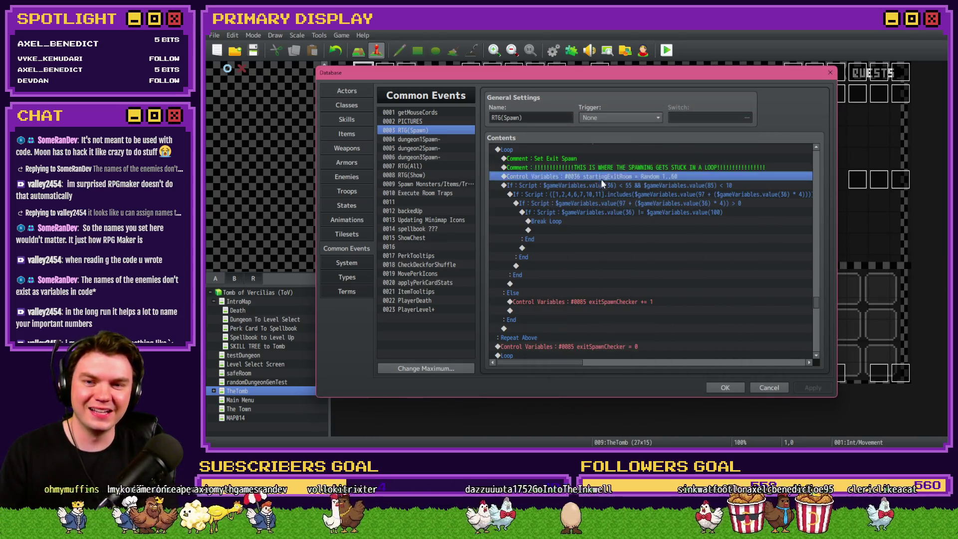
{"action": "key", "text": "Down"}
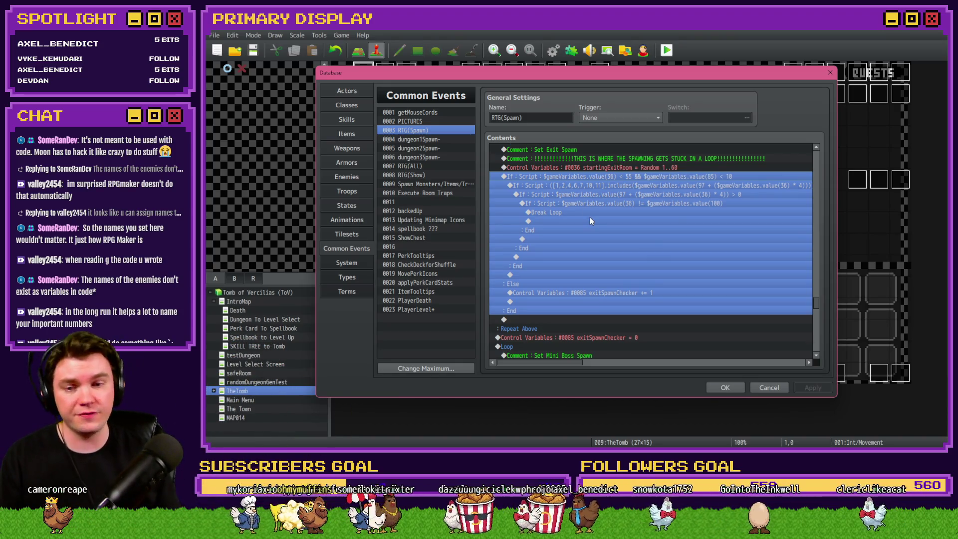
{"action": "scroll", "coordinate": [580, 232], "scroll_direction": "down", "scroll_amount": 5}
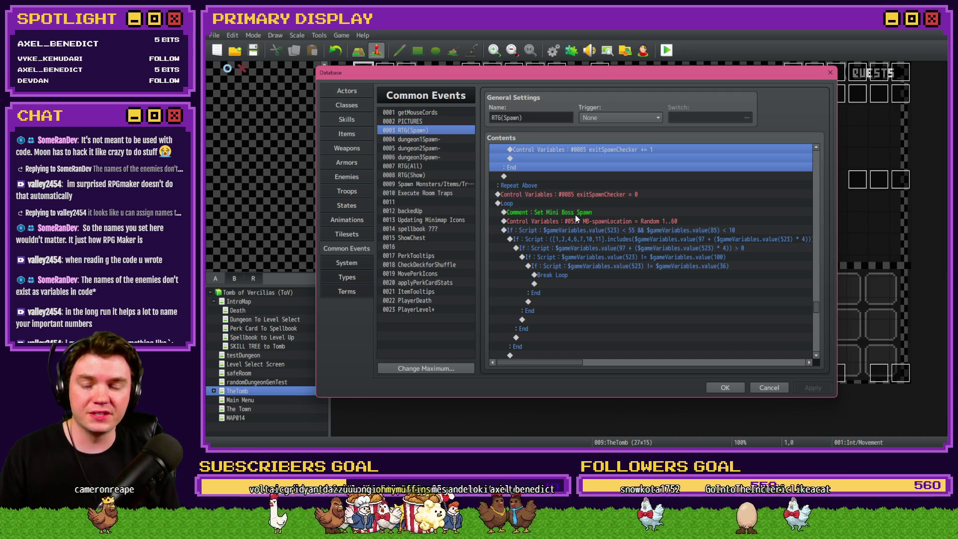
{"action": "left_click", "coordinate": [576, 215]}
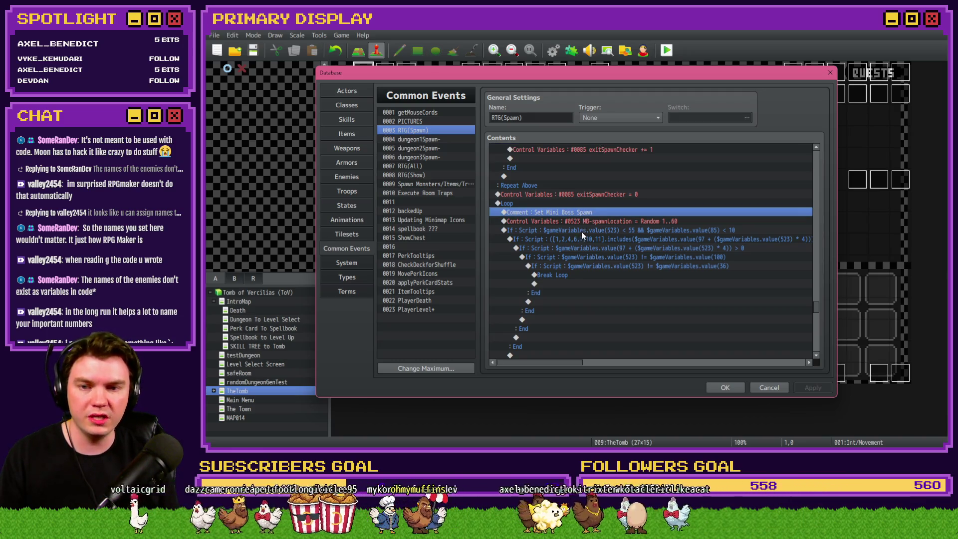
{"action": "scroll", "coordinate": [593, 223], "scroll_direction": "down", "scroll_amount": 2}
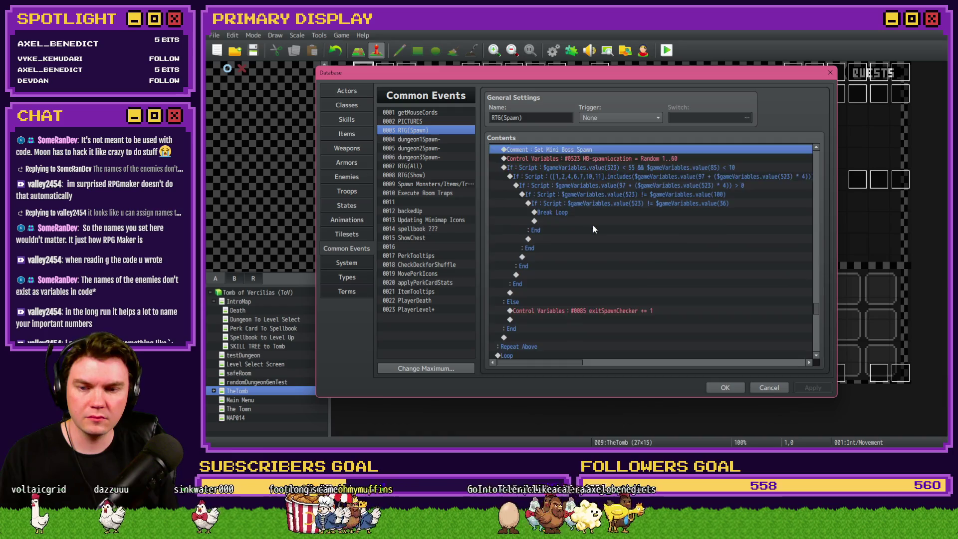
{"action": "scroll", "coordinate": [593, 226], "scroll_direction": "up", "scroll_amount": 2}
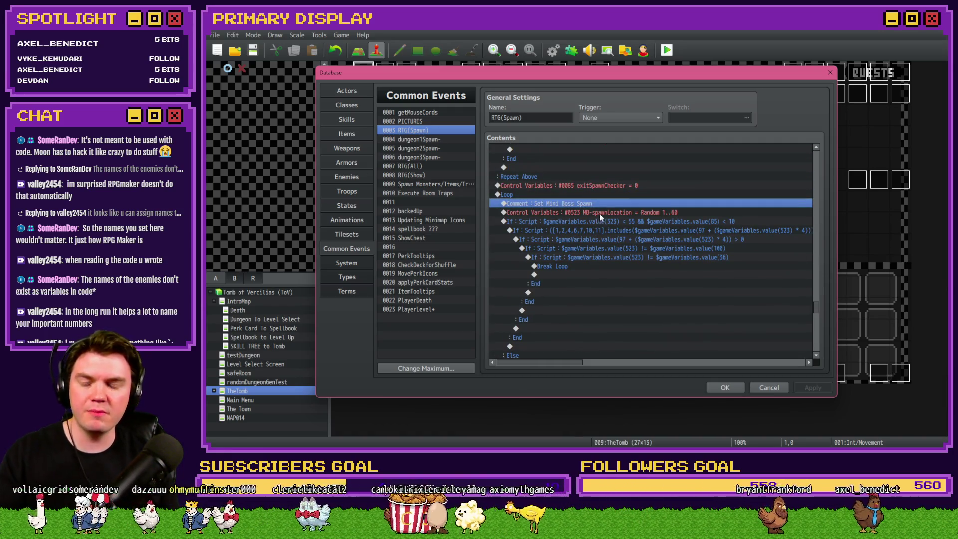
{"action": "left_click", "coordinate": [601, 212]}
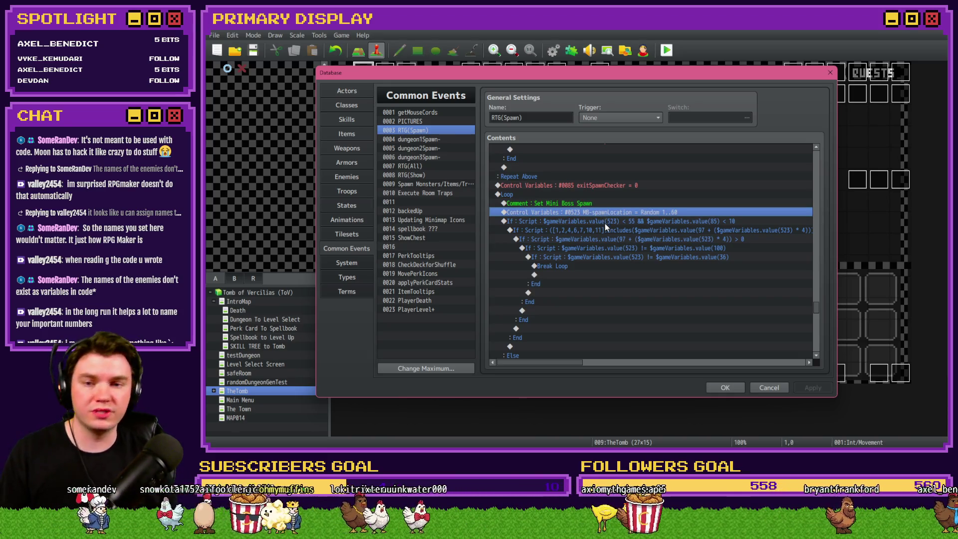
{"action": "left_click", "coordinate": [609, 222]}
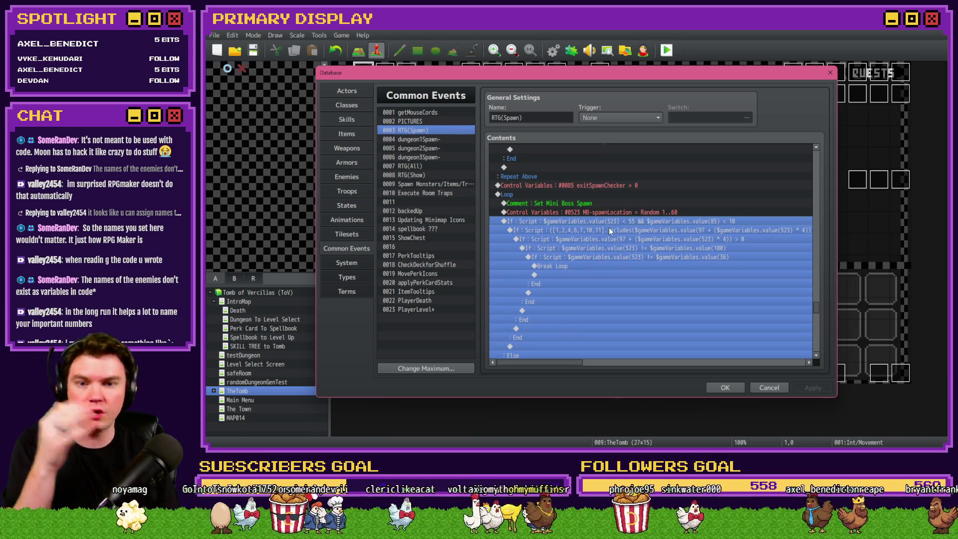
{"action": "left_click", "coordinate": [588, 265]}
{"action": "scroll", "coordinate": [588, 265], "scroll_direction": "down", "scroll_amount": 5}
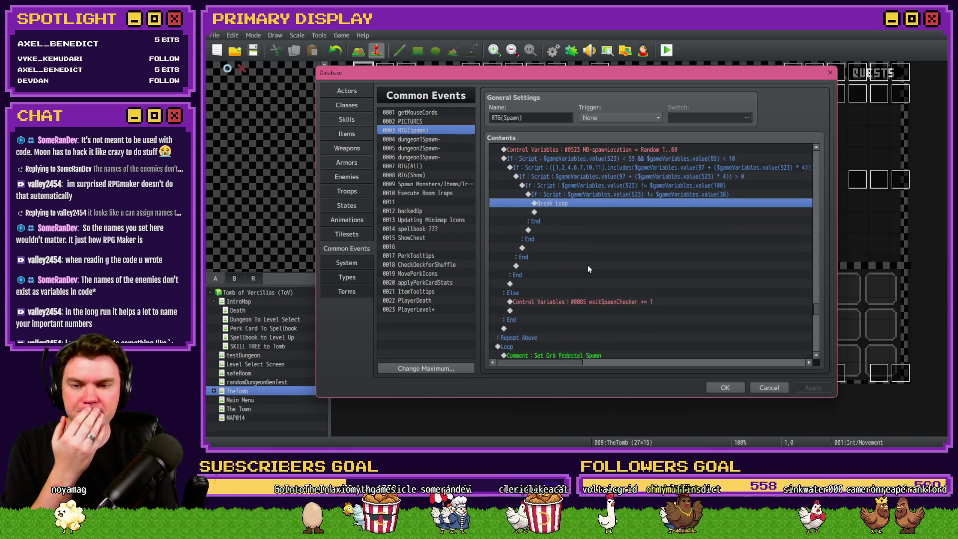
{"action": "scroll", "coordinate": [588, 265], "scroll_direction": "down", "scroll_amount": 4}
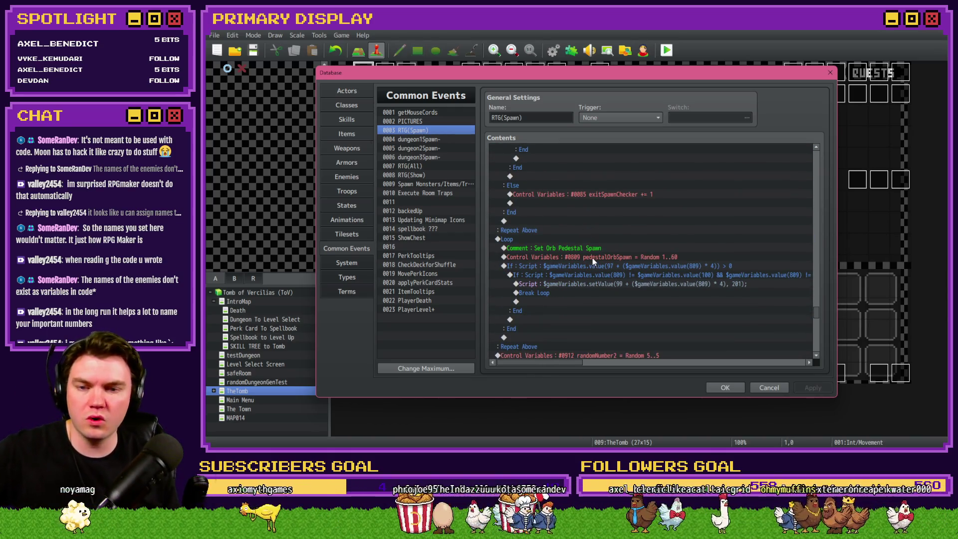
{"action": "scroll", "coordinate": [594, 258], "scroll_direction": "down", "scroll_amount": 5}
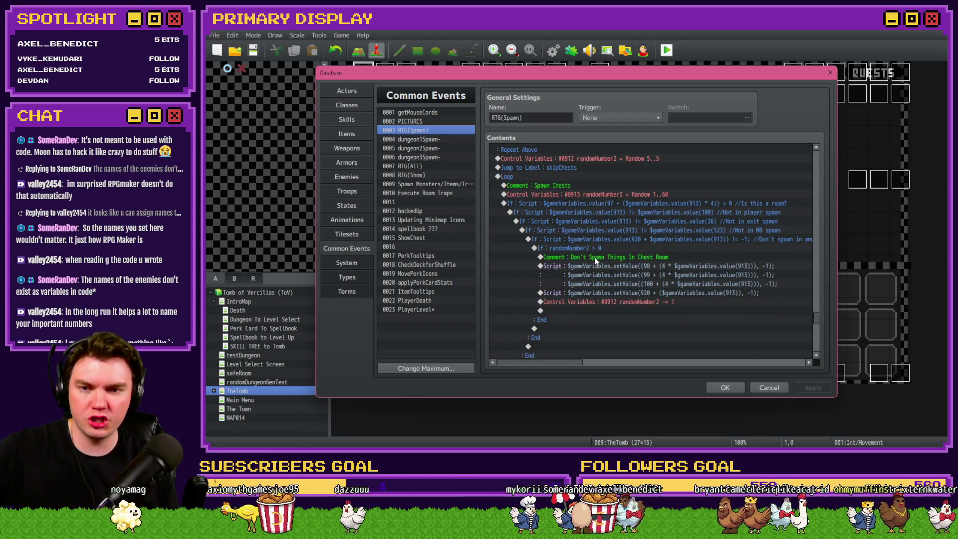
{"action": "scroll", "coordinate": [594, 256], "scroll_direction": "down", "scroll_amount": 8}
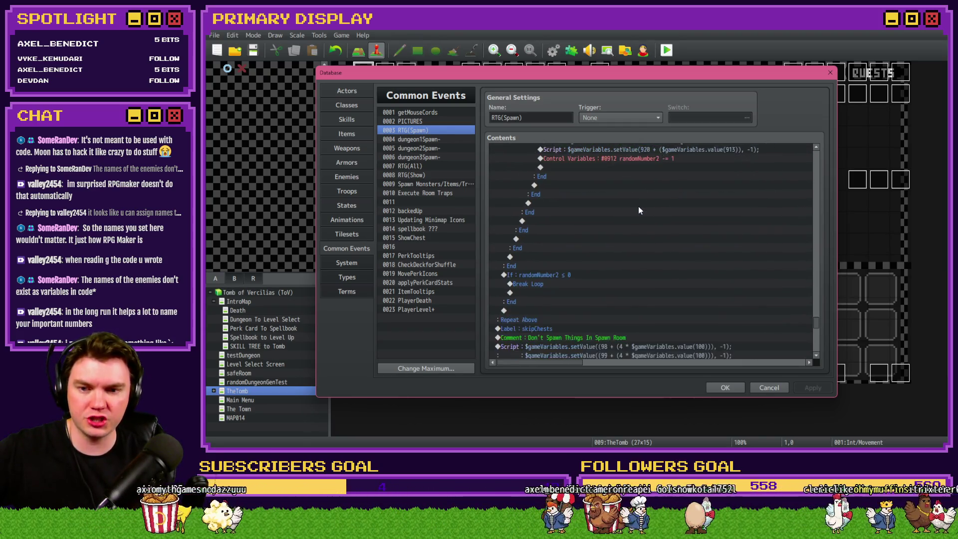
{"action": "scroll", "coordinate": [608, 241], "scroll_direction": "down", "scroll_amount": 4}
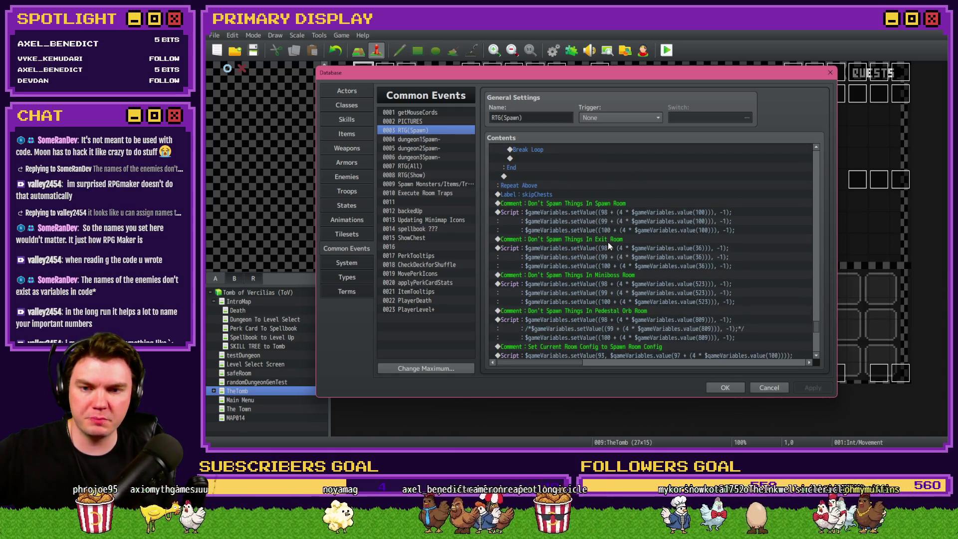
{"action": "scroll", "coordinate": [608, 242], "scroll_direction": "down", "scroll_amount": 2}
{"action": "scroll", "coordinate": [608, 238], "scroll_direction": "down", "scroll_amount": 1}
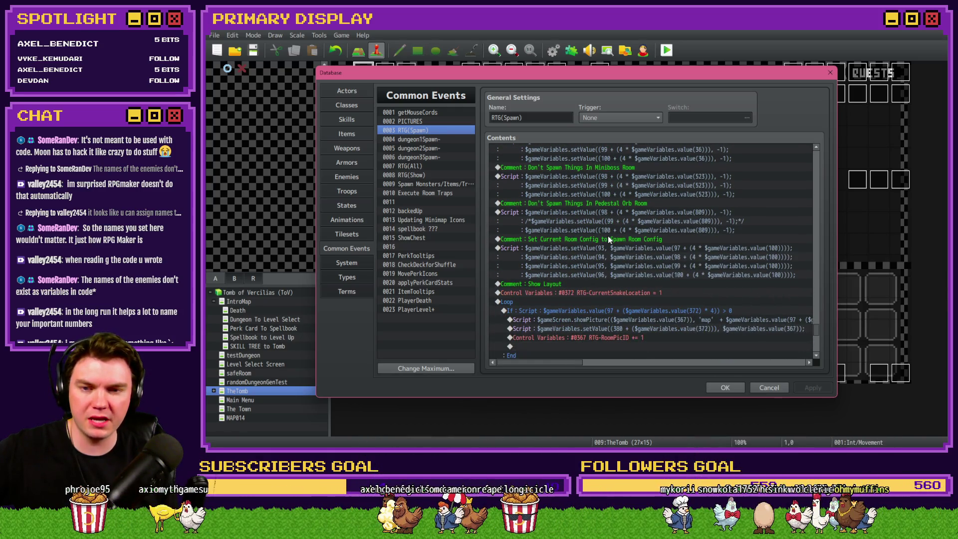
{"action": "scroll", "coordinate": [608, 243], "scroll_direction": "down", "scroll_amount": 1}
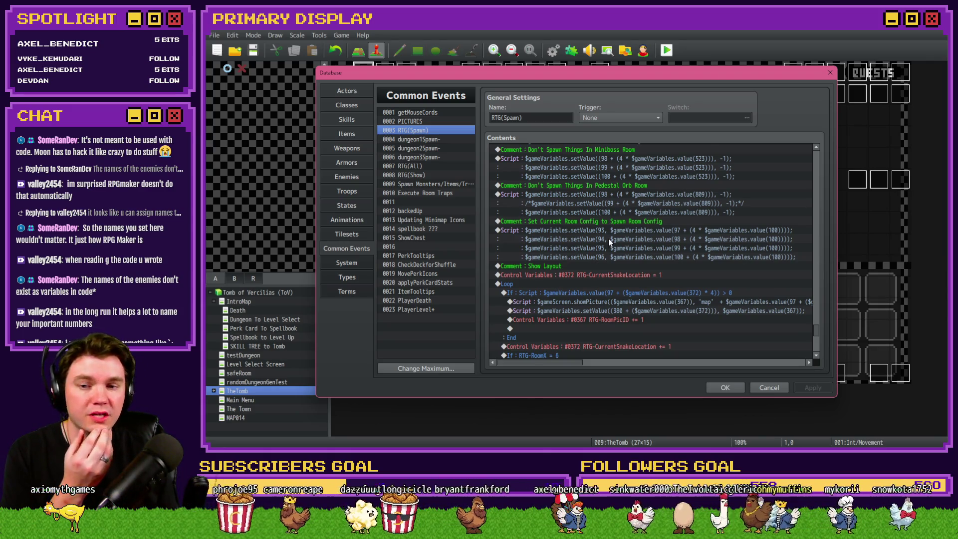
{"action": "scroll", "coordinate": [609, 239], "scroll_direction": "down", "scroll_amount": 5}
{"action": "scroll", "coordinate": [604, 239], "scroll_direction": "down", "scroll_amount": 10}
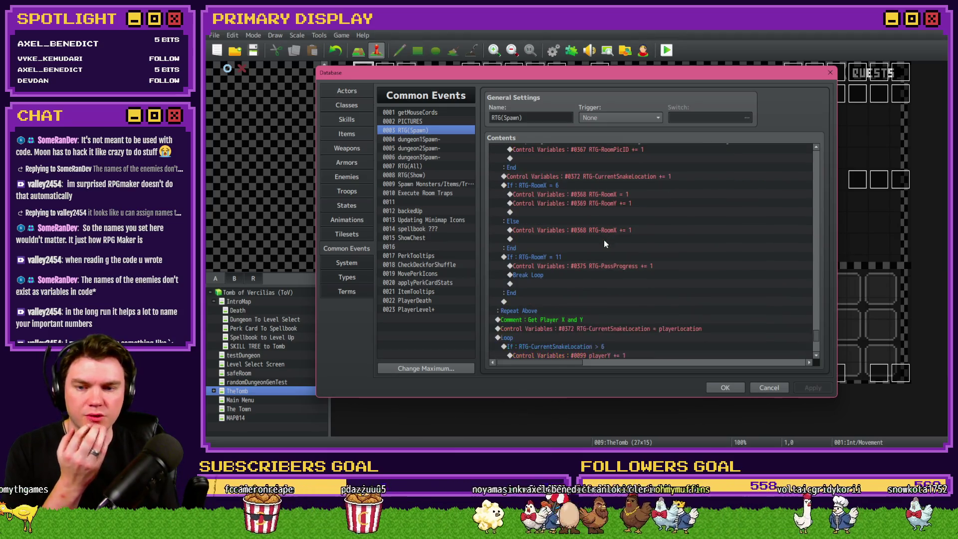
{"action": "scroll", "coordinate": [604, 241], "scroll_direction": "down", "scroll_amount": 3}
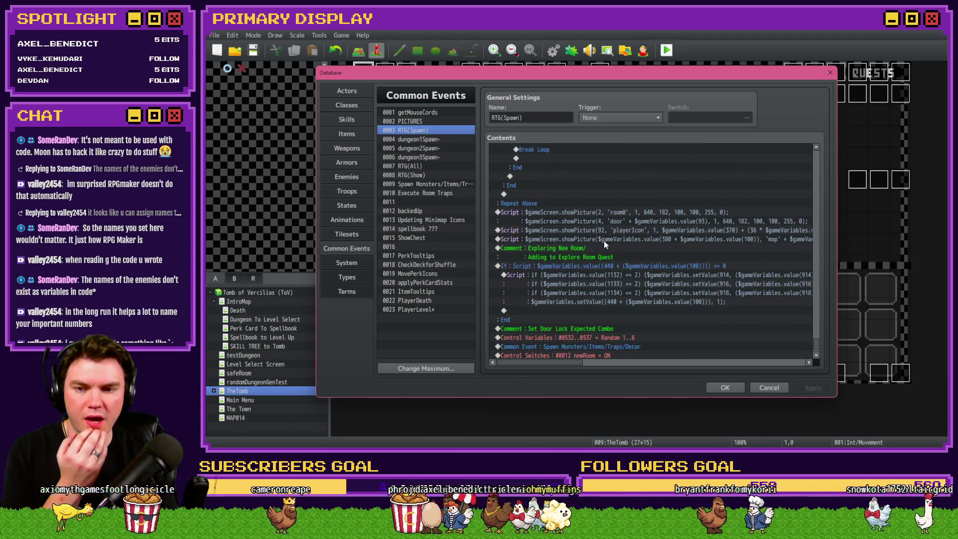
{"action": "left_click", "coordinate": [442, 185]}
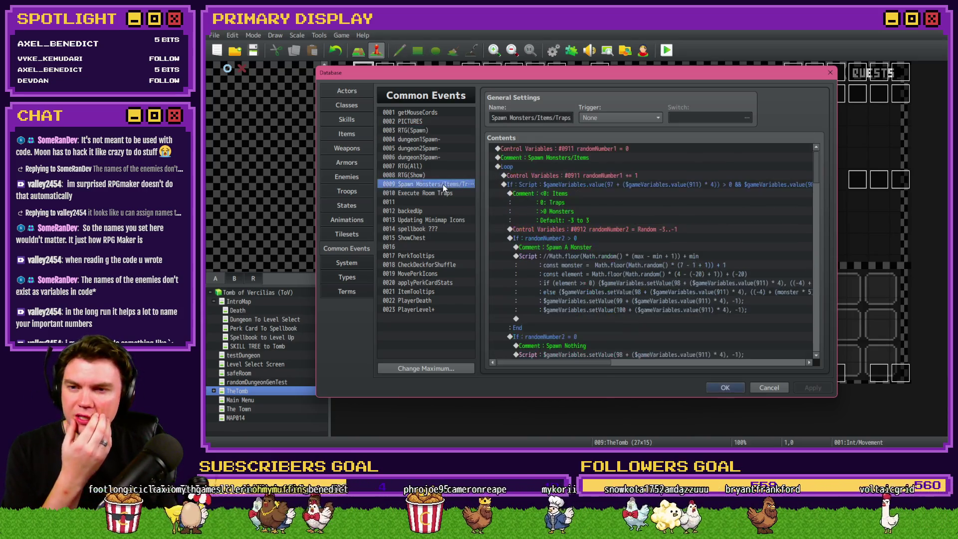
Step: Select the '//Spawn Miniboos in MB Room' script at the end of the event's contents
{"action": "scroll", "coordinate": [558, 223], "scroll_direction": "down", "scroll_amount": 2}
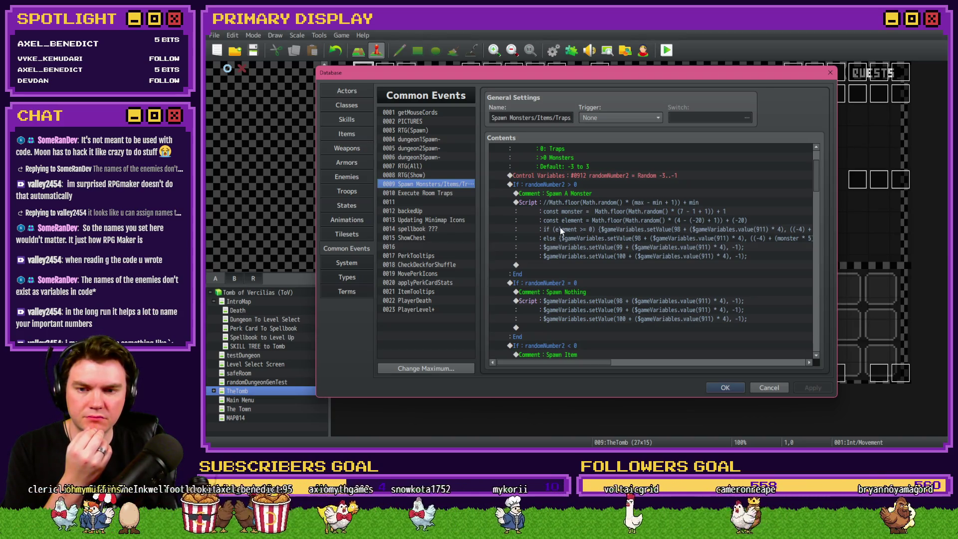
{"action": "scroll", "coordinate": [561, 230], "scroll_direction": "down", "scroll_amount": 6}
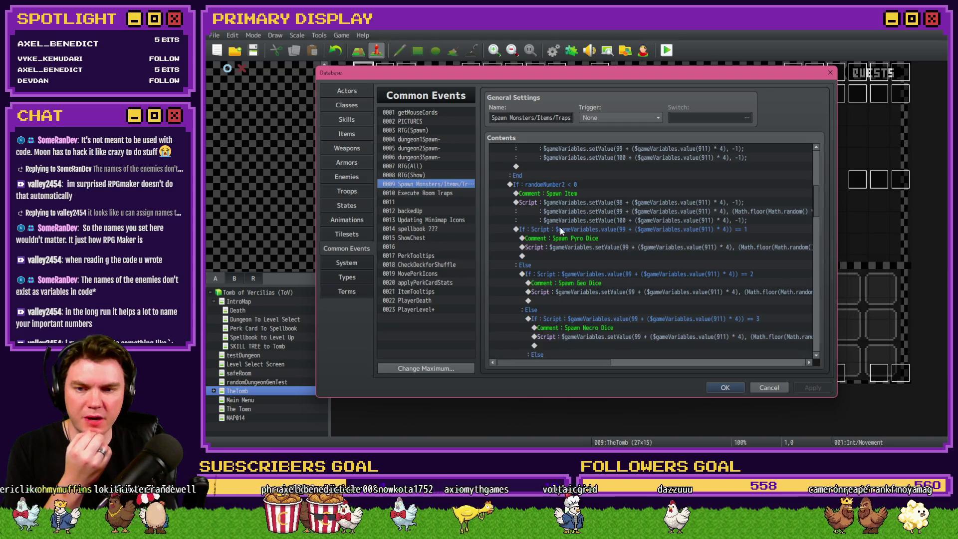
{"action": "scroll", "coordinate": [560, 229], "scroll_direction": "down", "scroll_amount": 1}
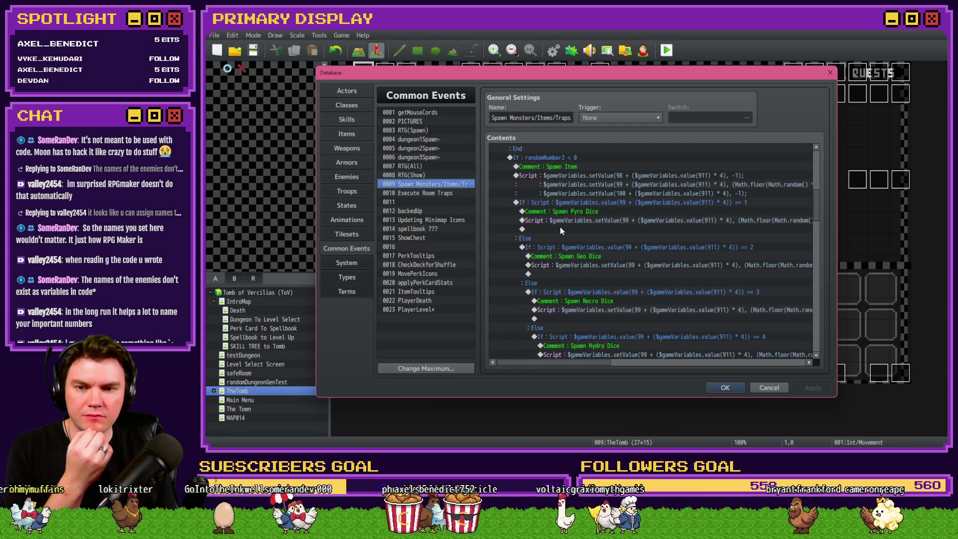
{"action": "scroll", "coordinate": [560, 228], "scroll_direction": "down", "scroll_amount": 10}
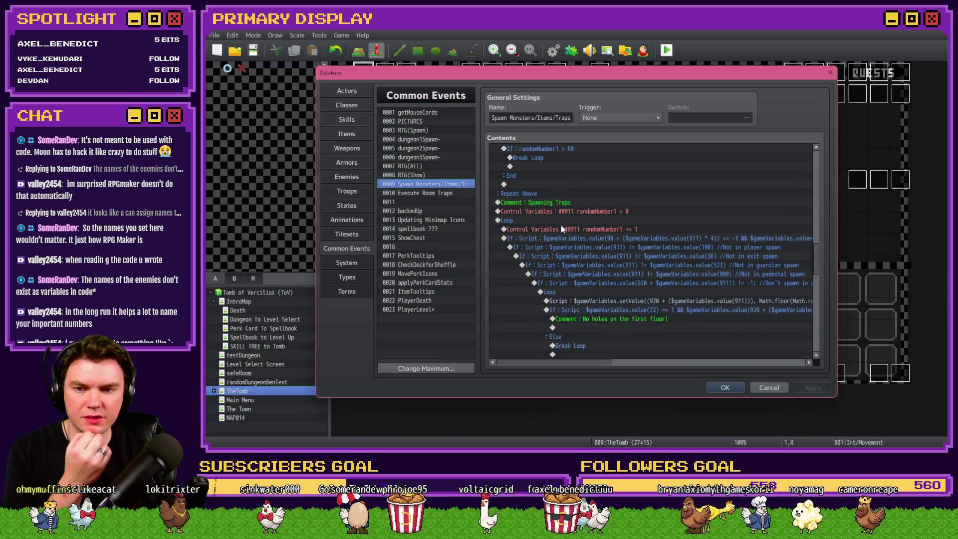
{"action": "scroll", "coordinate": [562, 229], "scroll_direction": "down", "scroll_amount": 12}
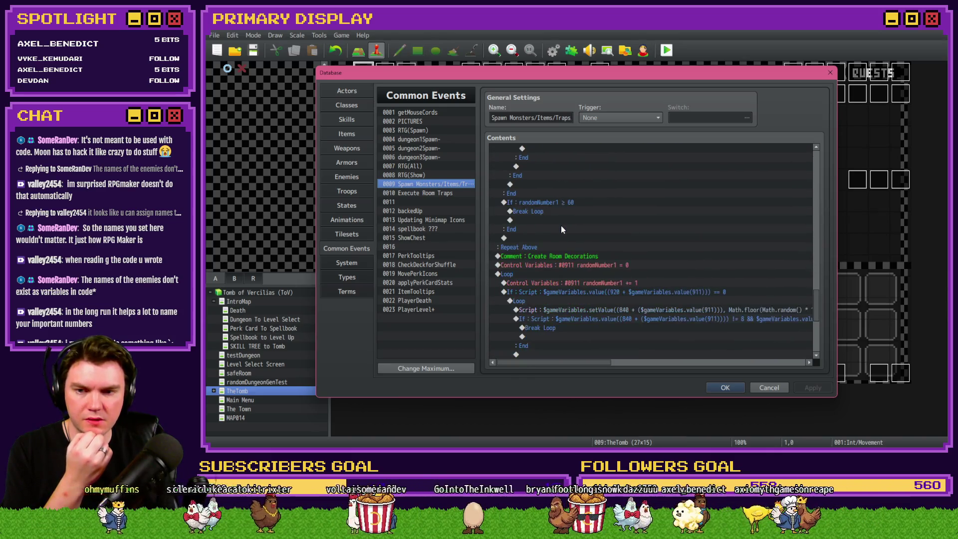
{"action": "scroll", "coordinate": [561, 229], "scroll_direction": "down", "scroll_amount": 6}
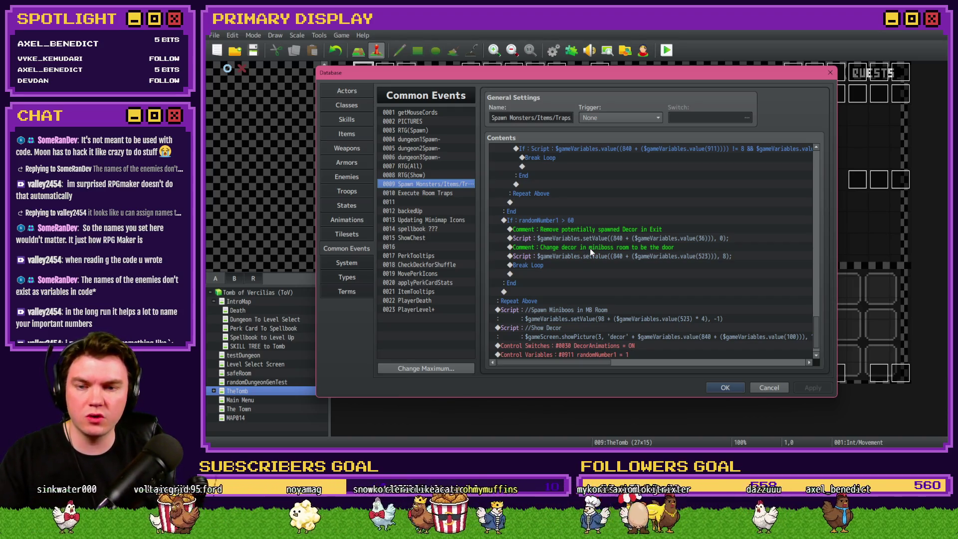
{"action": "scroll", "coordinate": [592, 251], "scroll_direction": "down", "scroll_amount": 1}
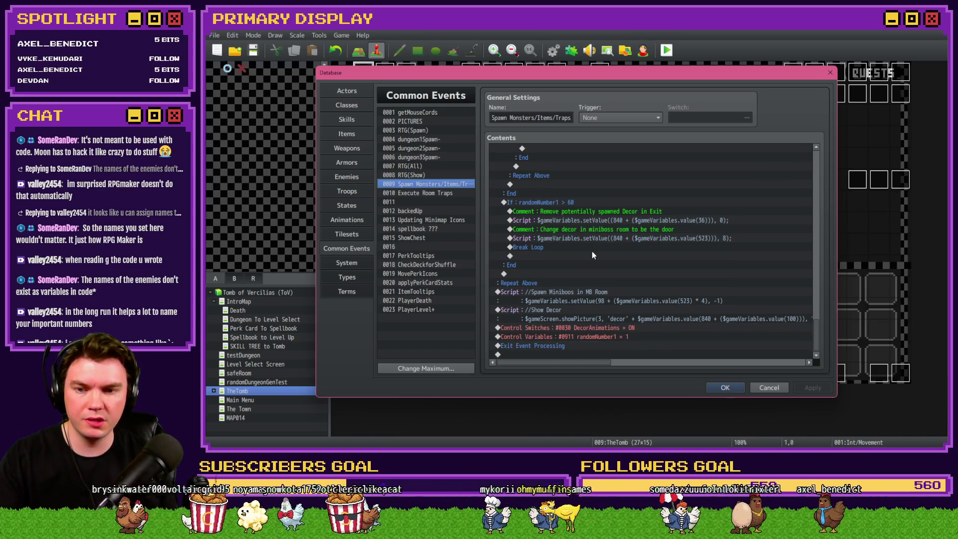
{"action": "left_click", "coordinate": [592, 300]}
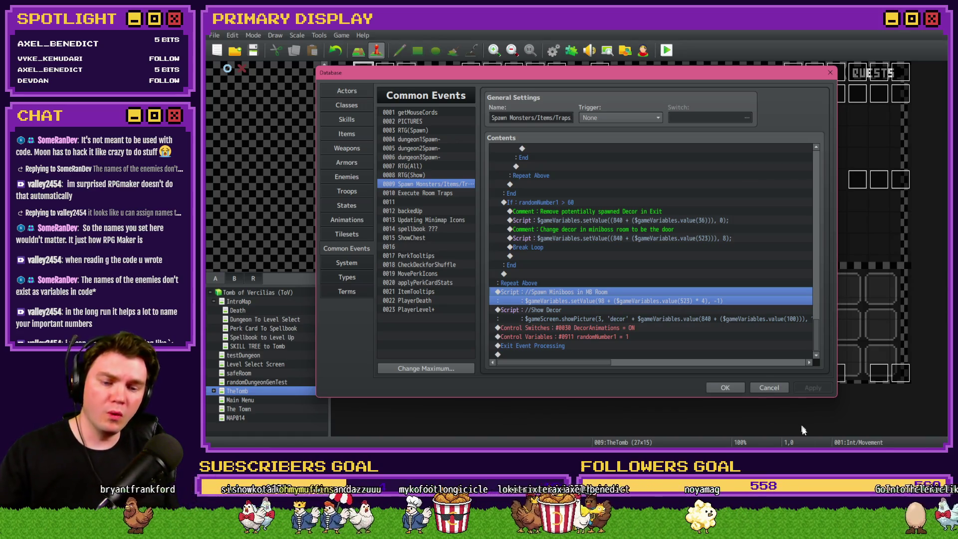
{"action": "key", "text": "alt+Tab"}
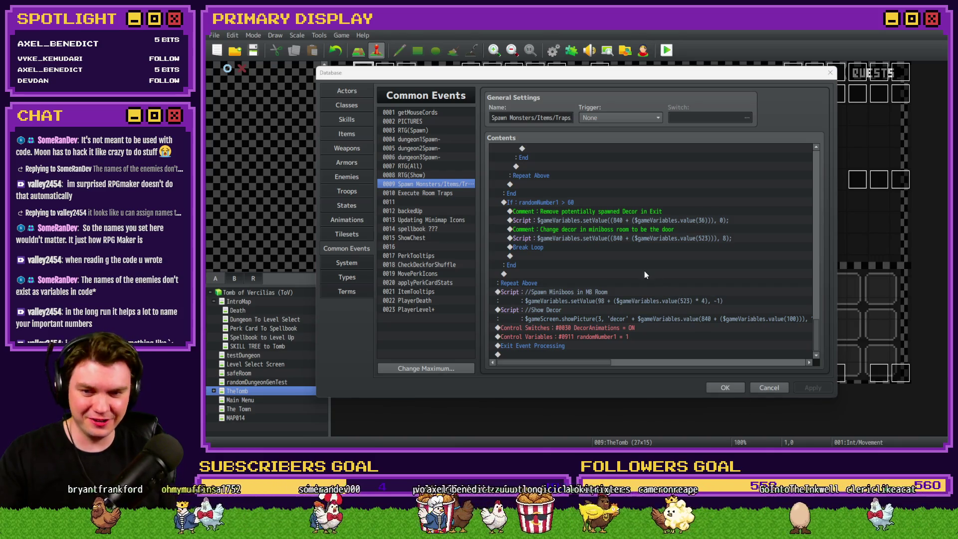
{"action": "left_click", "coordinate": [645, 293]}
{"action": "left_click", "coordinate": [643, 286]}
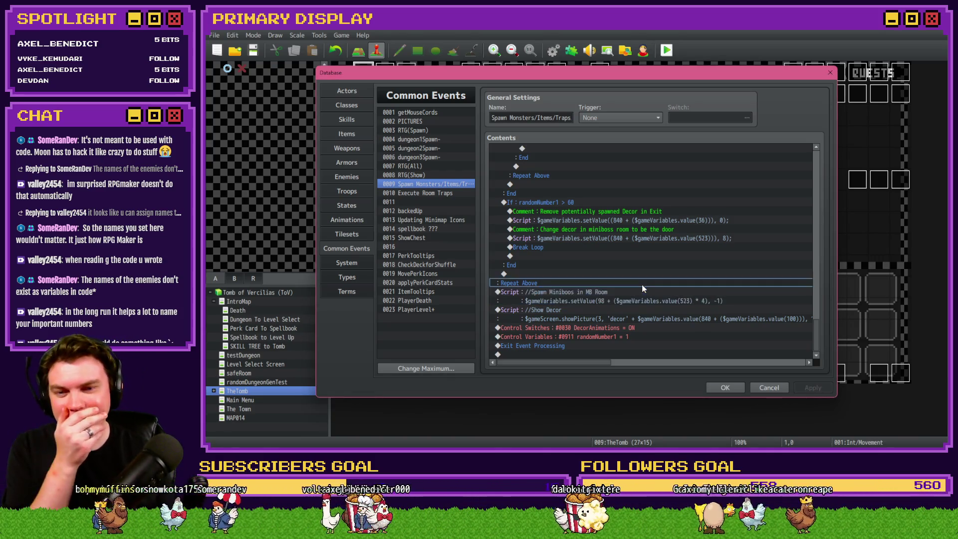
{"action": "key", "text": "Insert"}
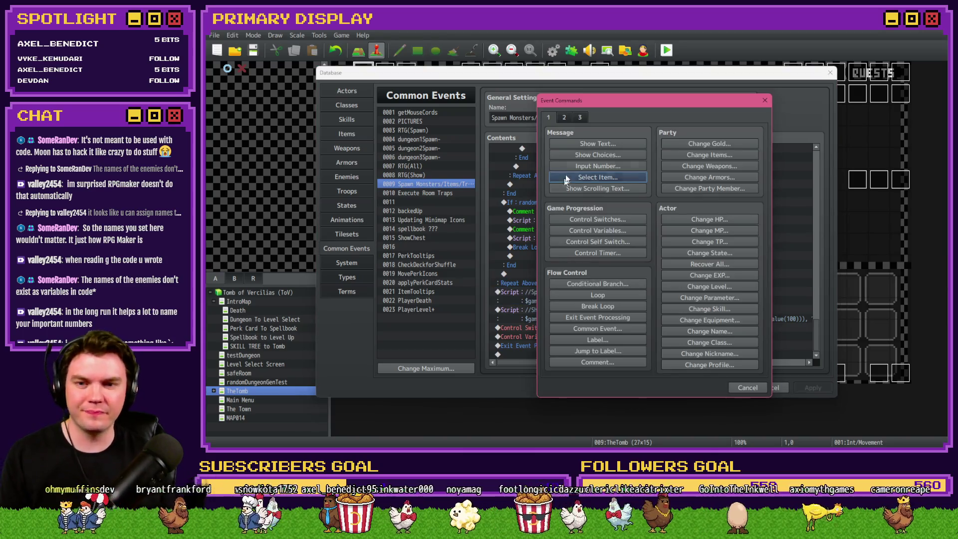
{"action": "left_click", "coordinate": [609, 226]}
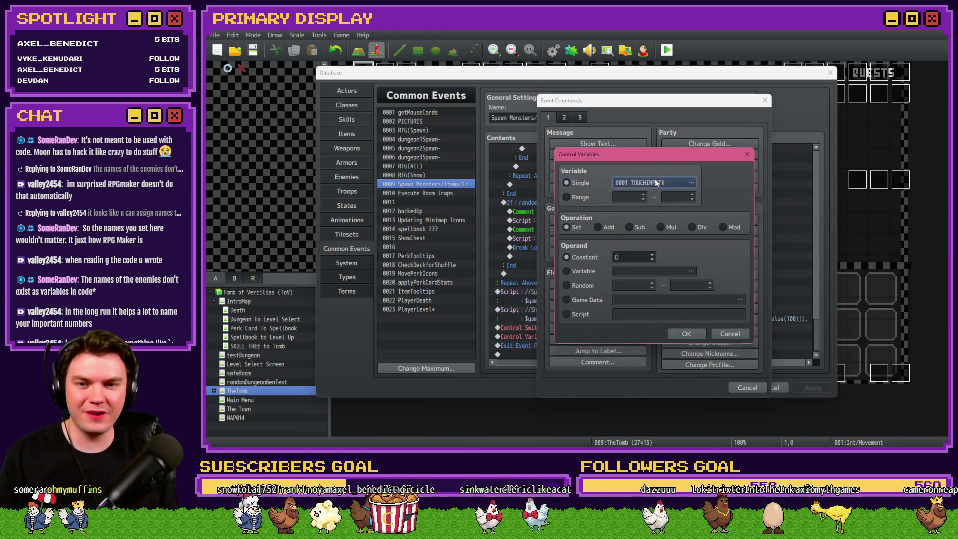
{"action": "left_click", "coordinate": [654, 180]}
{"action": "key", "text": "Up"}
{"action": "key", "text": "Up"}
{"action": "key", "text": "Up"}
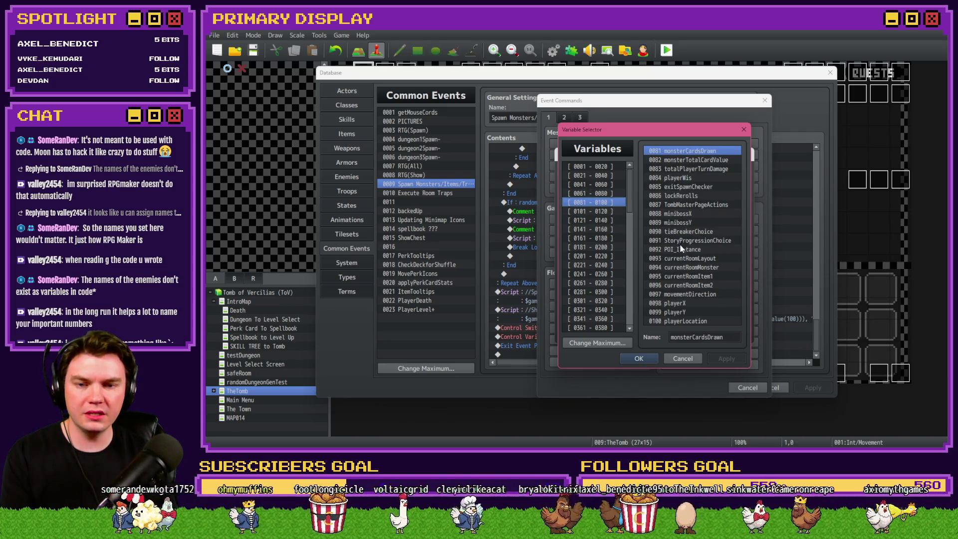
{"action": "double_click", "coordinate": [684, 303]}
{"action": "left_click", "coordinate": [730, 333]}
{"action": "left_click", "coordinate": [747, 387]}
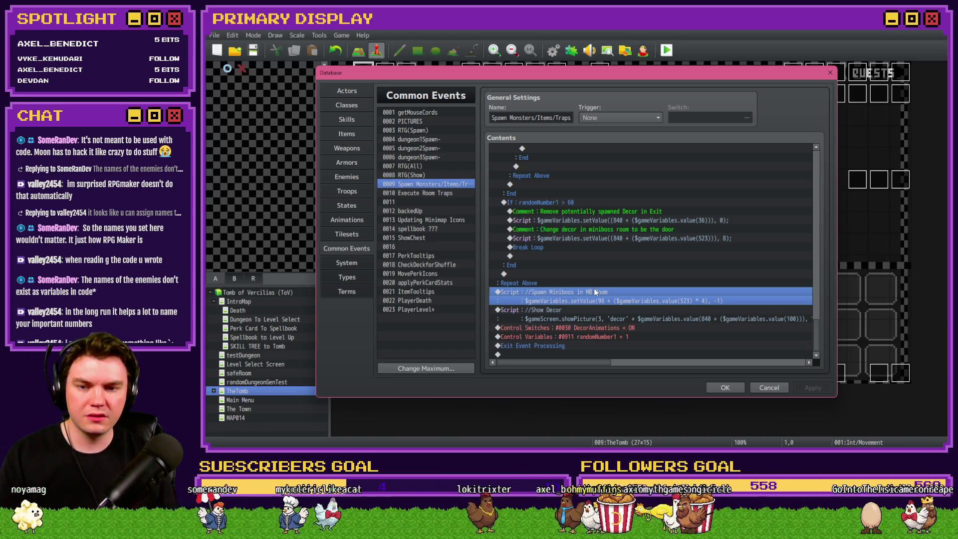
{"action": "key", "text": "Insert"}
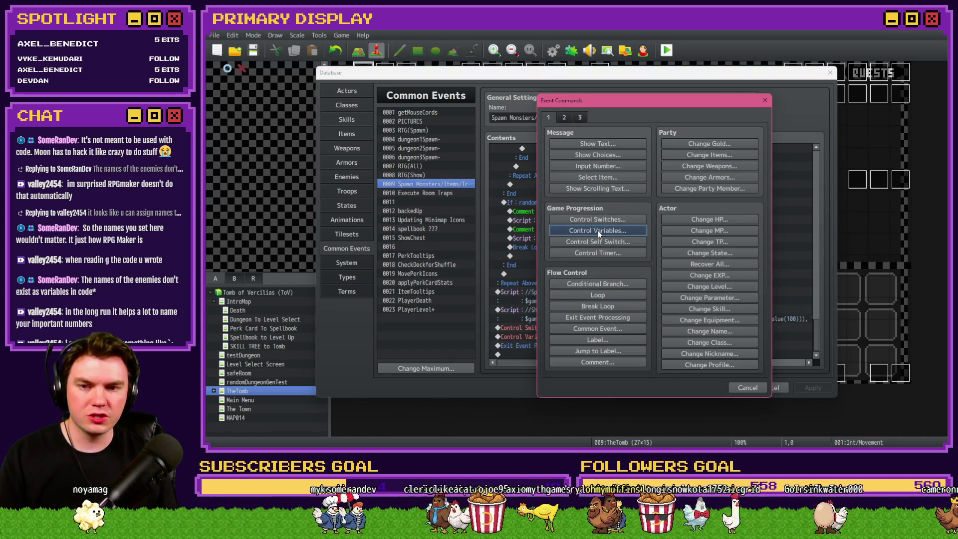
{"action": "left_click", "coordinate": [598, 230]}
{"action": "left_click", "coordinate": [747, 157]}
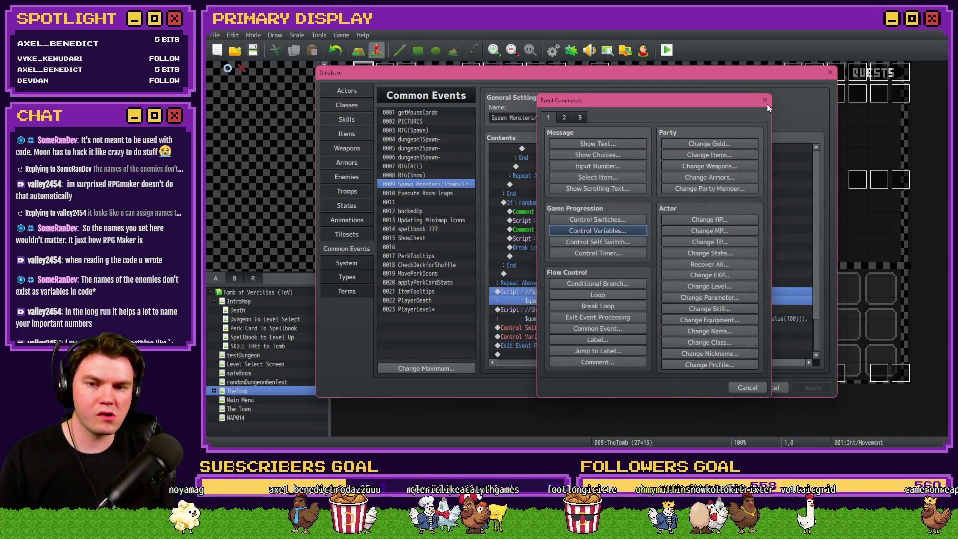
{"action": "left_click", "coordinate": [765, 100]}
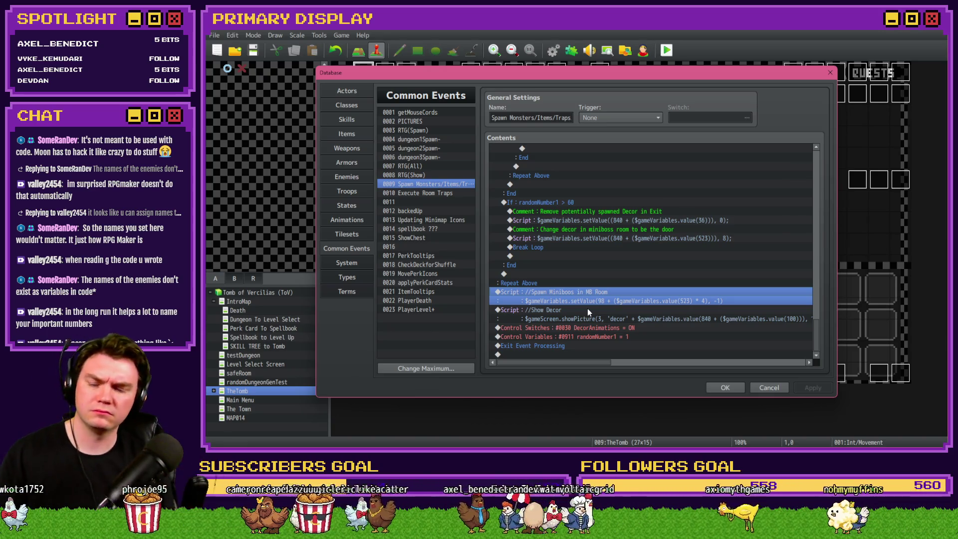
{"action": "key", "text": "Escape"}
Step: Open the Int/Movement map event and look through its fourth page
{"action": "double_click", "coordinate": [367, 74]}
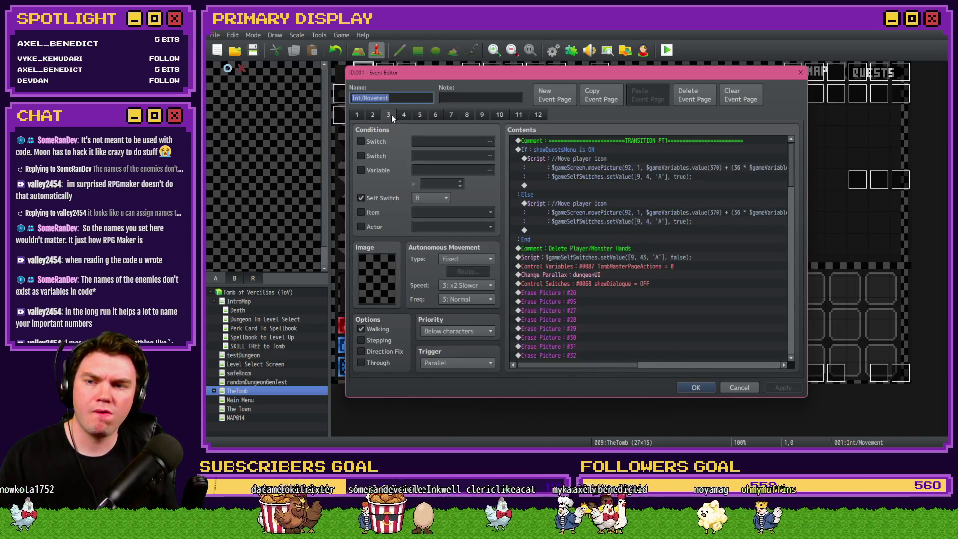
{"action": "left_click", "coordinate": [410, 112]}
{"action": "scroll", "coordinate": [601, 232], "scroll_direction": "down", "scroll_amount": 2}
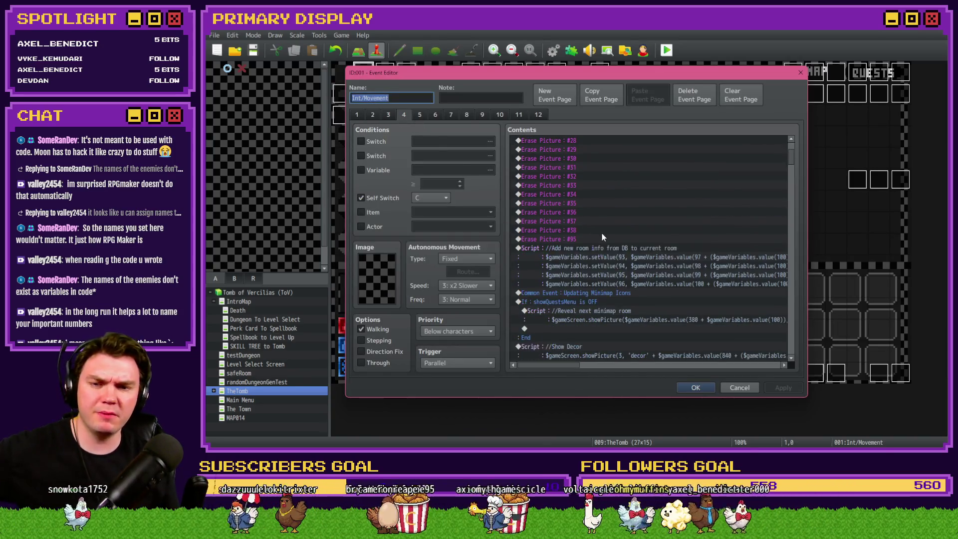
{"action": "scroll", "coordinate": [610, 237], "scroll_direction": "down", "scroll_amount": 3}
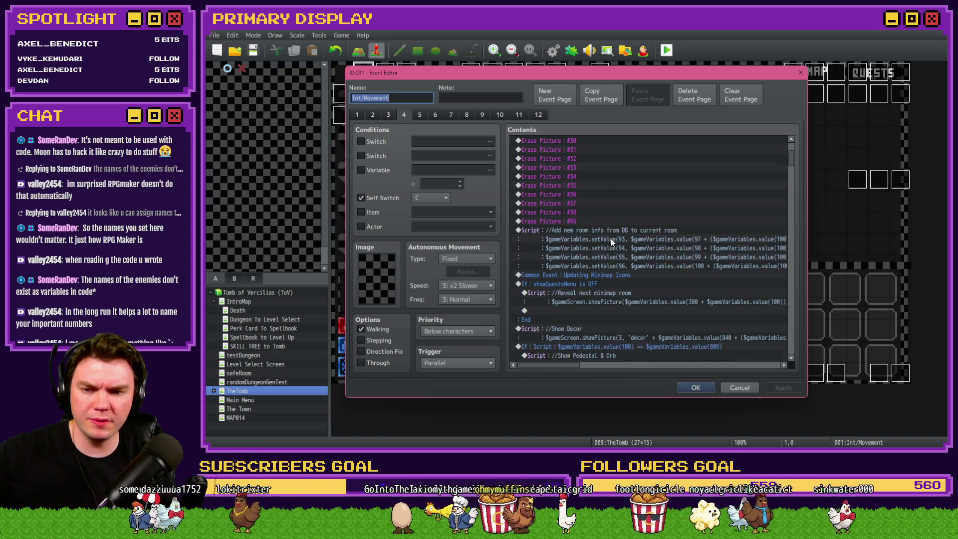
{"action": "scroll", "coordinate": [601, 256], "scroll_direction": "down", "scroll_amount": 2}
{"action": "scroll", "coordinate": [603, 260], "scroll_direction": "down", "scroll_amount": 1}
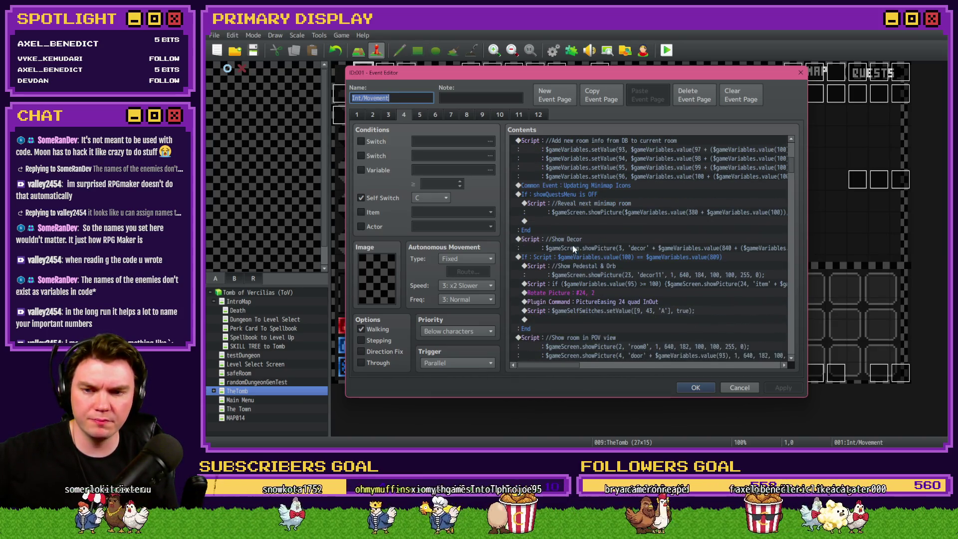
{"action": "scroll", "coordinate": [574, 247], "scroll_direction": "down", "scroll_amount": 3}
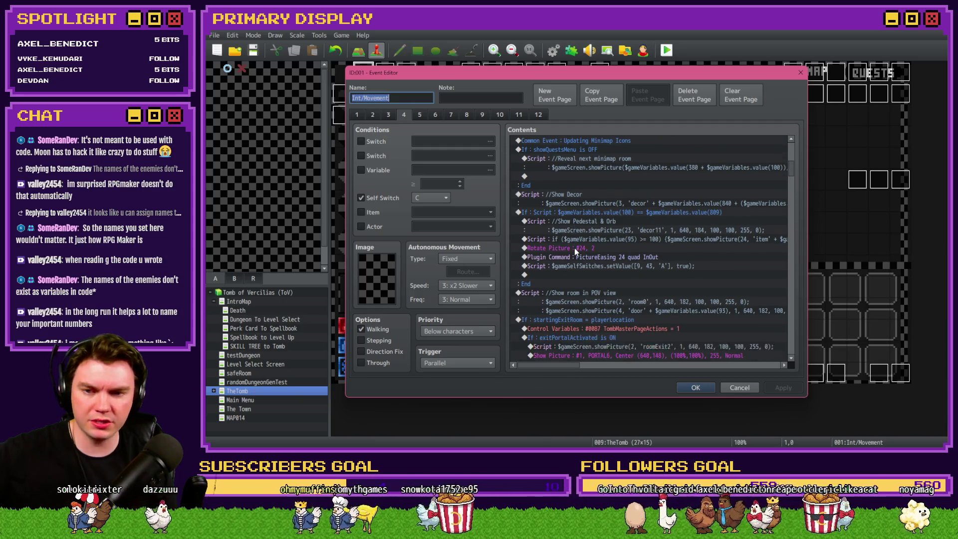
{"action": "scroll", "coordinate": [574, 247], "scroll_direction": "down", "scroll_amount": 2}
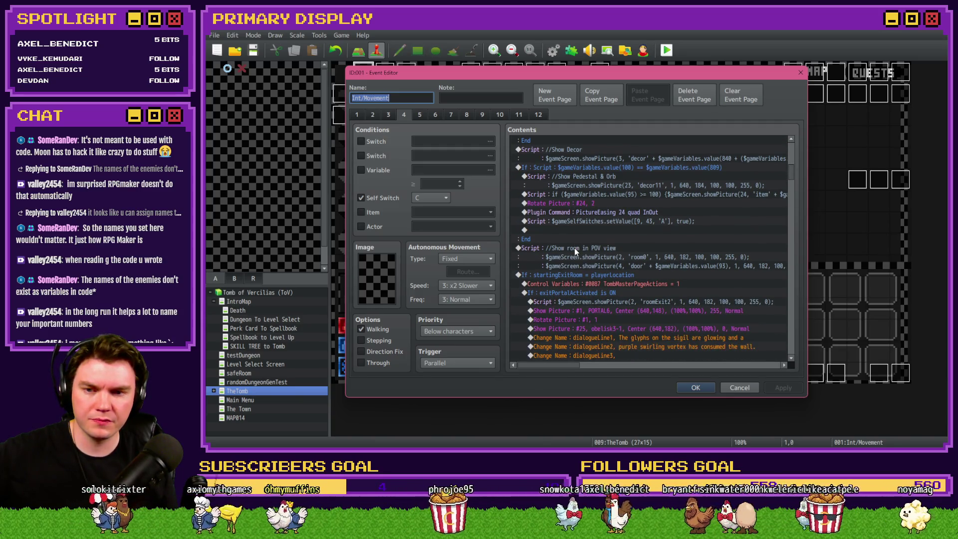
{"action": "scroll", "coordinate": [574, 248], "scroll_direction": "down", "scroll_amount": 4}
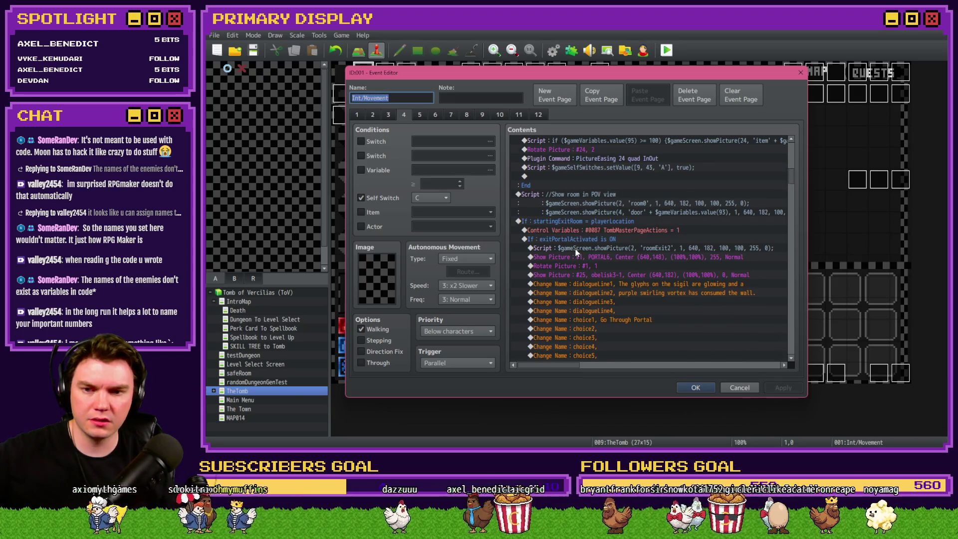
{"action": "scroll", "coordinate": [576, 252], "scroll_direction": "down", "scroll_amount": 3}
{"action": "scroll", "coordinate": [575, 249], "scroll_direction": "down", "scroll_amount": 1}
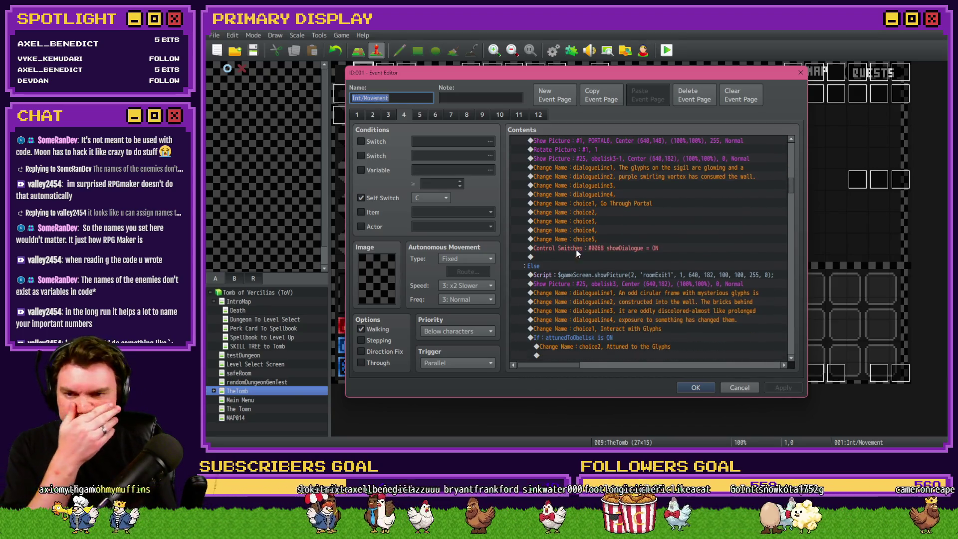
Step: On page 2, select the Spawn Miniboos in MB Room script line
{"action": "left_click", "coordinate": [356, 115]}
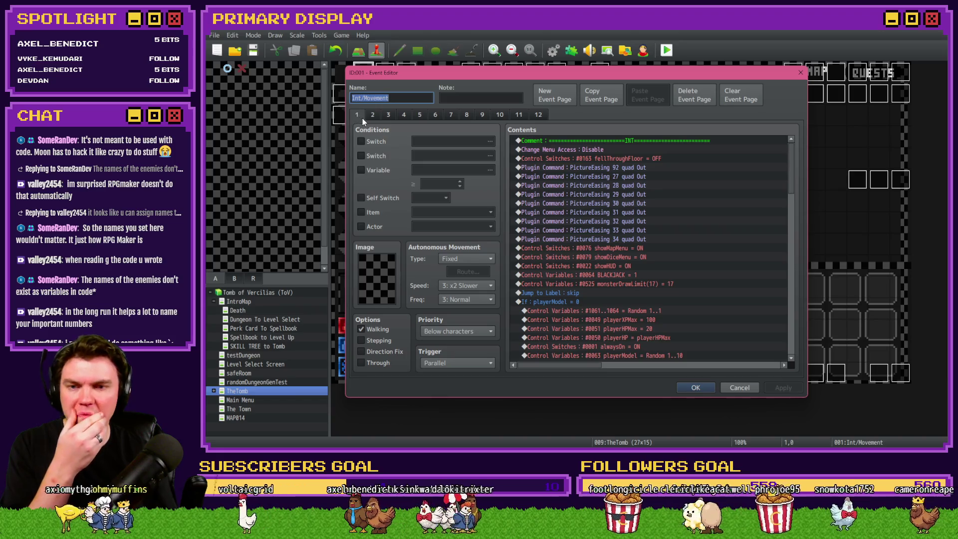
{"action": "left_click", "coordinate": [373, 115]}
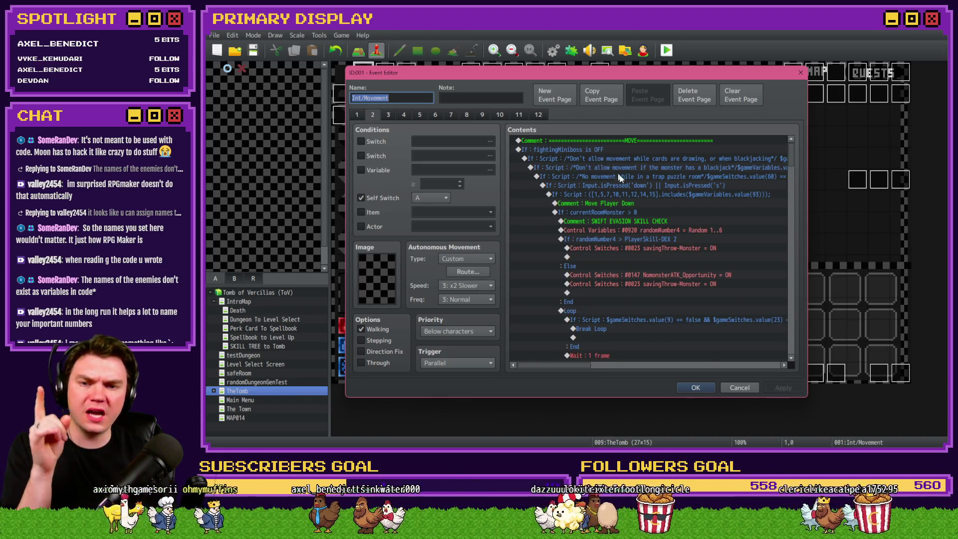
{"action": "scroll", "coordinate": [636, 193], "scroll_direction": "down", "scroll_amount": 5}
{"action": "scroll", "coordinate": [636, 201], "scroll_direction": "up", "scroll_amount": 5}
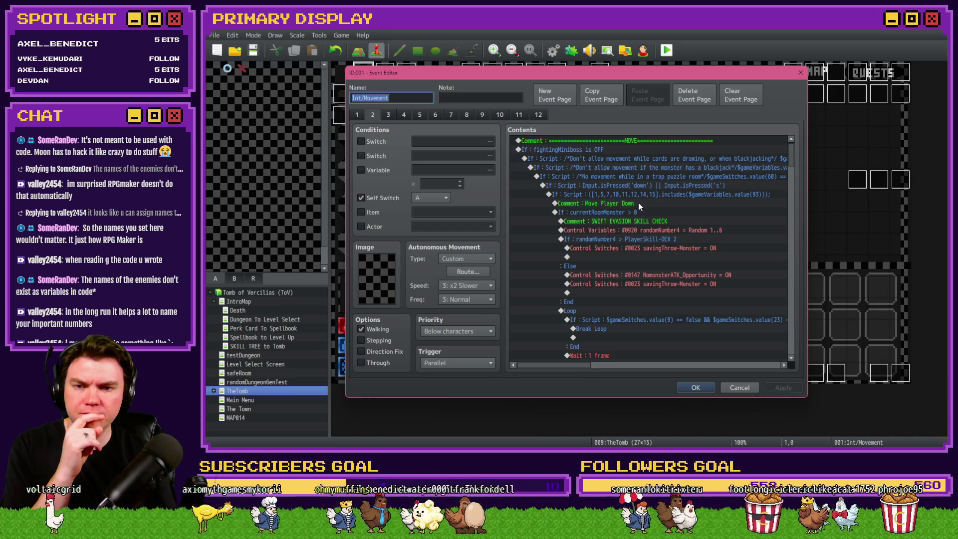
{"action": "scroll", "coordinate": [795, 175], "scroll_direction": "down", "scroll_amount": 6}
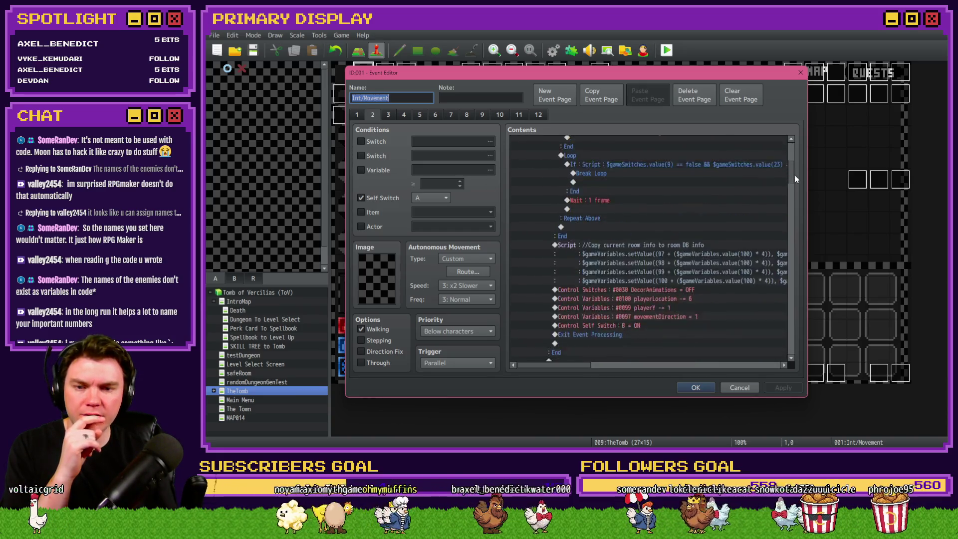
{"action": "left_click_drag", "start_coordinate": [795, 176], "coordinate": [799, 257]}
{"action": "left_click", "coordinate": [624, 256]}
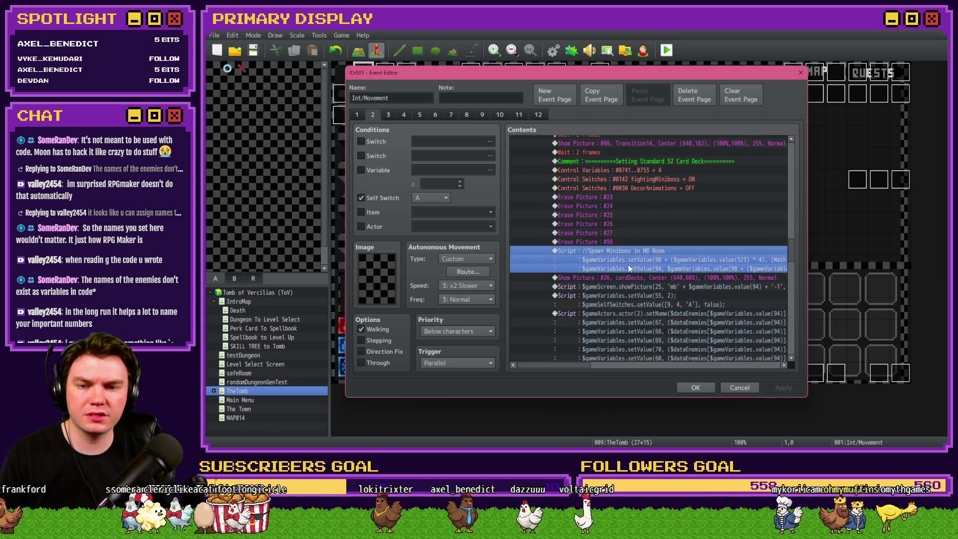
Step: Fix the script comment to 'Miniboss', add ')' after '* 1', and replace 101 with 5
{"action": "double_click", "coordinate": [629, 266]}
{"action": "triple_click", "coordinate": [596, 194]}
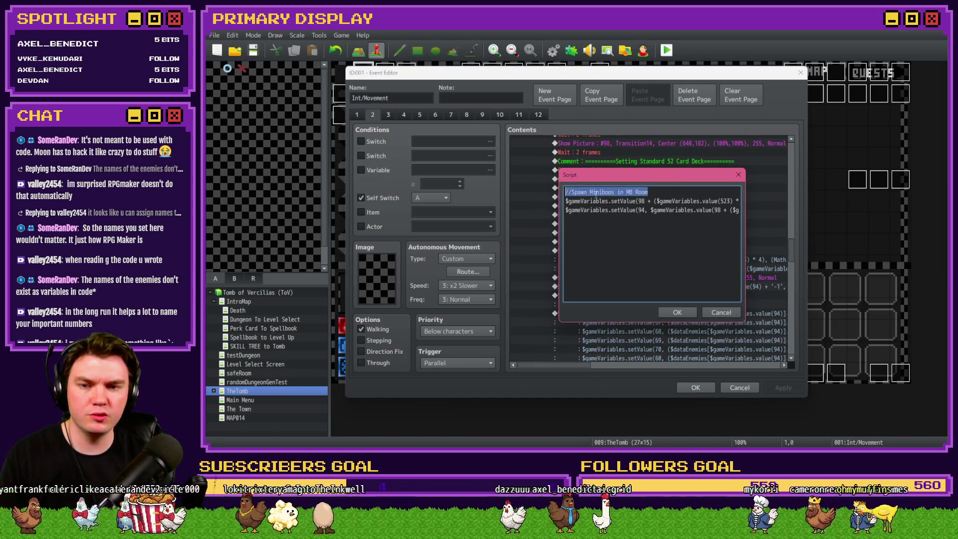
{"action": "left_click", "coordinate": [618, 192]}
{"action": "key", "text": "Delete"}
{"action": "type", "text": "s"}
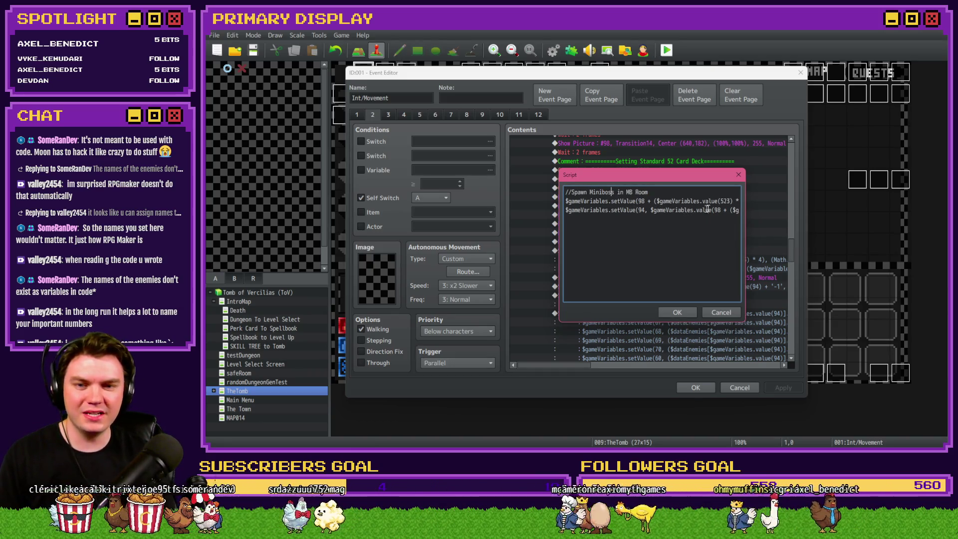
{"action": "left_click_drag", "start_coordinate": [731, 202], "coordinate": [749, 205]}
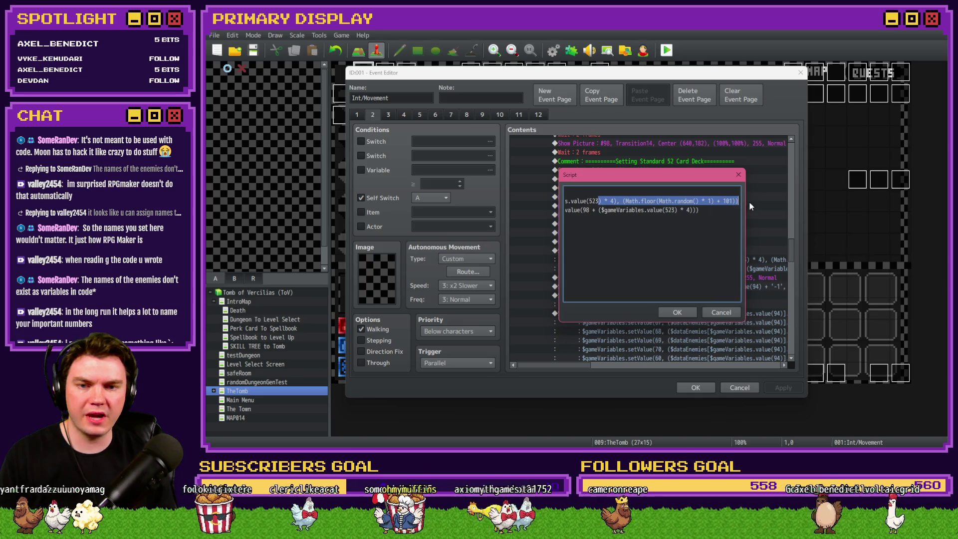
{"action": "left_click", "coordinate": [711, 200]}
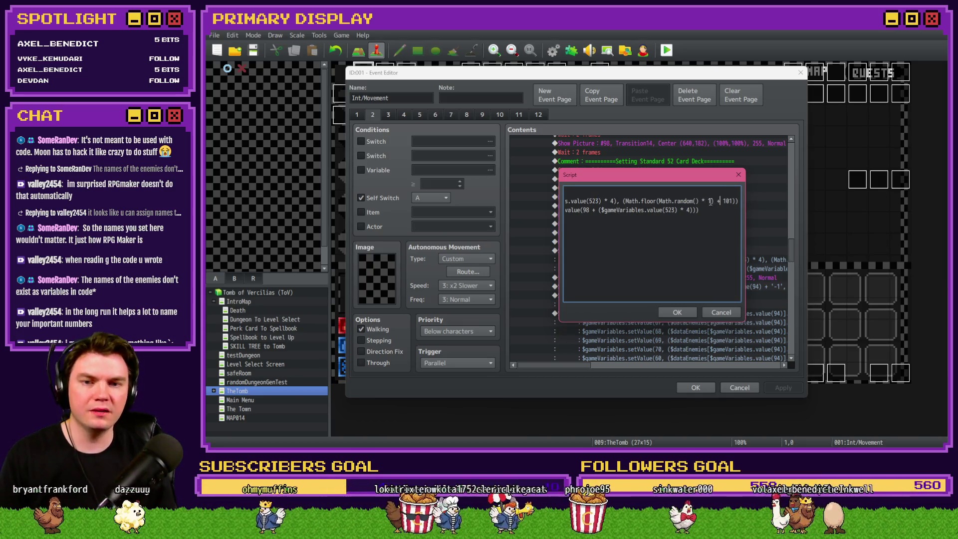
{"action": "type", "text": ")"}
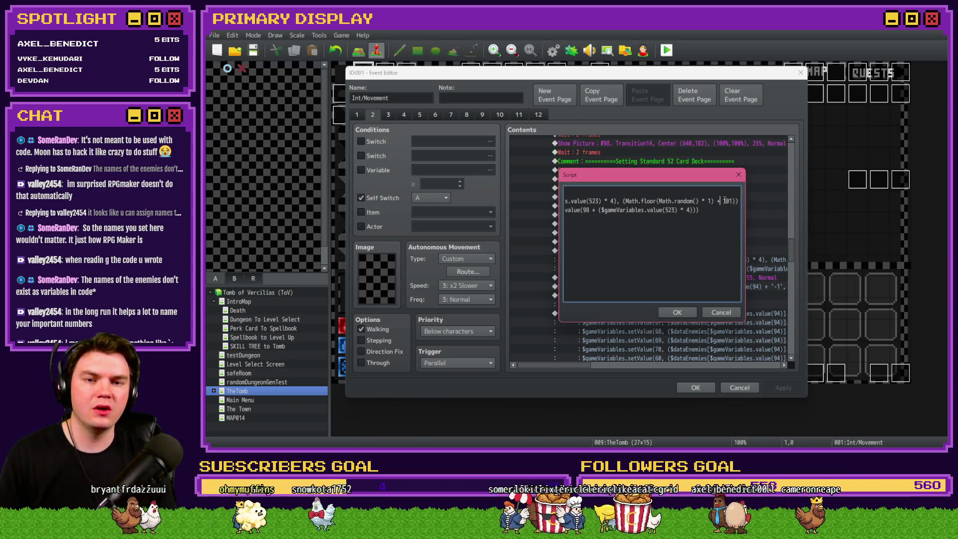
{"action": "double_click", "coordinate": [726, 201]}
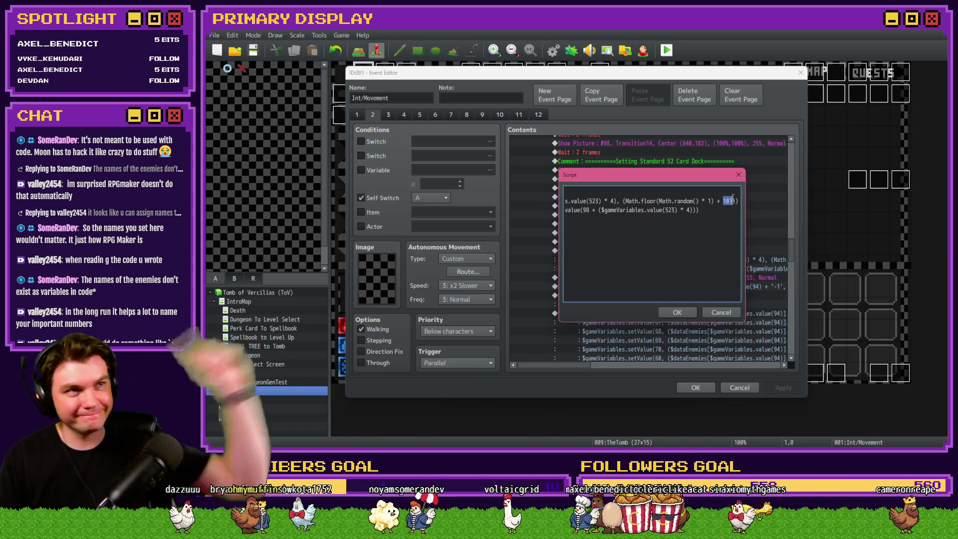
{"action": "type", "text": "505"}
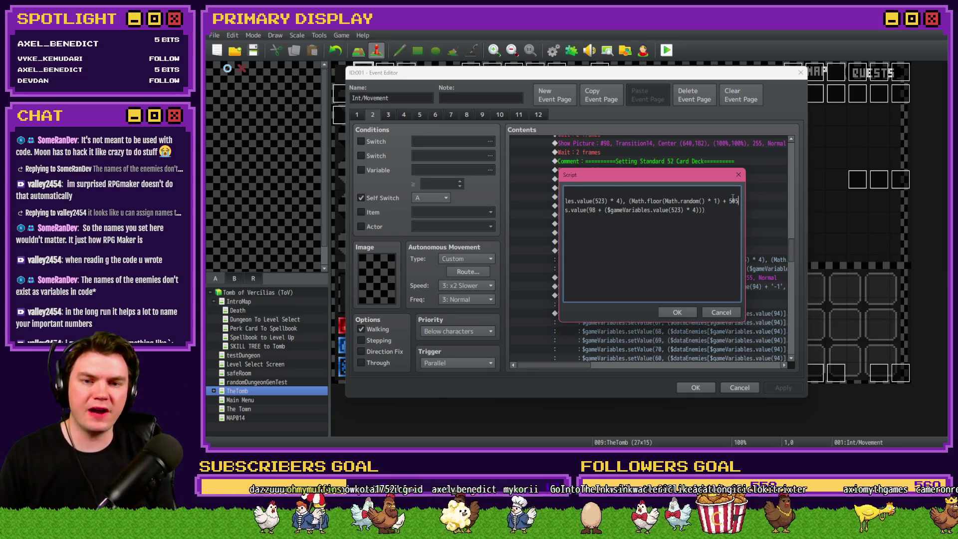
{"action": "left_click", "coordinate": [677, 312]}
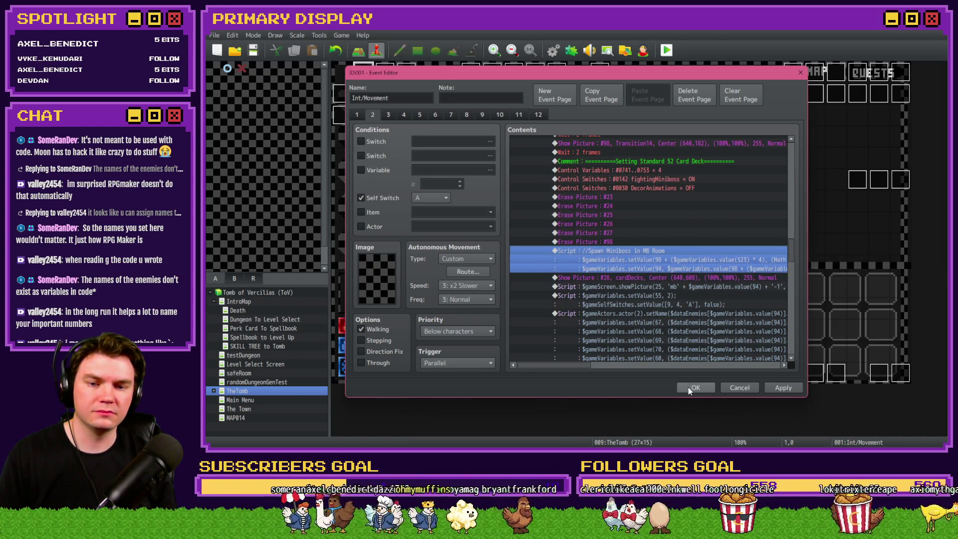
Step: Save the event, check enemy 0505 Danathar in the Database, then start a playtest
{"action": "left_click", "coordinate": [691, 388]}
{"action": "left_click", "coordinate": [555, 52]}
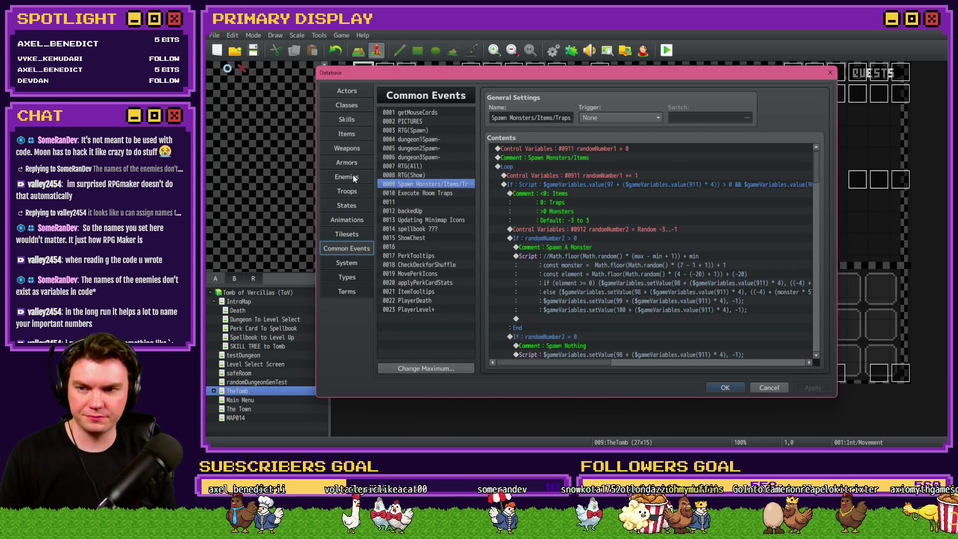
{"action": "left_click", "coordinate": [353, 175]}
{"action": "left_click", "coordinate": [439, 272]}
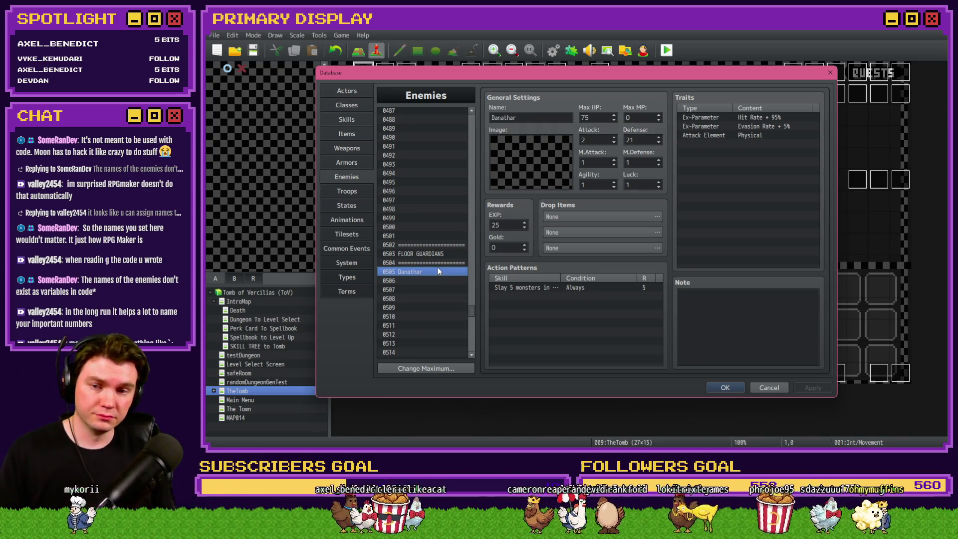
{"action": "left_click", "coordinate": [724, 389]}
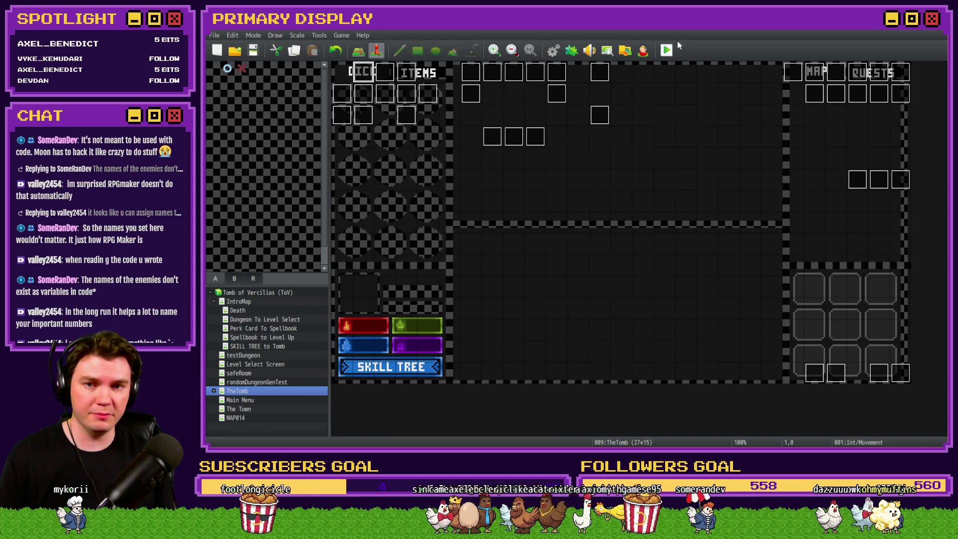
{"action": "left_click", "coordinate": [666, 51]}
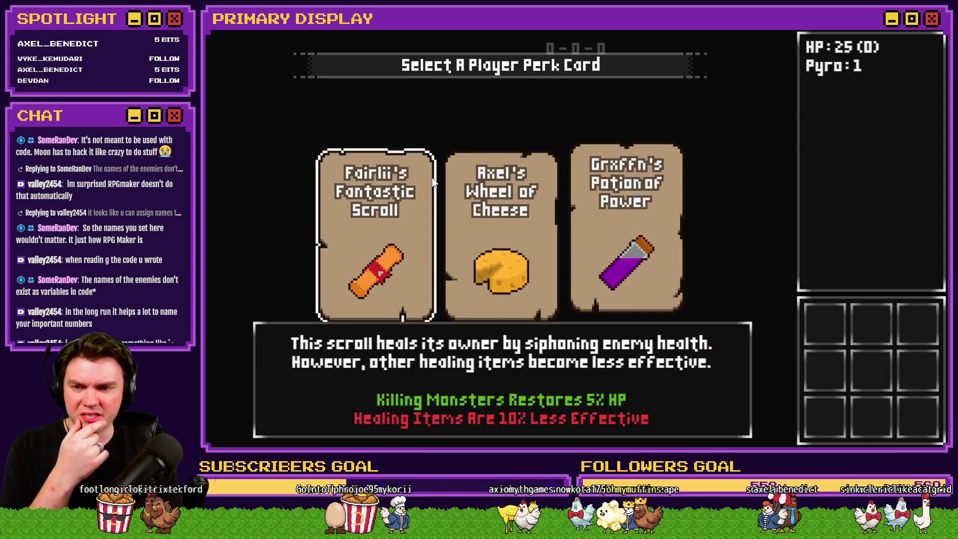
Step: Pick the scroll perk card, attune to the glyphs, and walk to the wooden door room
{"action": "left_click", "coordinate": [421, 184]}
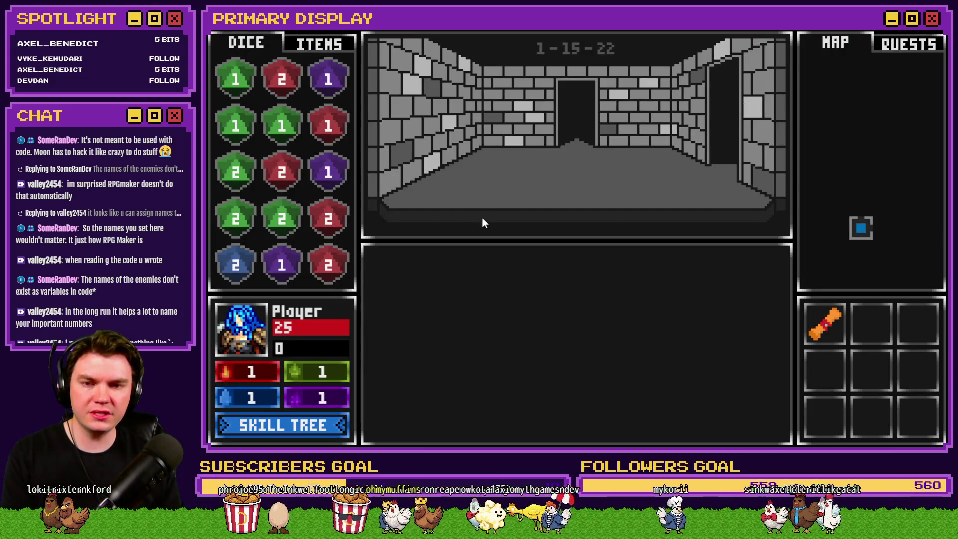
{"action": "key", "text": "w"}
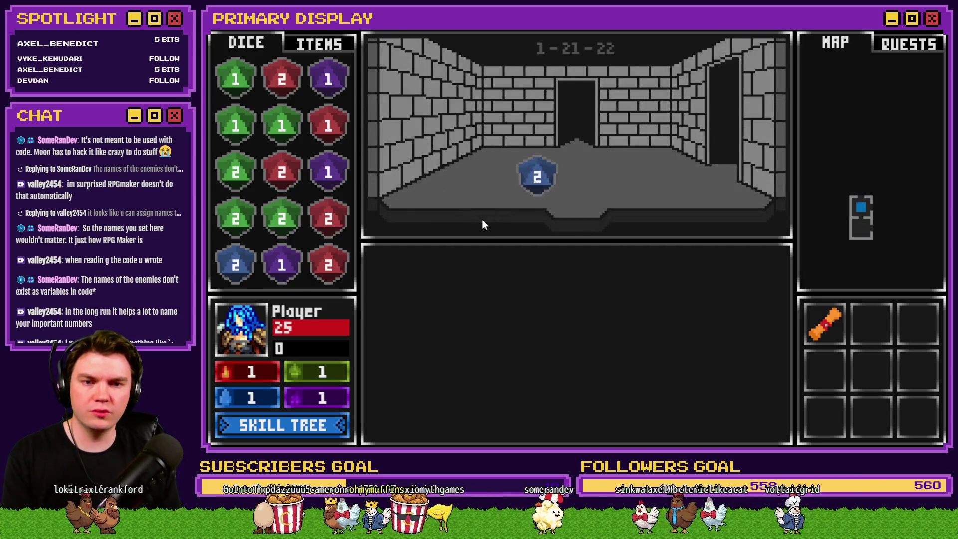
{"action": "key", "text": "d"}
{"action": "left_click", "coordinate": [567, 358]}
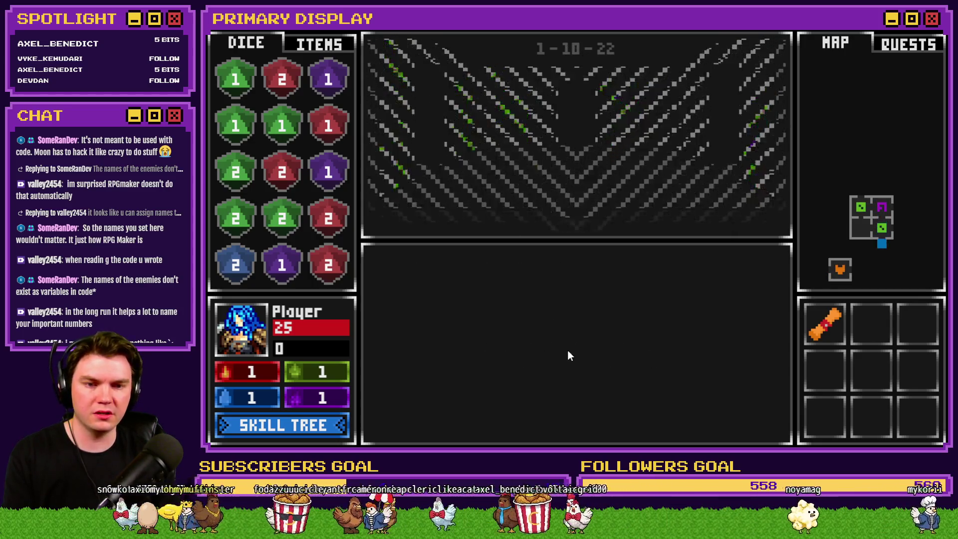
{"action": "key", "text": "d"}
{"action": "key", "text": "d"}
{"action": "key", "text": "d"}
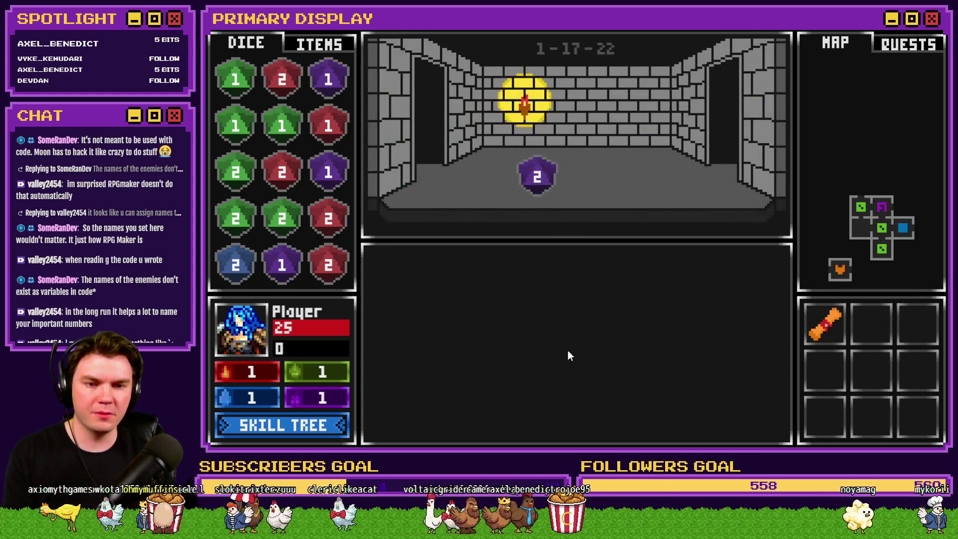
{"action": "key", "text": "d"}
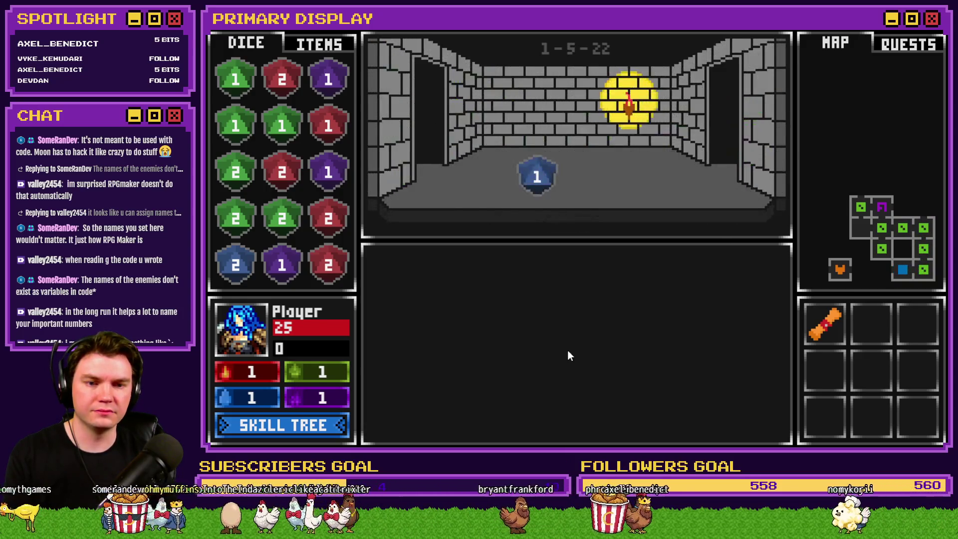
{"action": "key", "text": "d"}
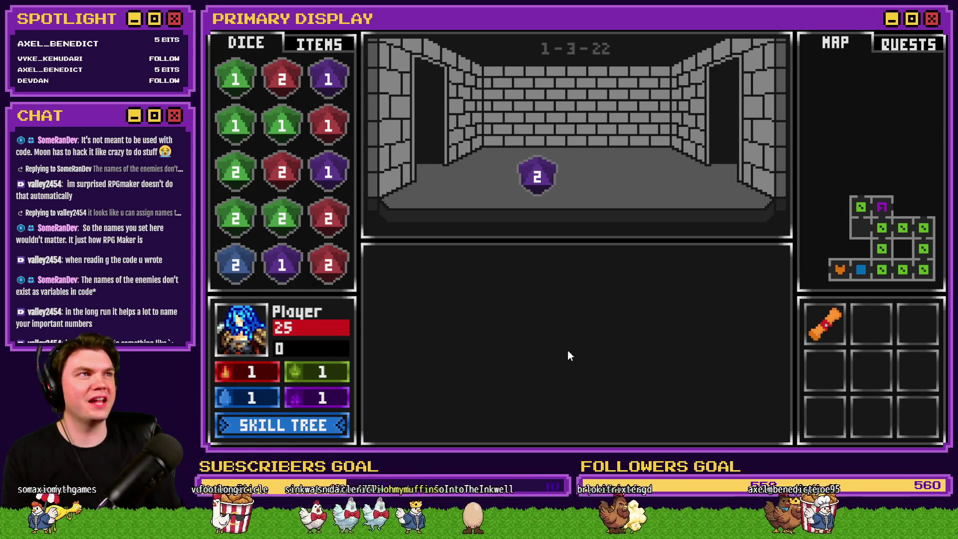
{"action": "key", "text": "d"}
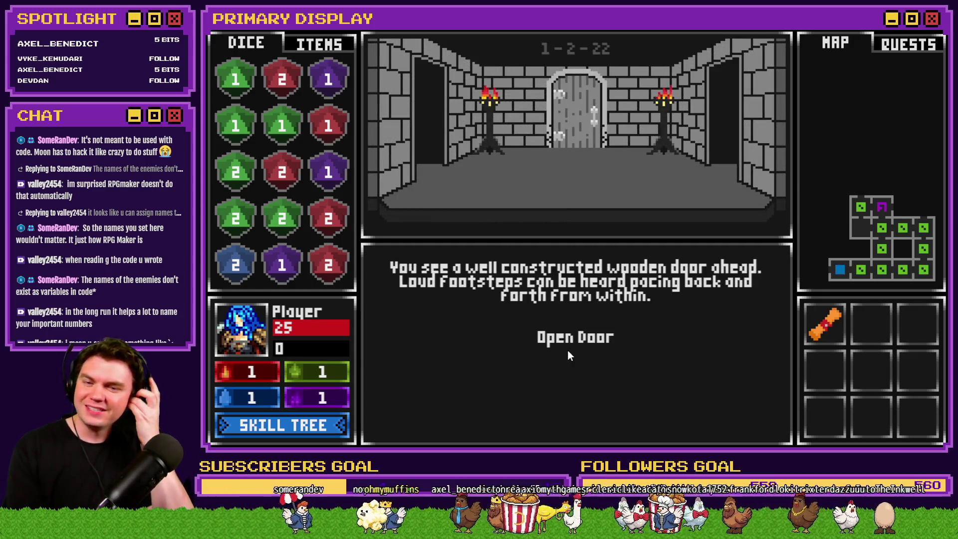
Step: Open the door, start the Danathar fight, and close the playtest on its mb505-1.png error
{"action": "left_click", "coordinate": [568, 343]}
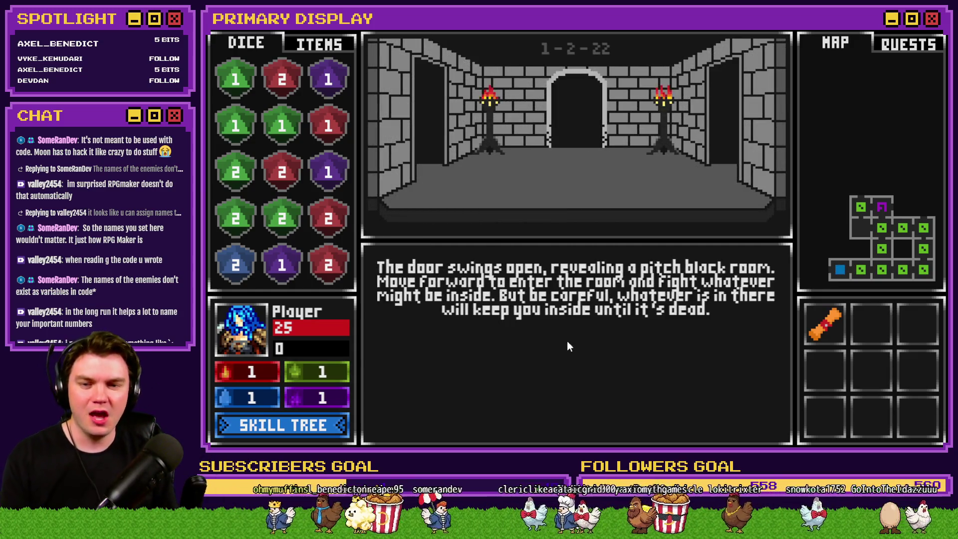
{"action": "left_click", "coordinate": [580, 391]}
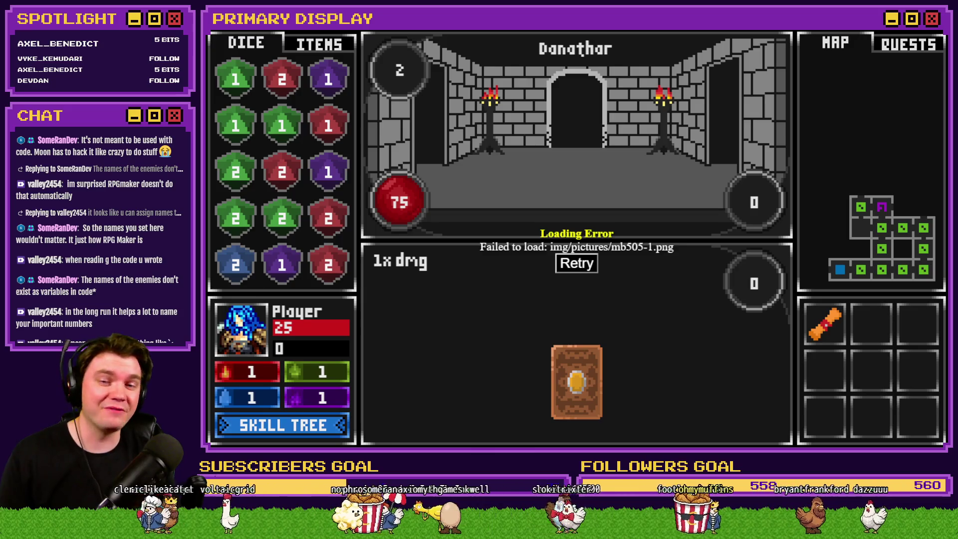
{"action": "key", "text": "alt+F4"}
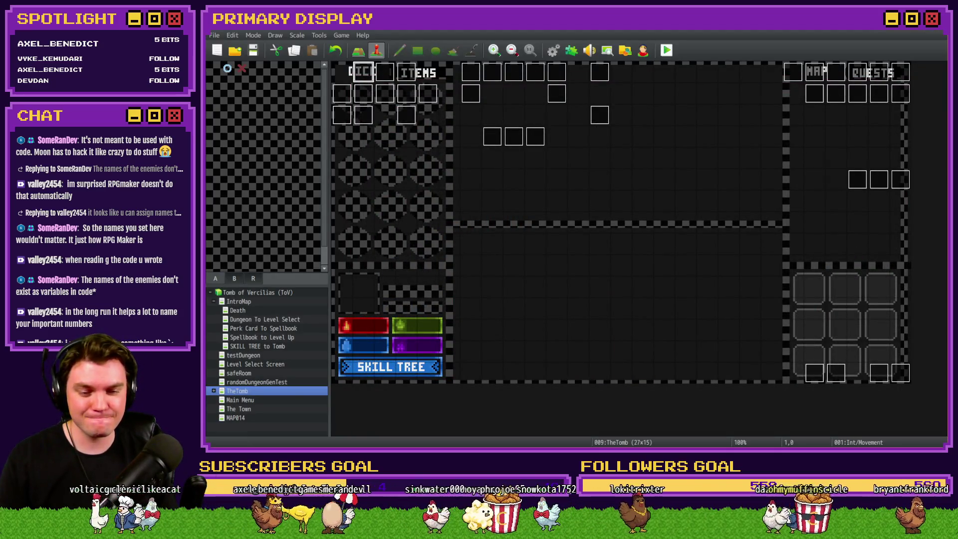
{"action": "key", "text": "alt+Tab"}
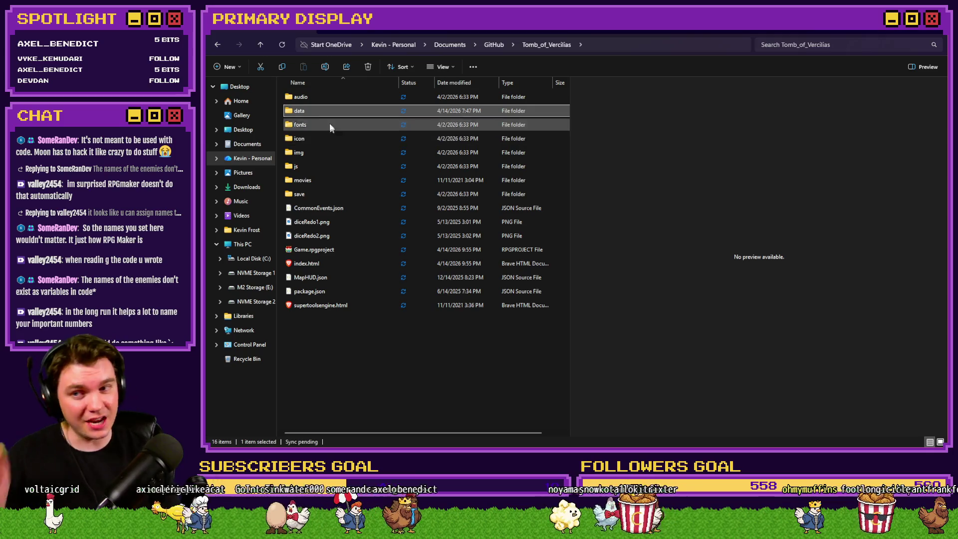
Step: Open the img/pictures folder and browse down to the mini-boss pictures
{"action": "double_click", "coordinate": [317, 149]}
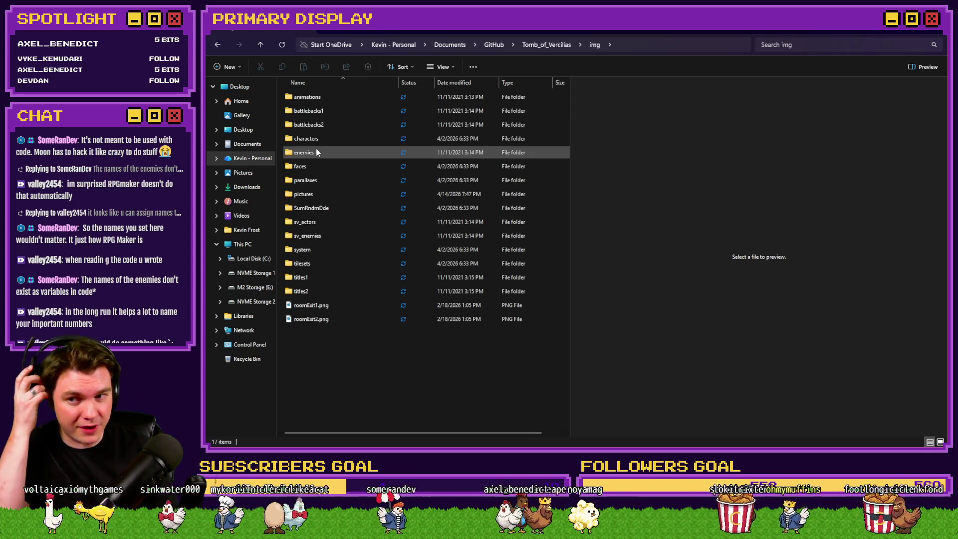
{"action": "double_click", "coordinate": [320, 195]}
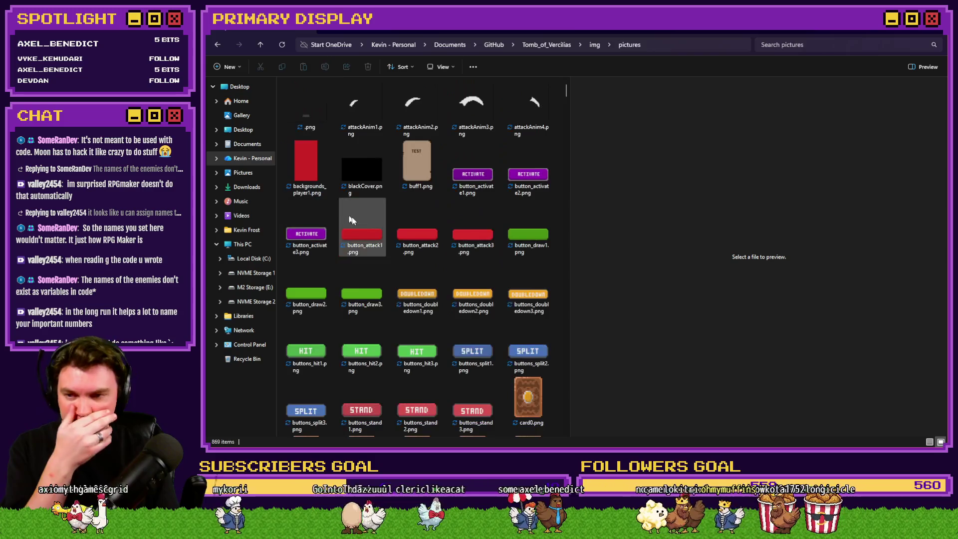
{"action": "left_click", "coordinate": [351, 220]}
{"action": "key", "text": "Down"}
{"action": "key", "text": "Down"}
{"action": "key", "text": "Down"}
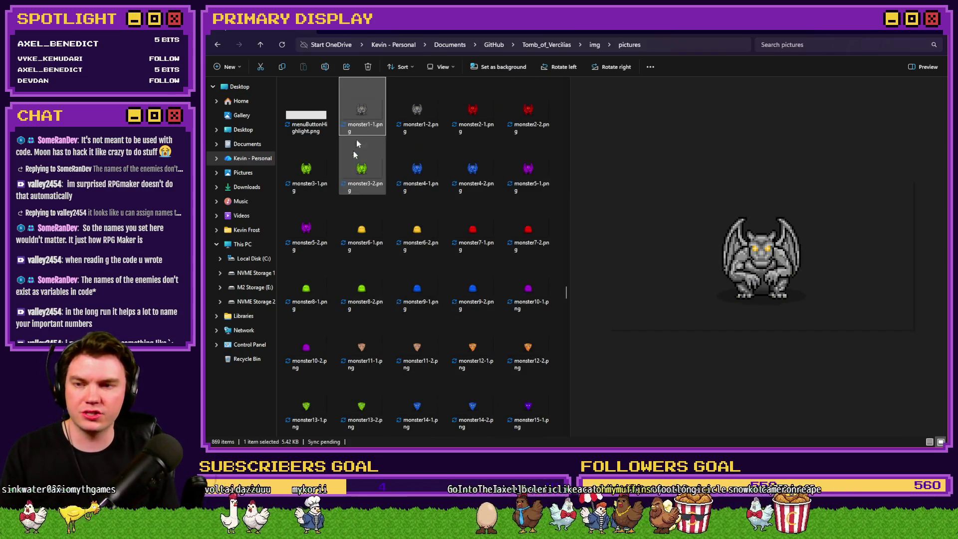
{"action": "left_click_drag", "start_coordinate": [568, 294], "coordinate": [568, 281]}
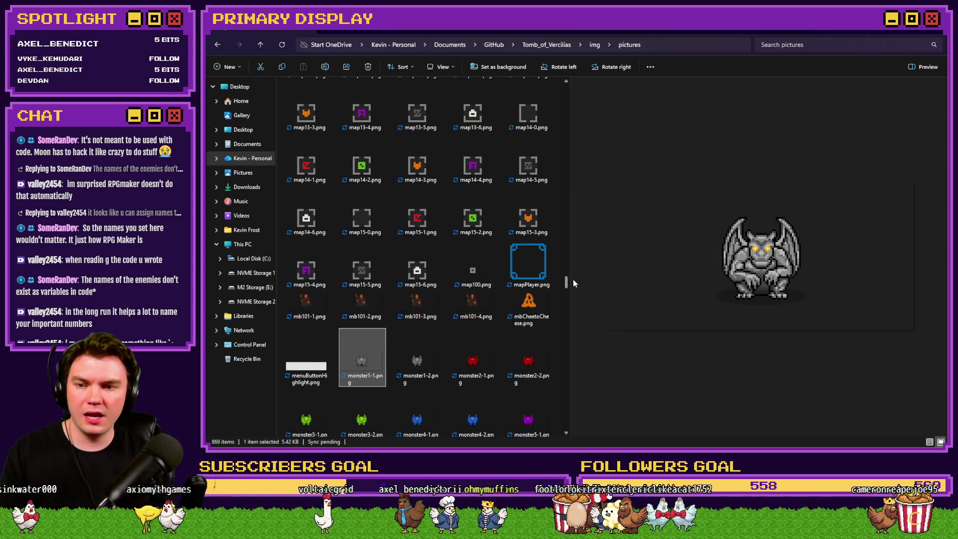
Step: Rename mb101-1 through mb101-4 to mb505-1.png through mb505-4.png
{"action": "left_click", "coordinate": [309, 316]}
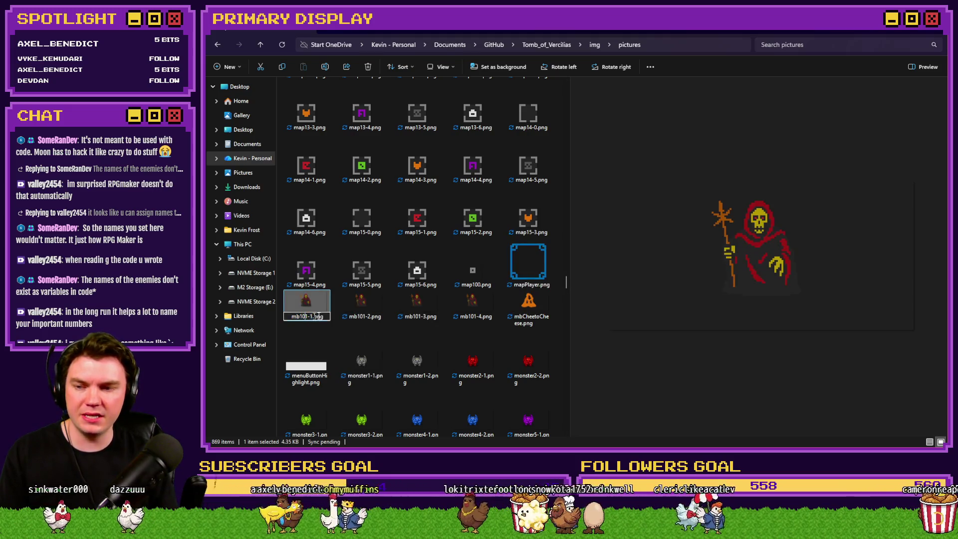
{"action": "left_click", "coordinate": [350, 305]}
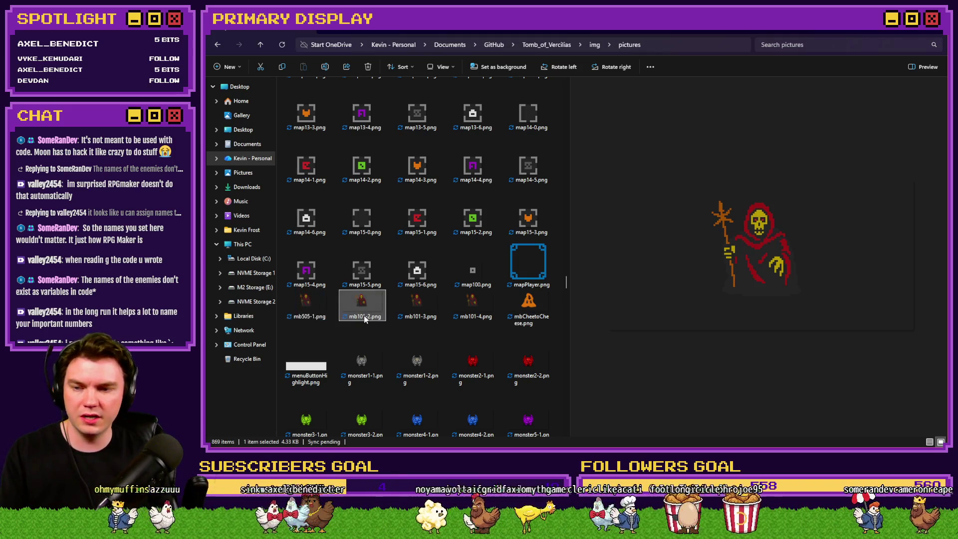
{"action": "left_click", "coordinate": [362, 316]}
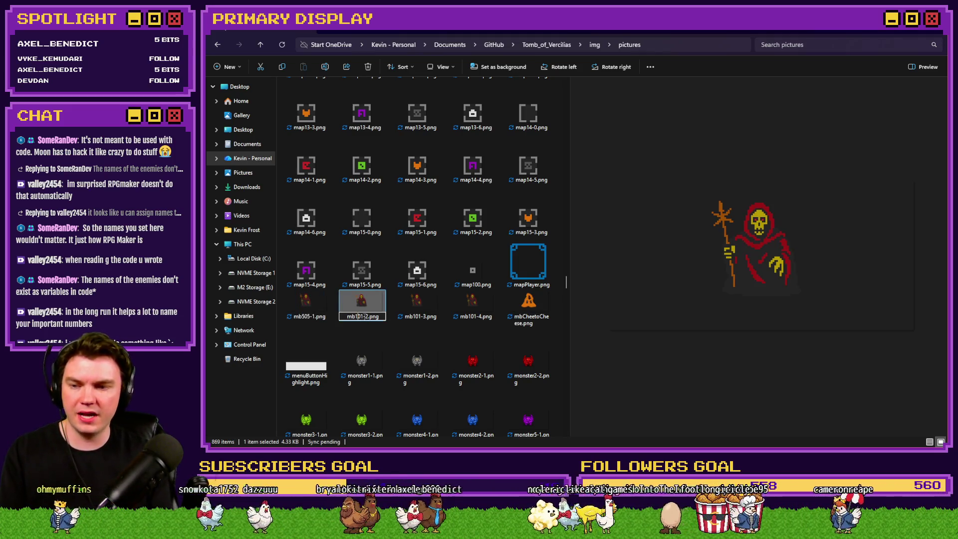
{"action": "type", "text": "505"}
{"action": "left_click", "coordinate": [415, 307]}
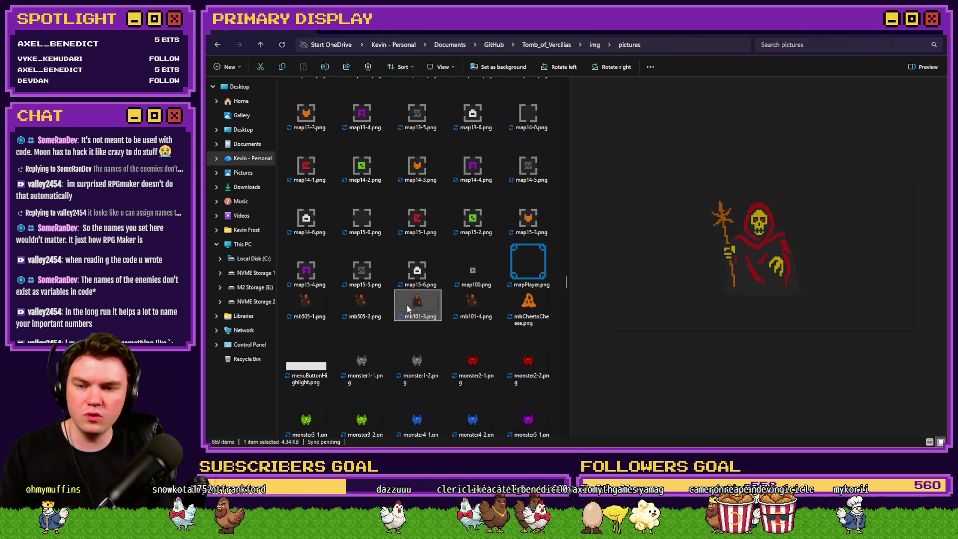
{"action": "left_click", "coordinate": [416, 317]}
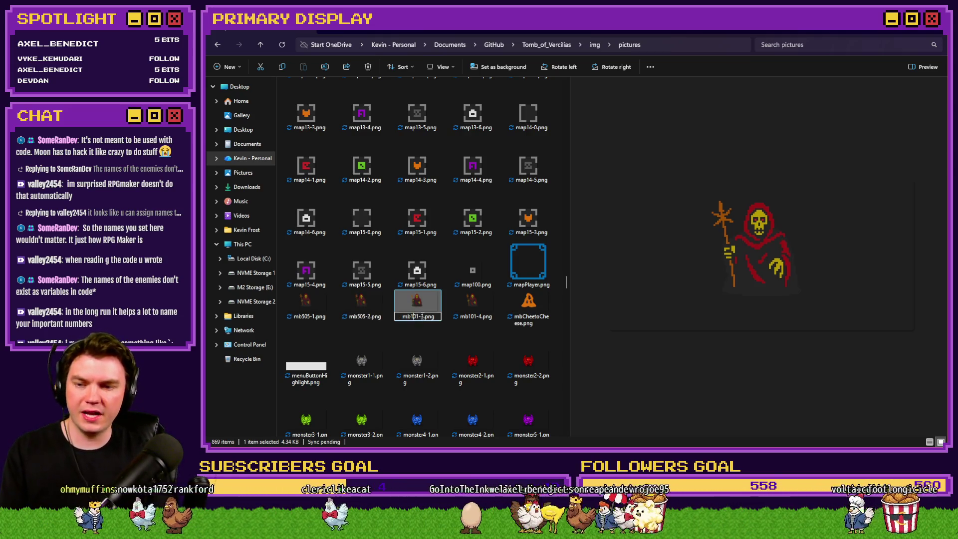
{"action": "type", "text": "505"}
{"action": "left_click", "coordinate": [475, 319]}
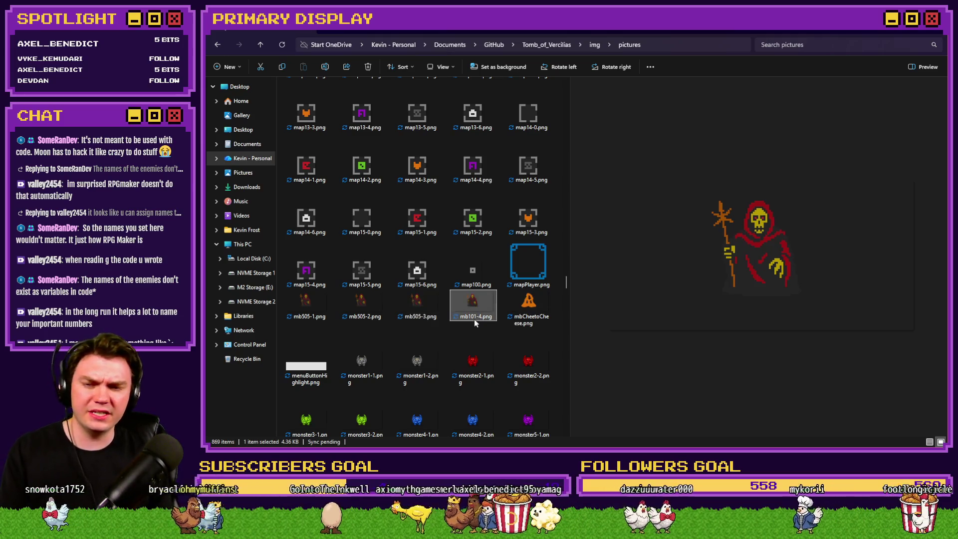
{"action": "left_click", "coordinate": [473, 316]}
{"action": "type", "text": "505"}
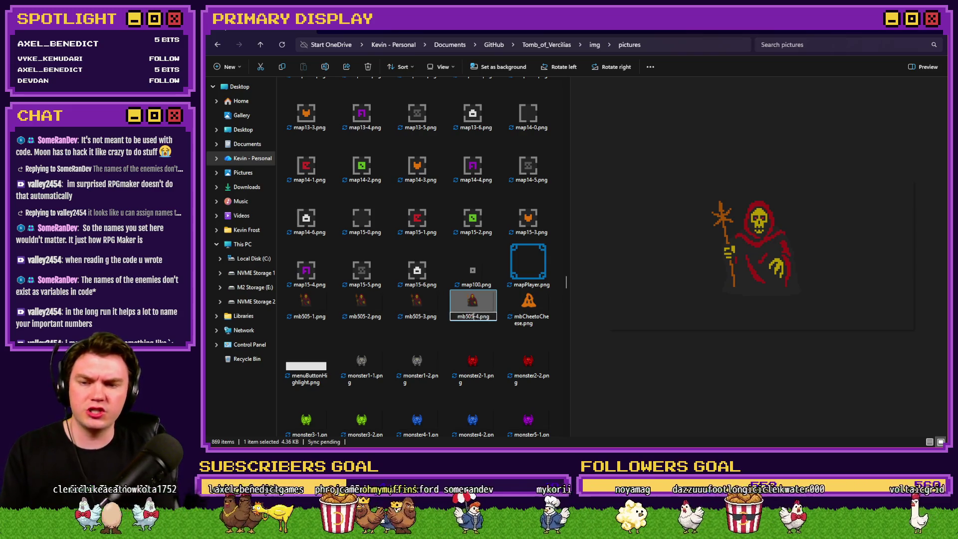
{"action": "left_click", "coordinate": [519, 301]}
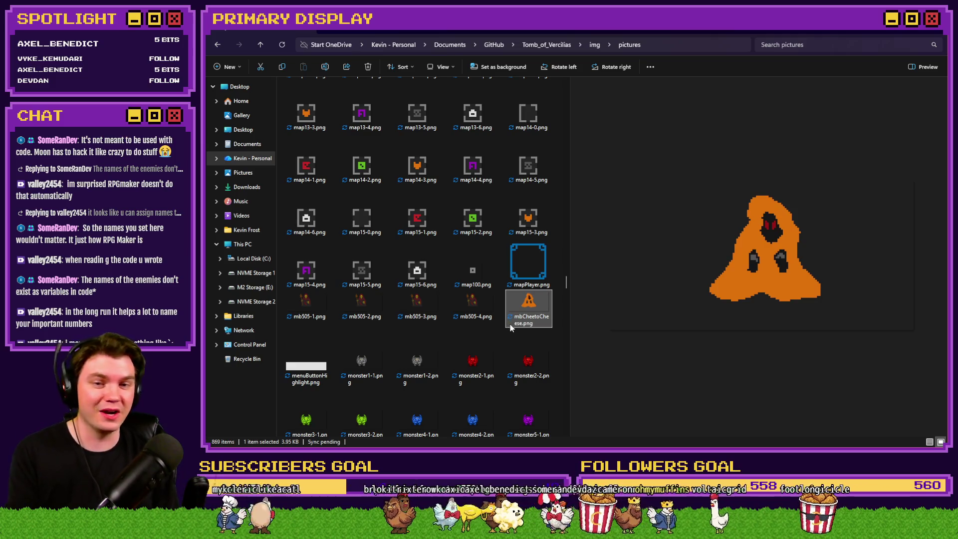
Step: Preview the mb505 frames one by one, ending on mbCheetoCheese.png
{"action": "key", "text": "Left"}
{"action": "key", "text": "Left"}
{"action": "key", "text": "Left"}
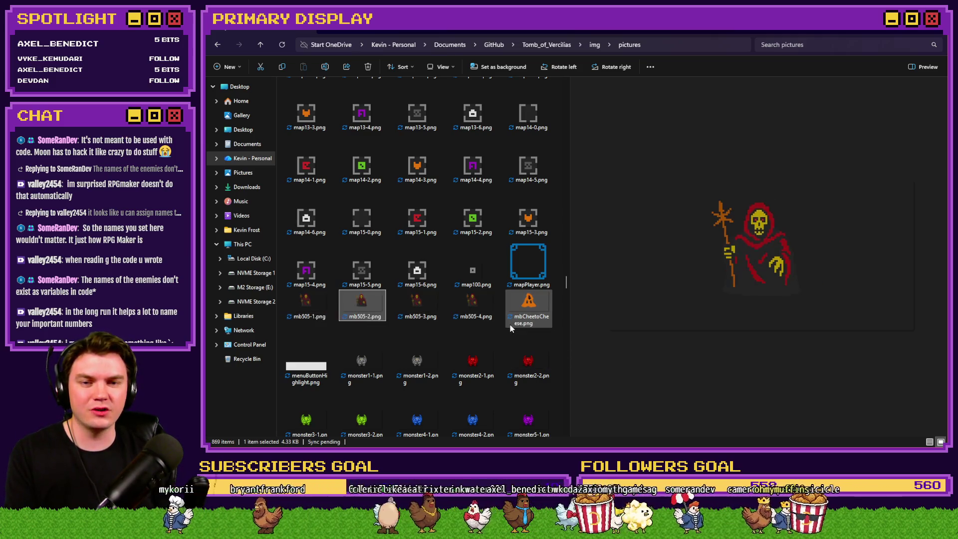
{"action": "left_click", "coordinate": [320, 310]}
{"action": "key", "text": "Right"}
{"action": "key", "text": "Right"}
{"action": "key", "text": "Right"}
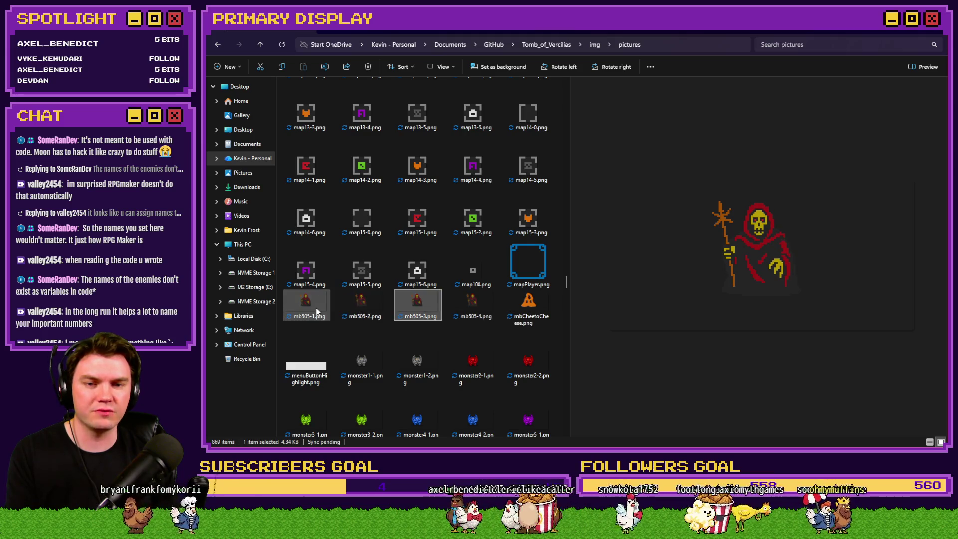
{"action": "key", "text": "Left"}
{"action": "key", "text": "Left"}
{"action": "key", "text": "Right"}
{"action": "key", "text": "Right"}
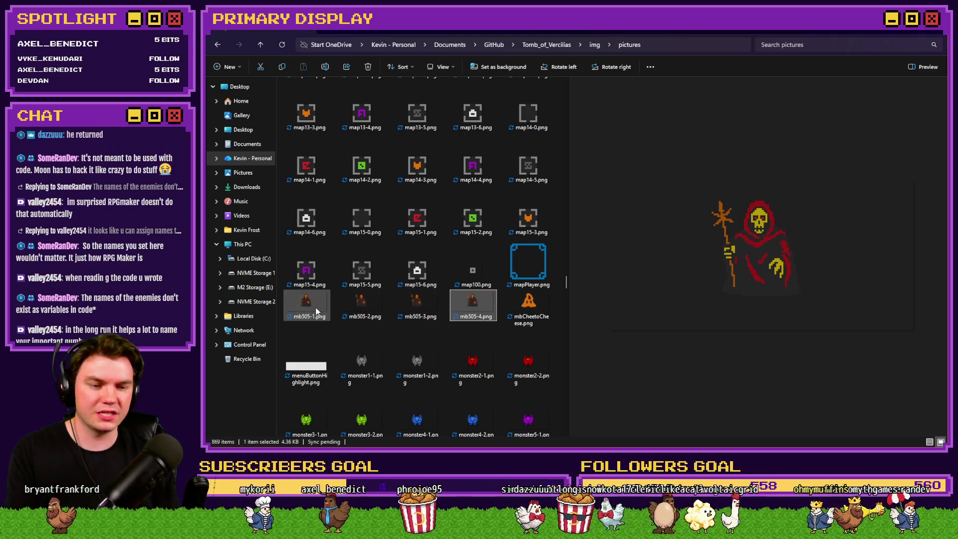
{"action": "key", "text": "Left"}
{"action": "key", "text": "Left"}
{"action": "key", "text": "Right"}
{"action": "key", "text": "Right"}
{"action": "key", "text": "Left"}
{"action": "key", "text": "Left"}
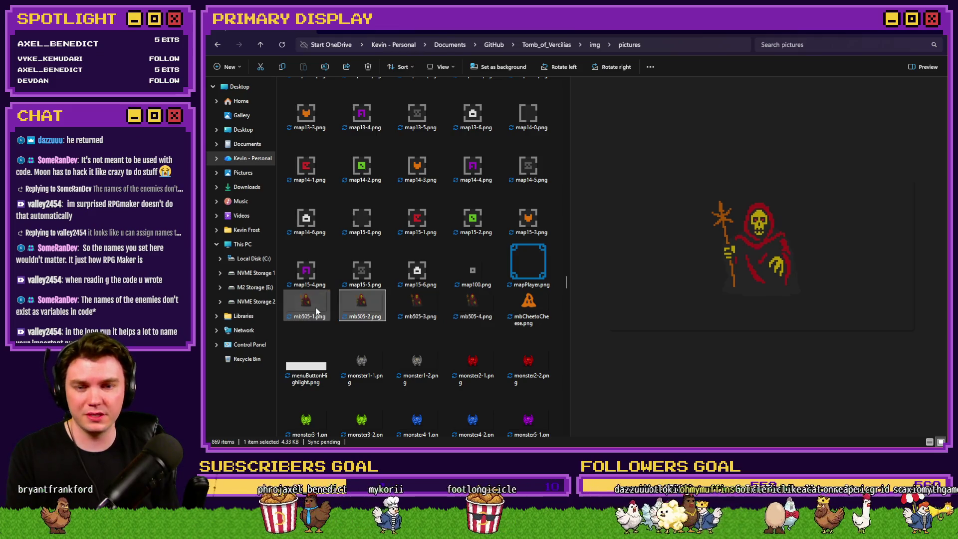
{"action": "key", "text": "Right"}
{"action": "key", "text": "Right"}
{"action": "key", "text": "Left"}
{"action": "key", "text": "Left"}
{"action": "key", "text": "Right"}
{"action": "key", "text": "Right"}
{"action": "key", "text": "Right"}
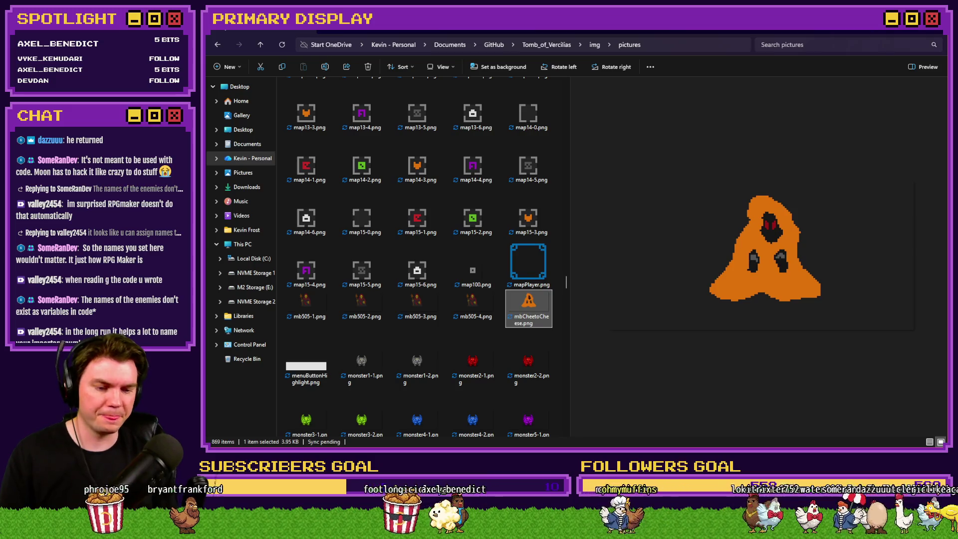
{"action": "key", "text": "alt+Tab"}
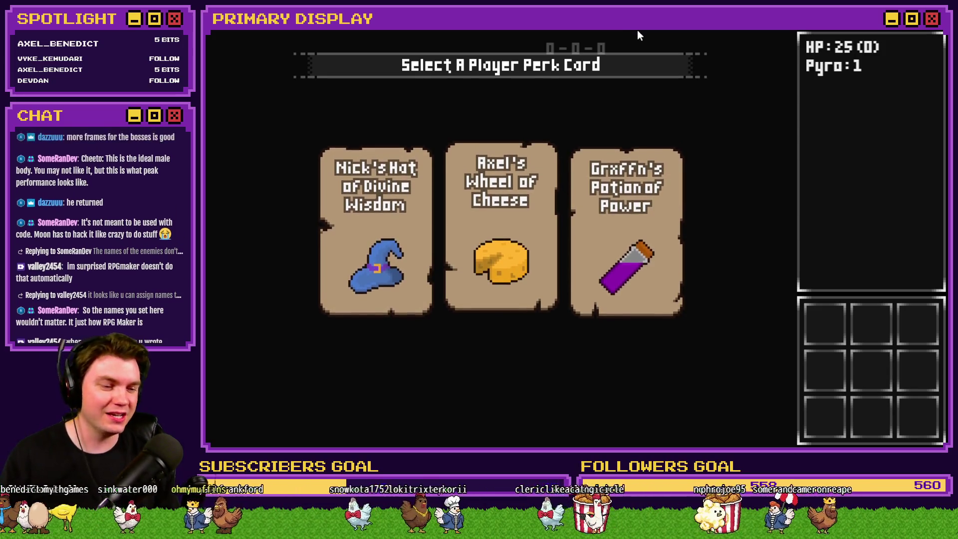
Step: Choose the Potion of Power perk card to begin the run with 29 HP
{"action": "left_click", "coordinate": [599, 190]}
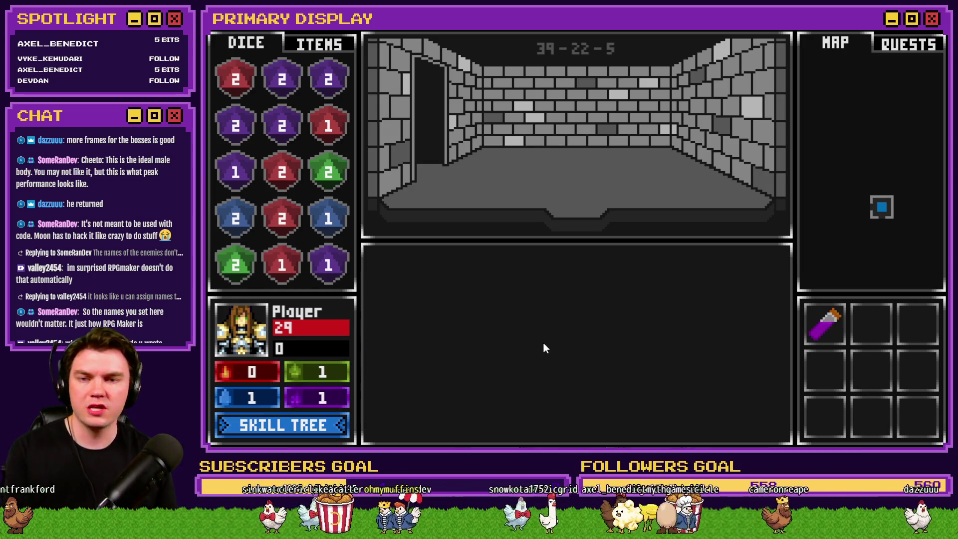
Step: Walk forward to the glyph room, attune to the glyphs, and step back out
{"action": "key", "text": "w"}
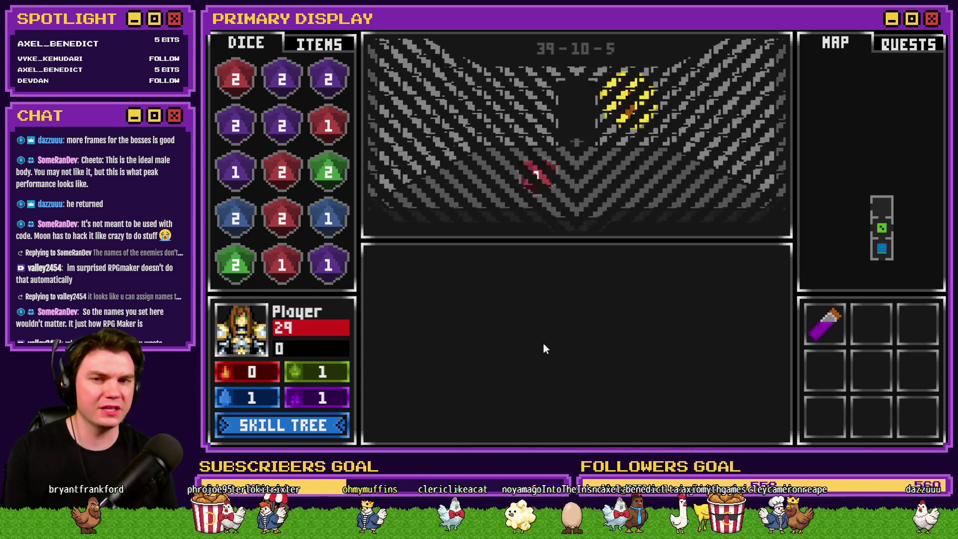
{"action": "key", "text": "w"}
{"action": "key", "text": "w"}
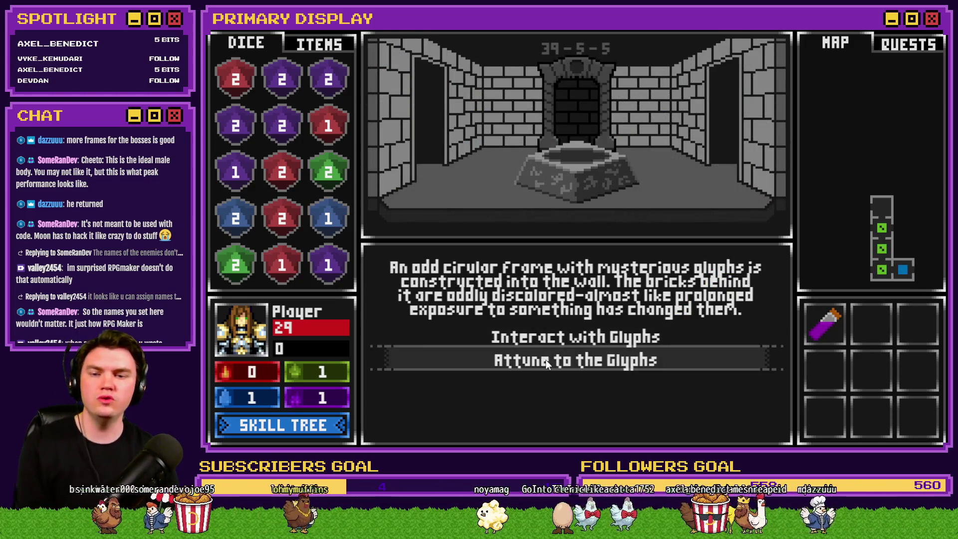
{"action": "left_click", "coordinate": [546, 360]}
{"action": "key", "text": "s"}
{"action": "key", "text": "s"}
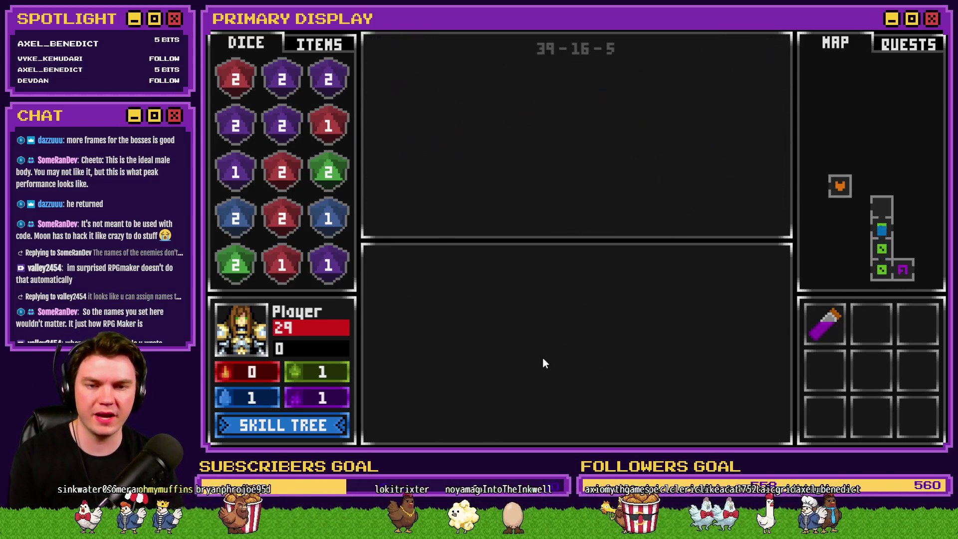
{"action": "key", "text": "s"}
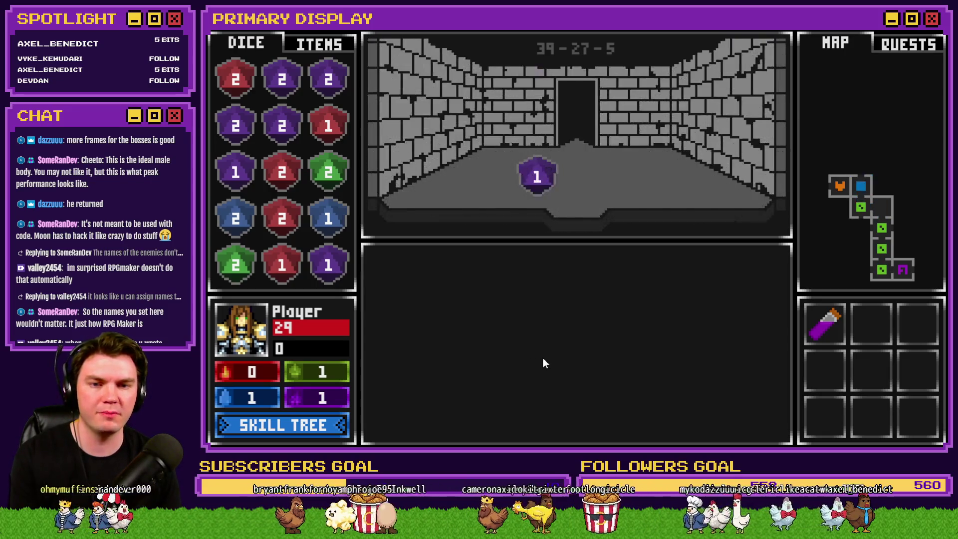
Step: Walk down, left, right and up through several rooms to reveal more of the map
{"action": "key", "text": "s"}
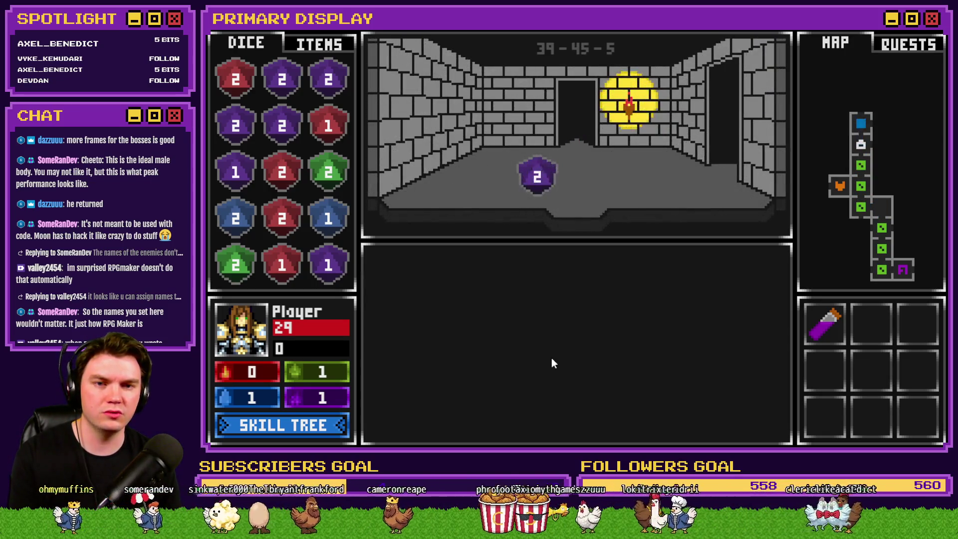
{"action": "key", "text": "s"}
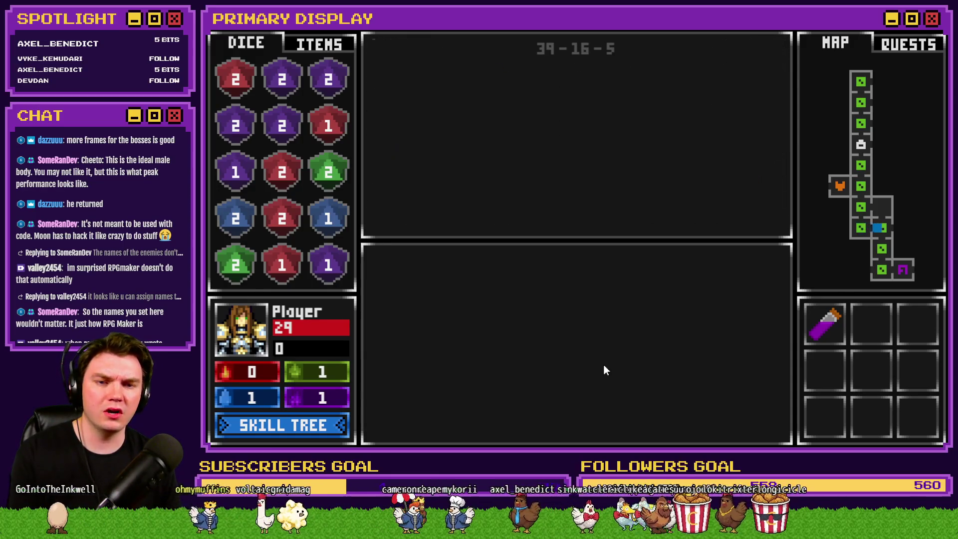
{"action": "key", "text": "s"}
{"action": "key", "text": "s"}
{"action": "key", "text": "a"}
{"action": "key", "text": "a"}
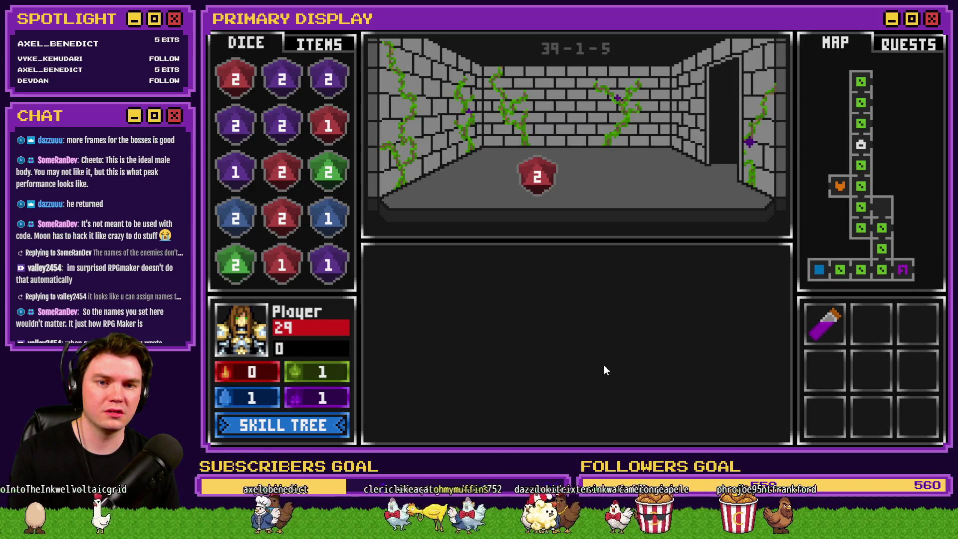
{"action": "key", "text": "d"}
{"action": "key", "text": "d"}
{"action": "key", "text": "d"}
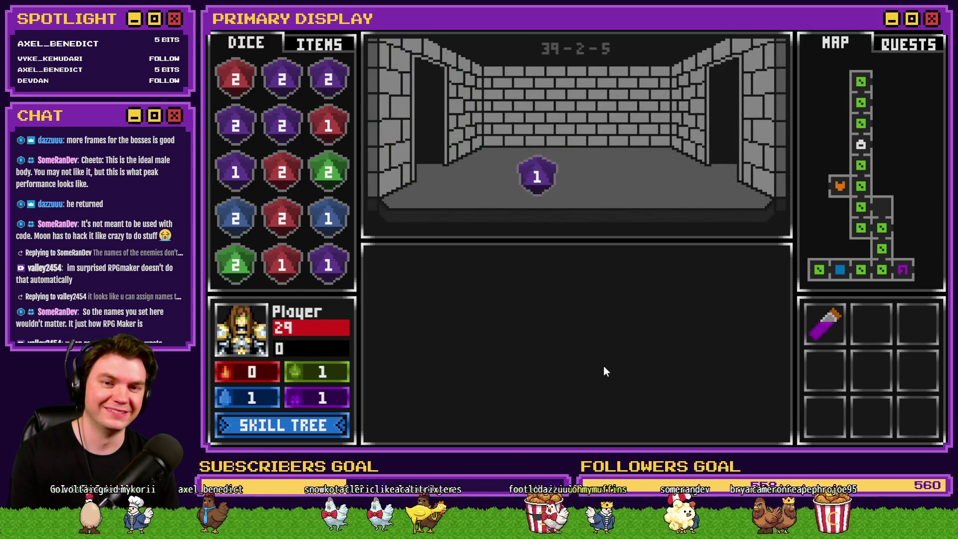
{"action": "key", "text": "w"}
{"action": "key", "text": "w"}
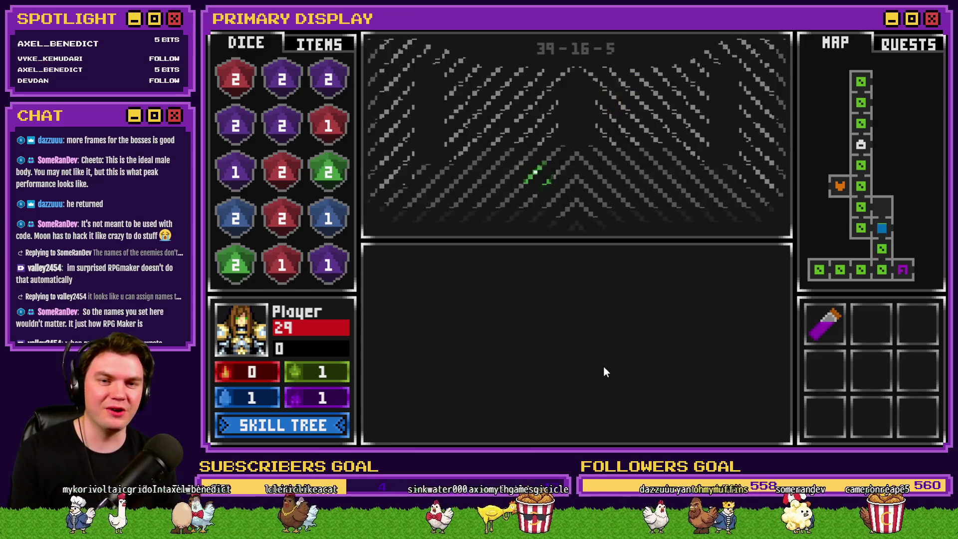
{"action": "key", "text": "a"}
{"action": "key", "text": "w"}
{"action": "key", "text": "w"}
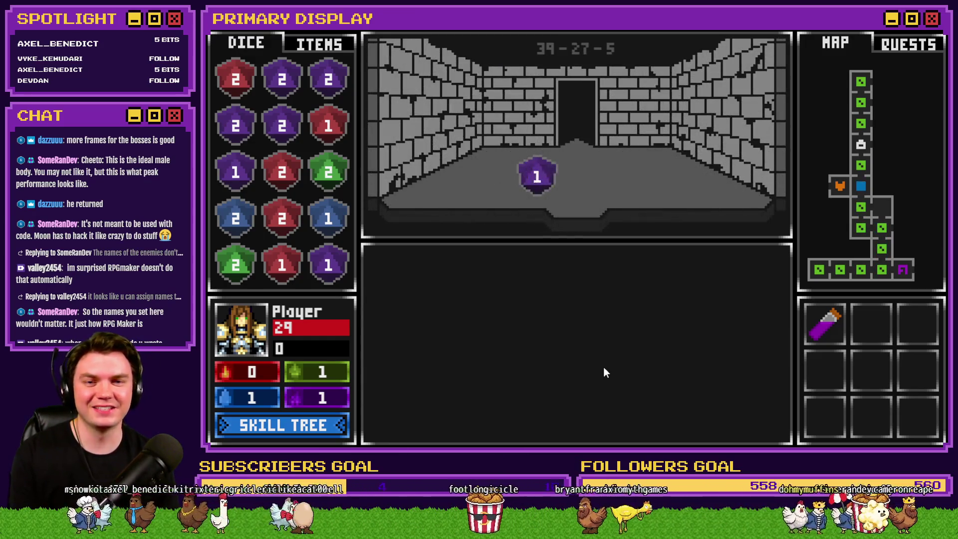
{"action": "key", "text": "w"}
{"action": "key", "text": "s"}
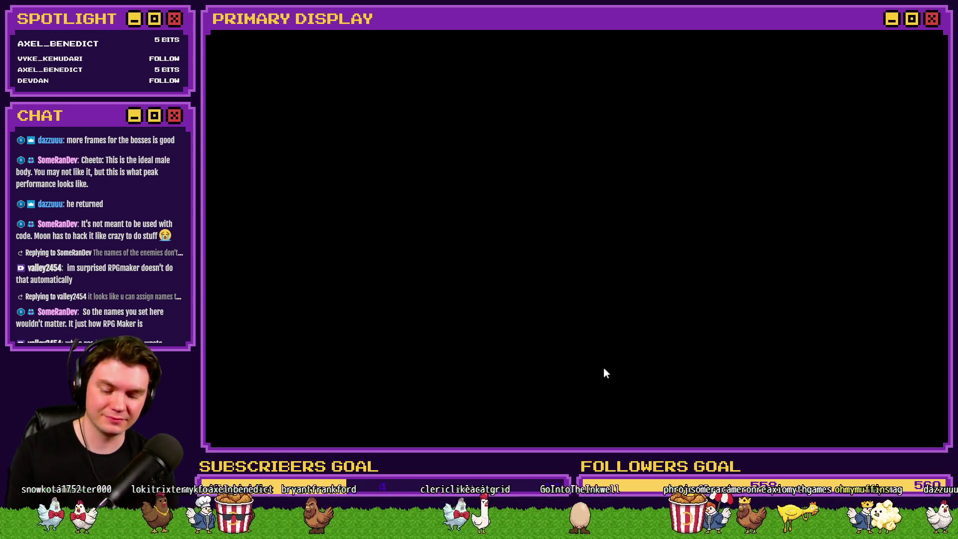
Step: Restart the run with the Scroll perk and attune to the glyphs
{"action": "key", "text": "r"}
{"action": "left_click", "coordinate": [490, 242]}
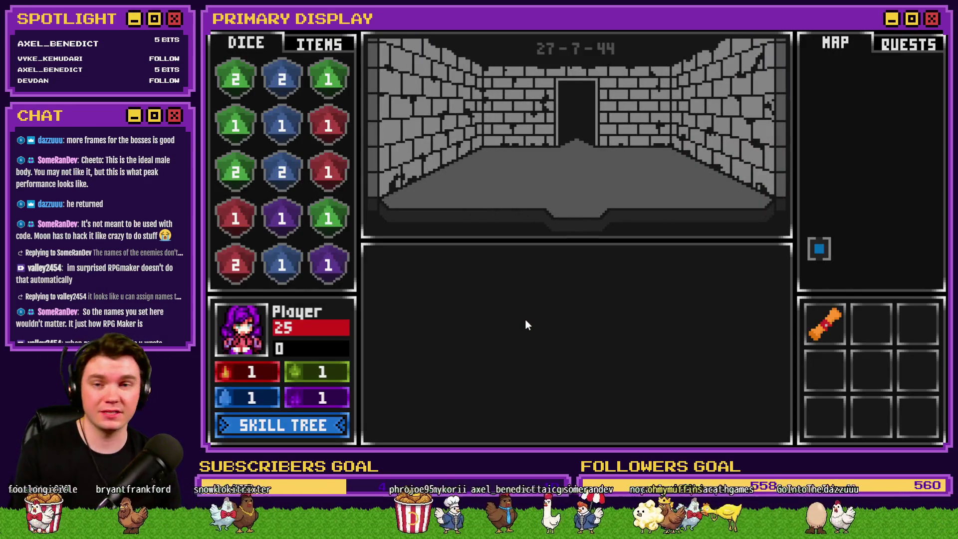
{"action": "key", "text": "w"}
{"action": "key", "text": "w"}
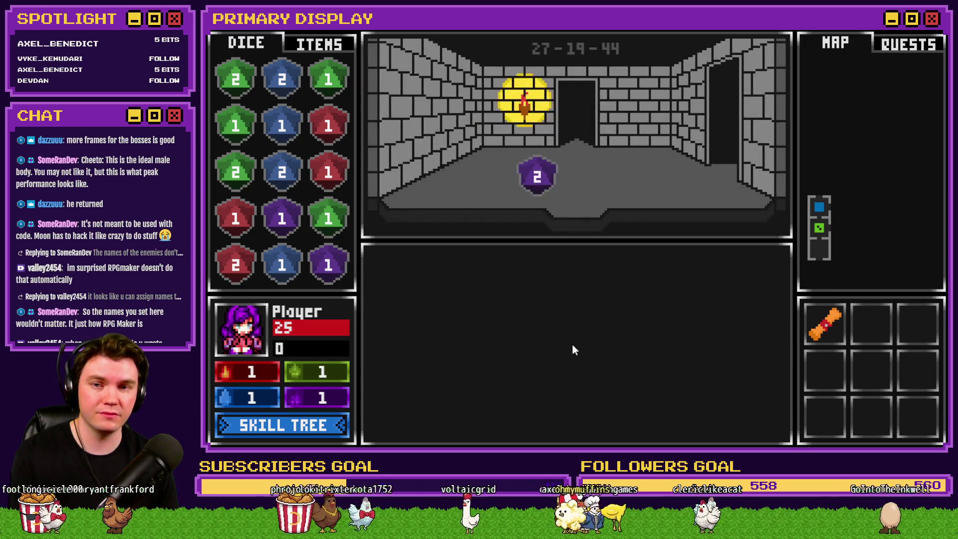
{"action": "key", "text": "w"}
{"action": "key", "text": "w"}
{"action": "key", "text": "w"}
{"action": "key", "text": "w"}
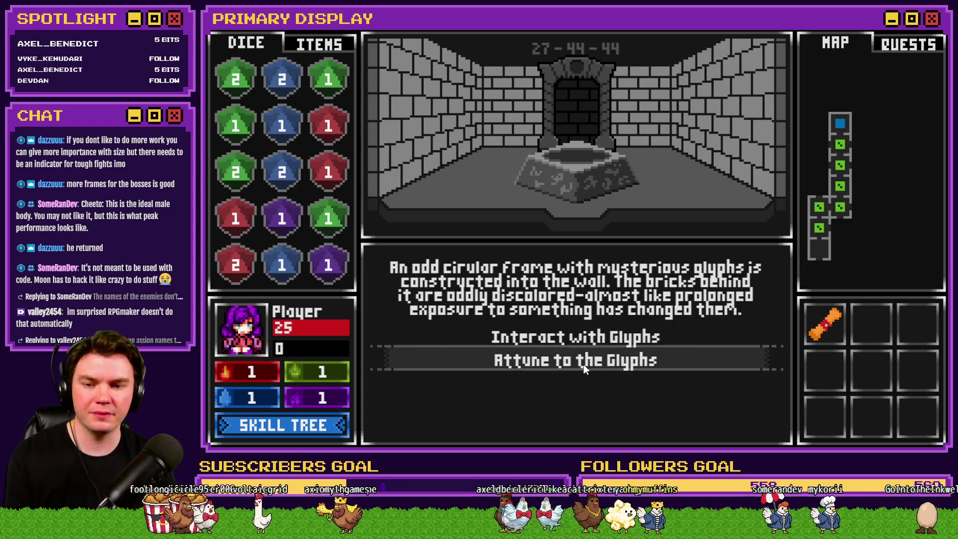
{"action": "left_click", "coordinate": [583, 364]}
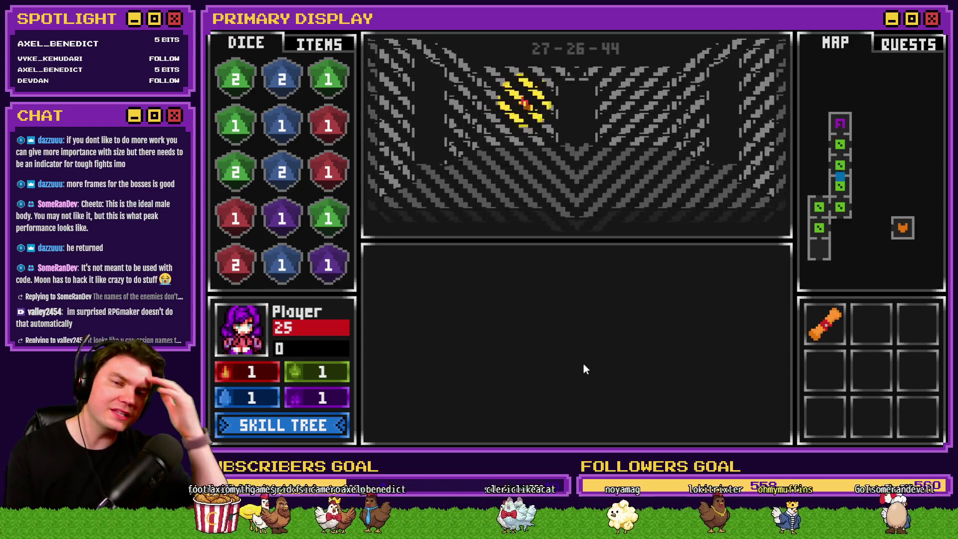
Step: Walk up and across the top rooms, then back down past the orb room
{"action": "key", "text": "w"}
{"action": "key", "text": "w"}
{"action": "key", "text": "w"}
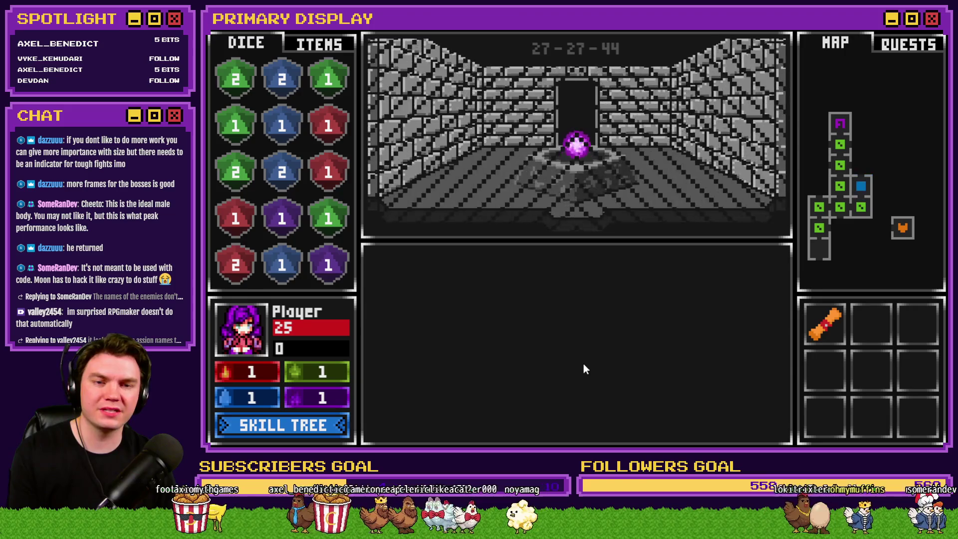
{"action": "key", "text": "w"}
{"action": "key", "text": "w"}
{"action": "key", "text": "w"}
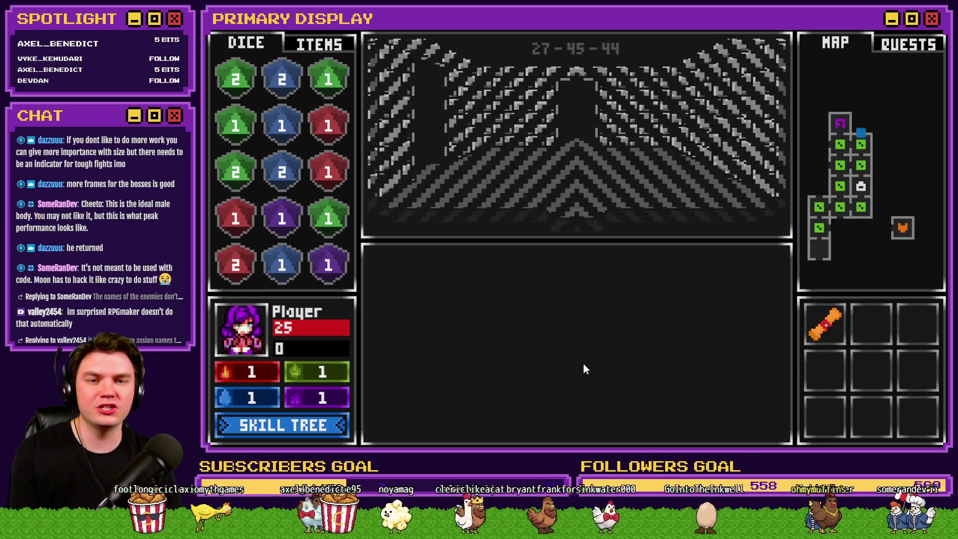
{"action": "key", "text": "d"}
{"action": "key", "text": "d"}
{"action": "key", "text": "d"}
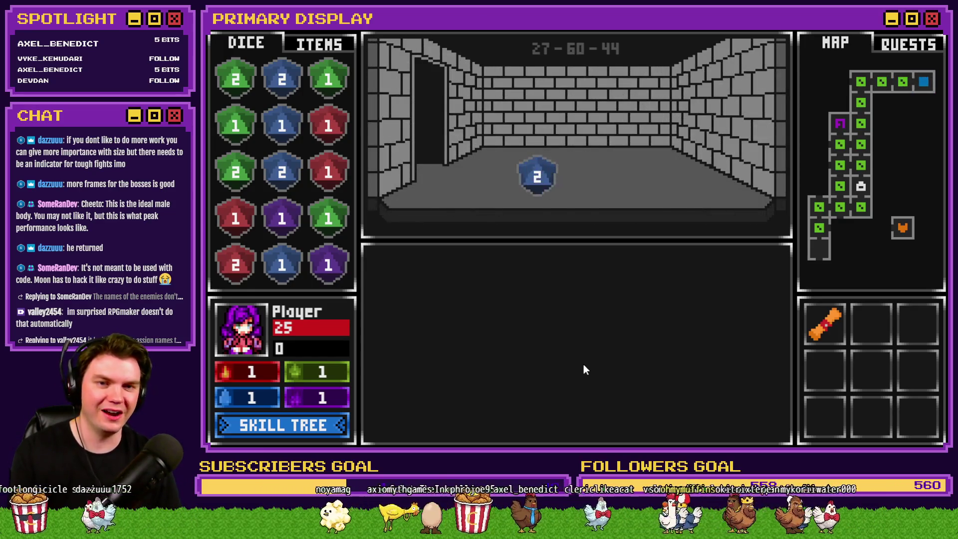
{"action": "key", "text": "a"}
{"action": "key", "text": "a"}
{"action": "key", "text": "a"}
{"action": "key", "text": "s"}
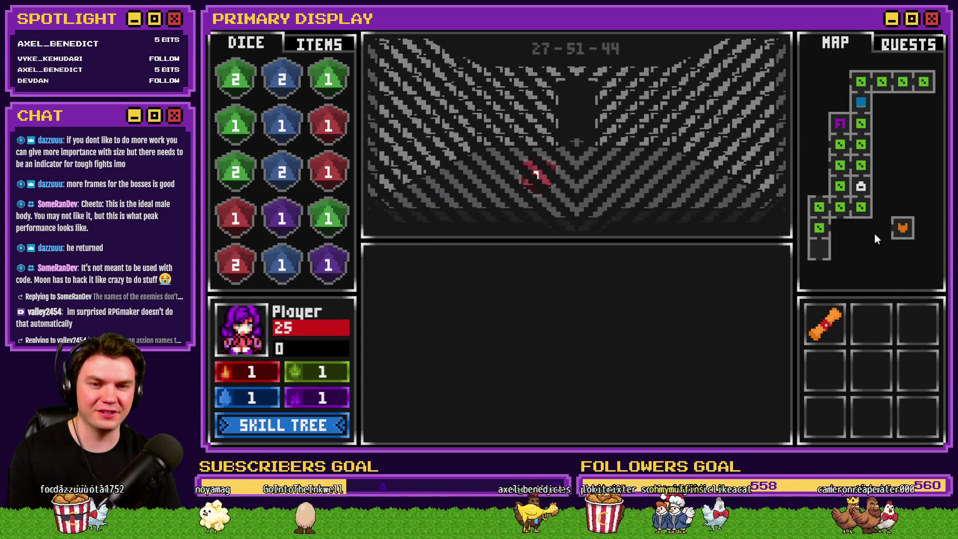
{"action": "key", "text": "s"}
{"action": "key", "text": "s"}
{"action": "key", "text": "s"}
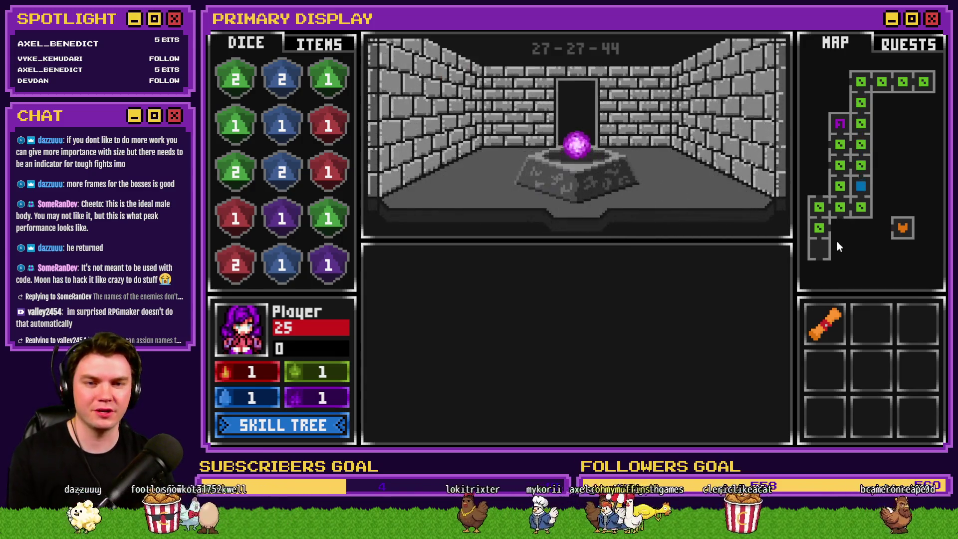
{"action": "key", "text": "s"}
{"action": "key", "text": "a"}
{"action": "key", "text": "s"}
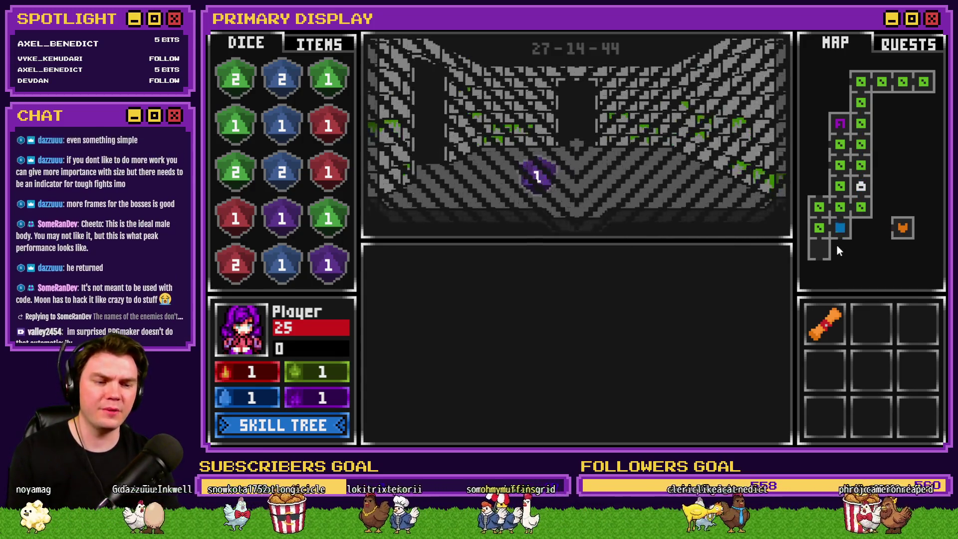
{"action": "key", "text": "s"}
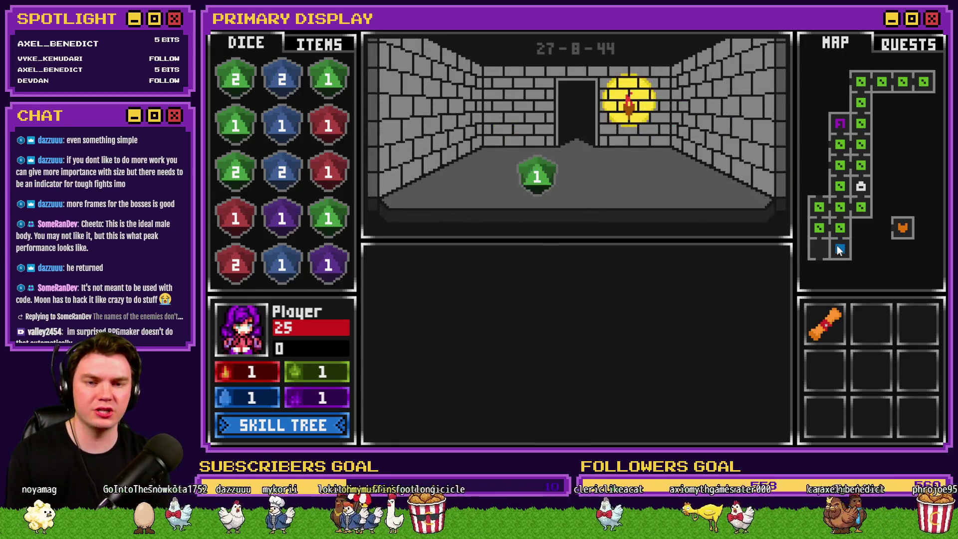
{"action": "key", "text": "w"}
Step: Head along the bottom row to the door room, open the door and engage Danathar
{"action": "key", "text": "s"}
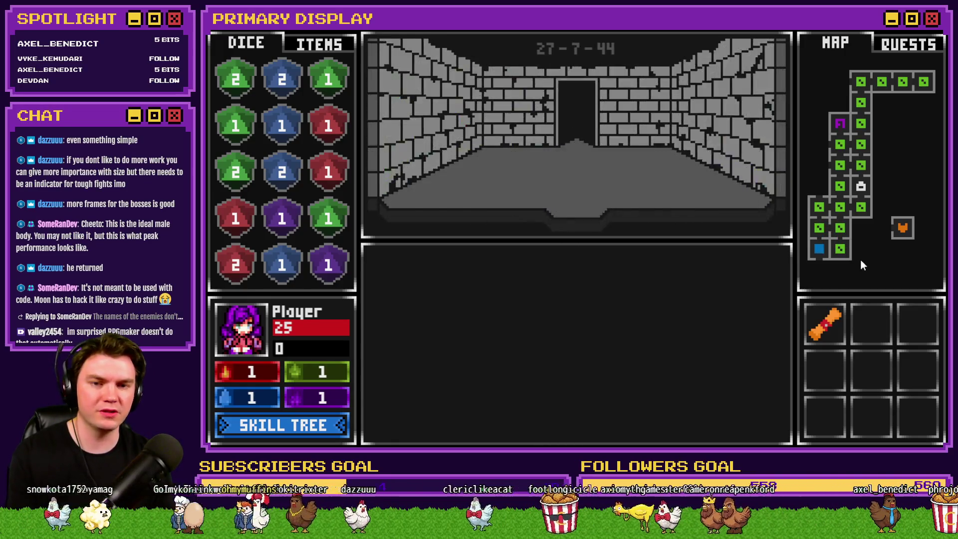
{"action": "key", "text": "s"}
{"action": "key", "text": "d"}
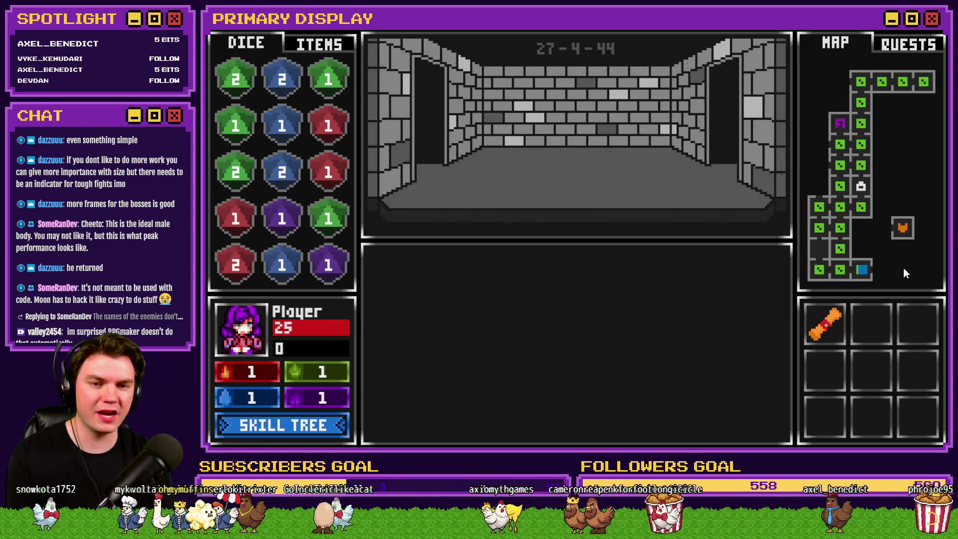
{"action": "key", "text": "d"}
{"action": "key", "text": "w"}
{"action": "key", "text": "w"}
{"action": "key", "text": "d"}
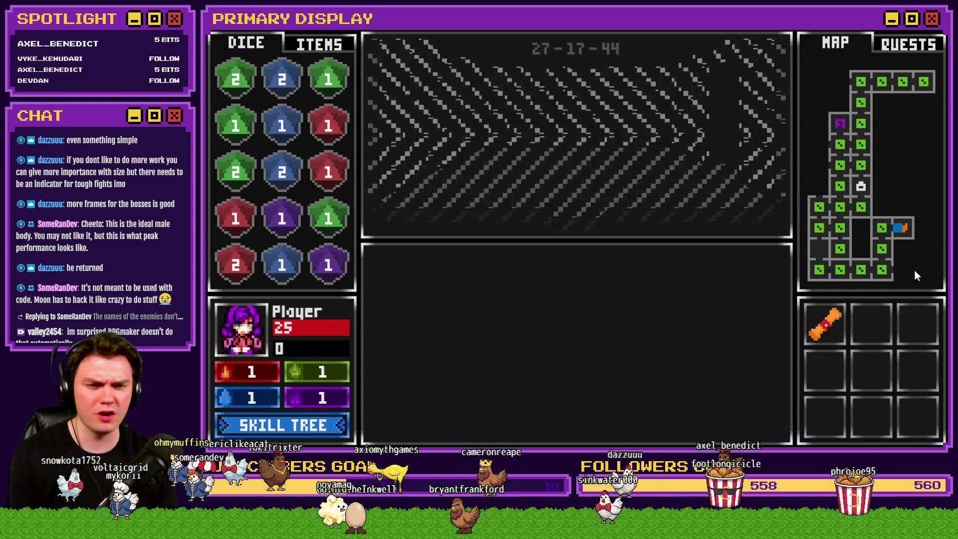
{"action": "left_click", "coordinate": [569, 331]}
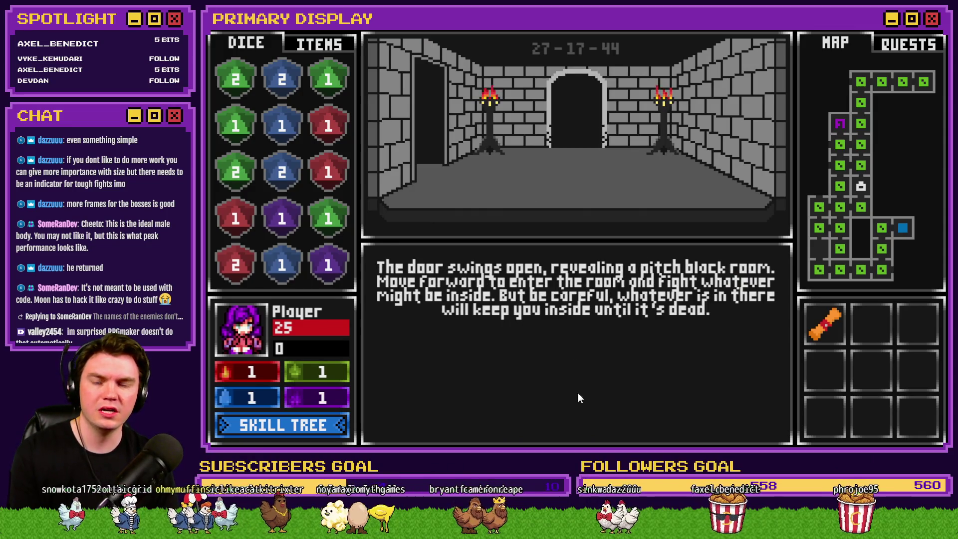
{"action": "key", "text": "w"}
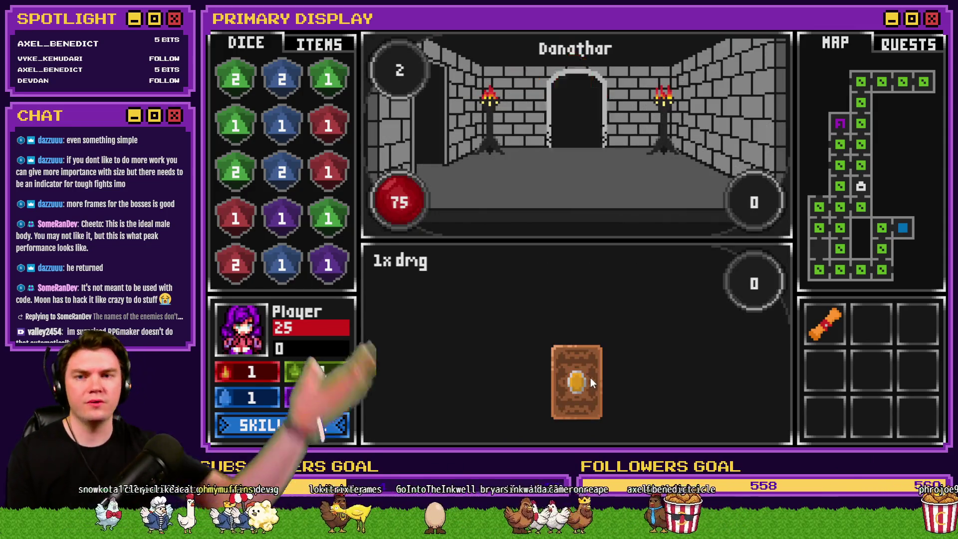
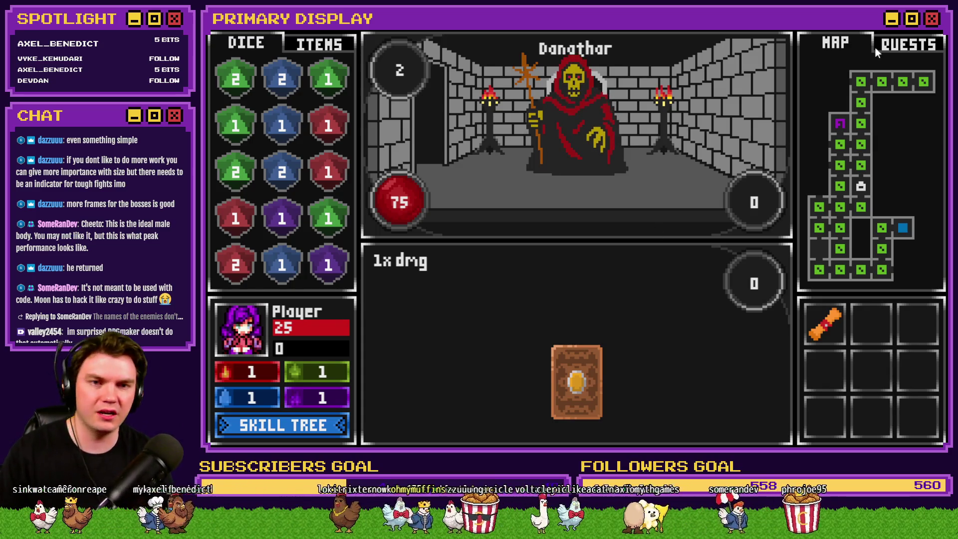
Step: Leave the Danathar fight playtest and get back to the editor on TheTomb map
{"action": "key", "text": "alt+Tab"}
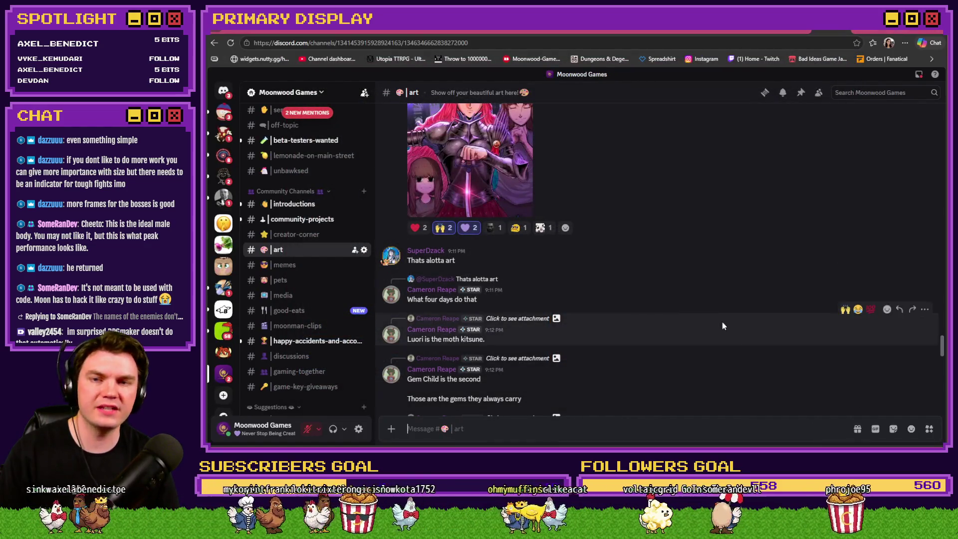
{"action": "key", "text": "alt+Tab"}
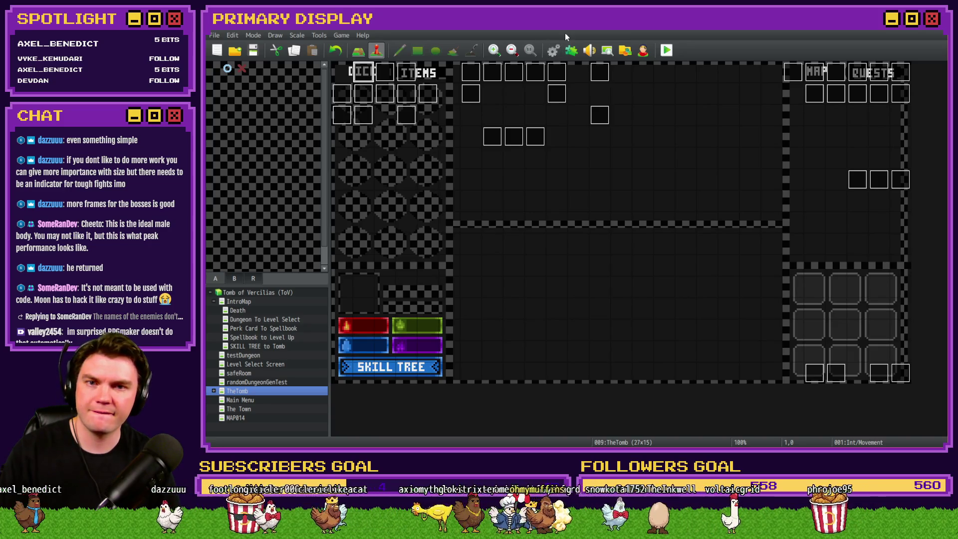
Step: Inspect the Int/Movement, Draw And Attack and Monster Draw events, closing each
{"action": "double_click", "coordinate": [372, 74]}
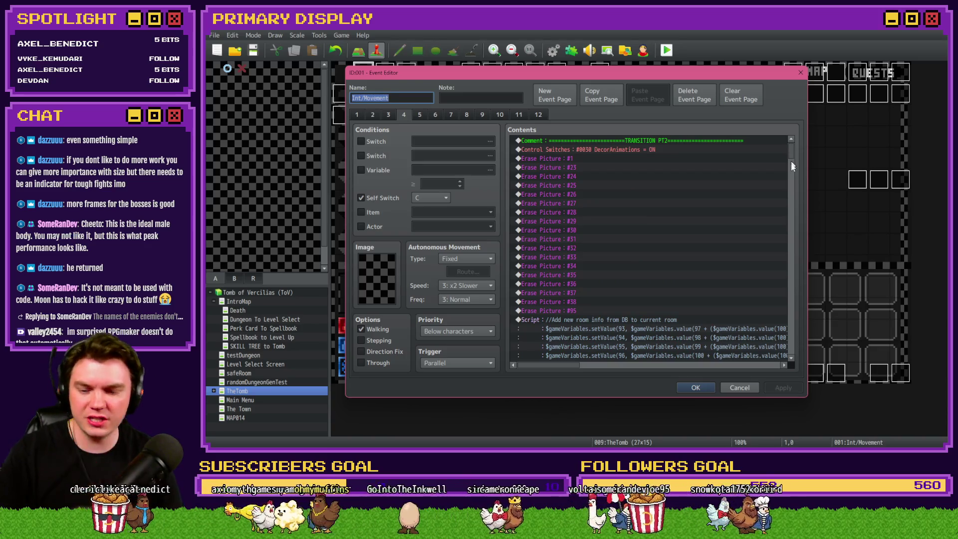
{"action": "key", "text": "Escape"}
{"action": "double_click", "coordinate": [879, 372]}
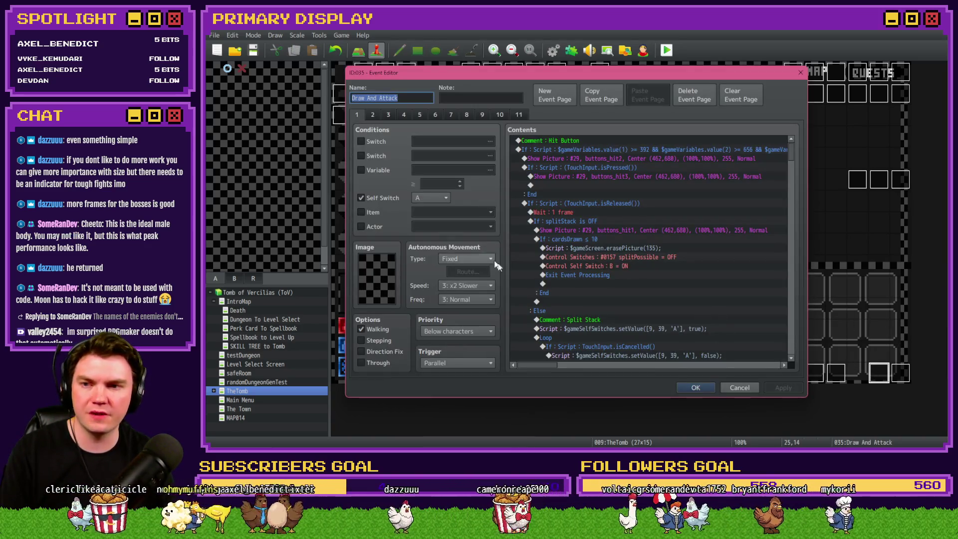
{"action": "key", "text": "Escape"}
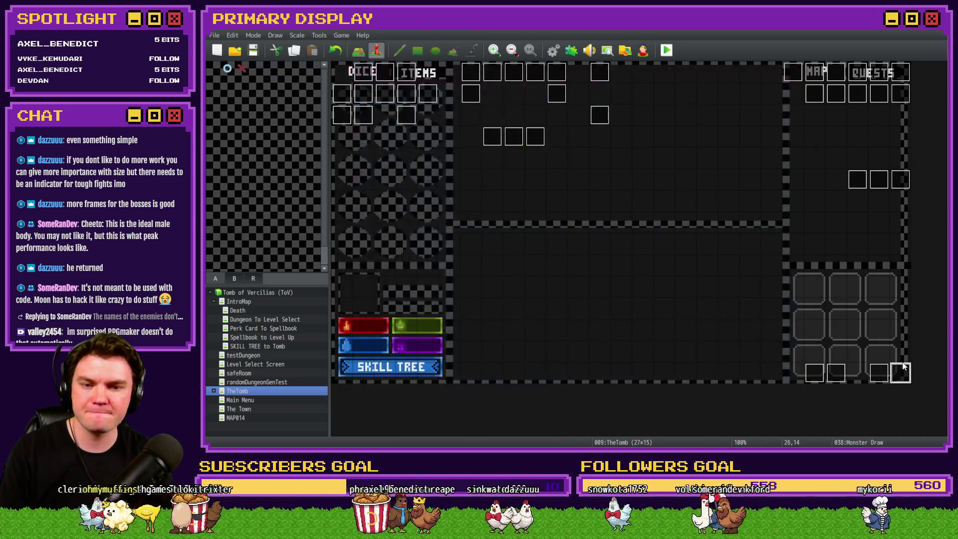
{"action": "double_click", "coordinate": [901, 372]}
{"action": "key", "text": "Escape"}
{"action": "double_click", "coordinate": [902, 374]}
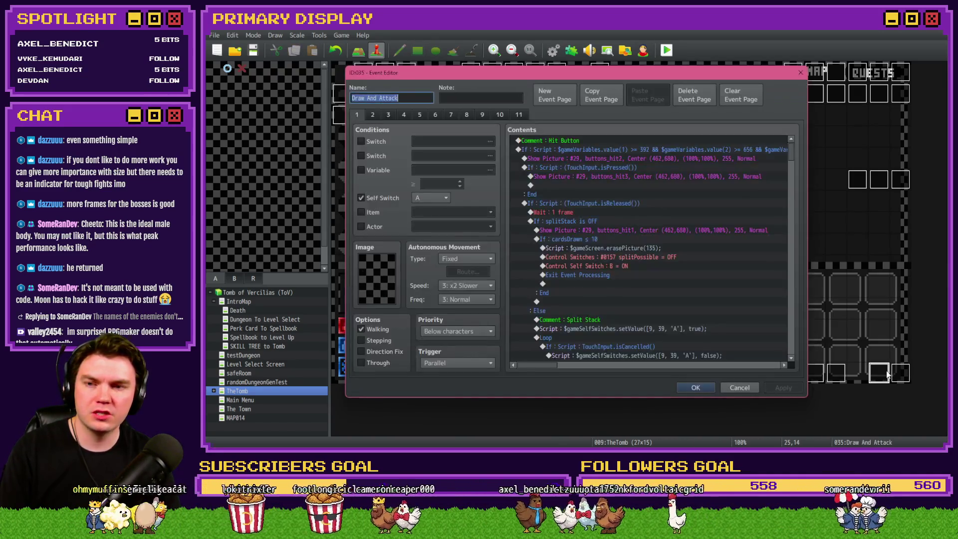
{"action": "key", "text": "Escape"}
{"action": "double_click", "coordinate": [899, 376]}
{"action": "key", "text": "Escape"}
Step: Check pages 1 and 2 of the DRAW A LINE and holdCardMechanic events
{"action": "double_click", "coordinate": [838, 373]}
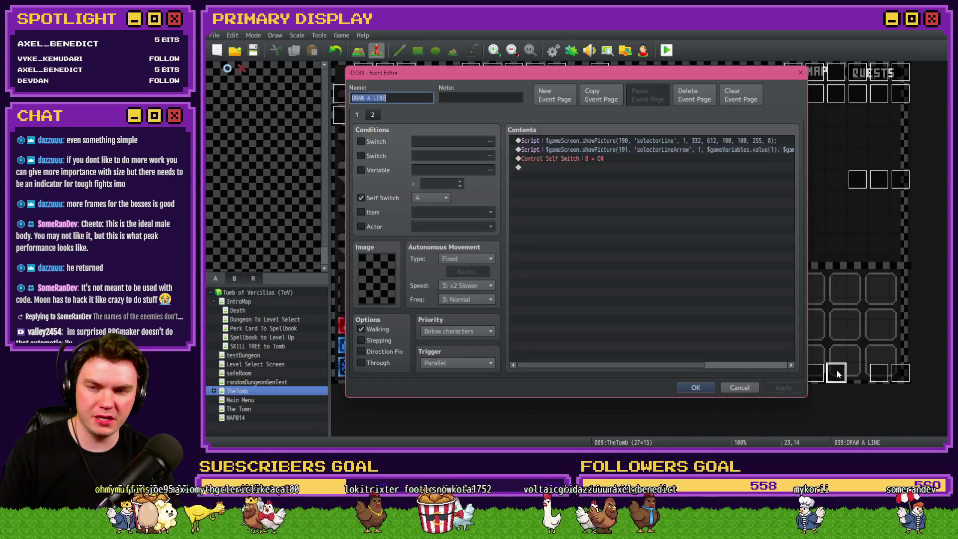
{"action": "left_click", "coordinate": [372, 114]}
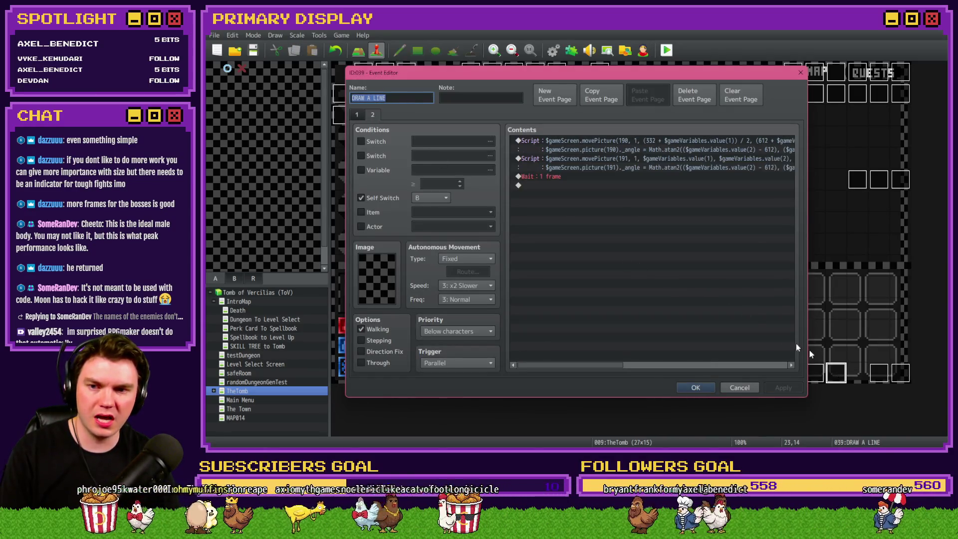
{"action": "key", "text": "Escape"}
{"action": "double_click", "coordinate": [816, 373]}
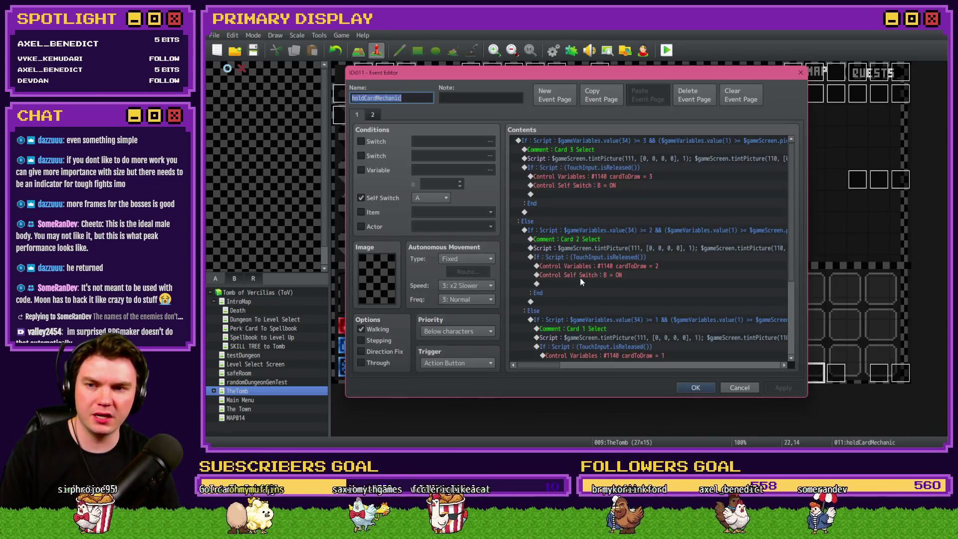
{"action": "left_click", "coordinate": [375, 117]}
{"action": "left_click", "coordinate": [357, 118]}
{"action": "key", "text": "Escape"}
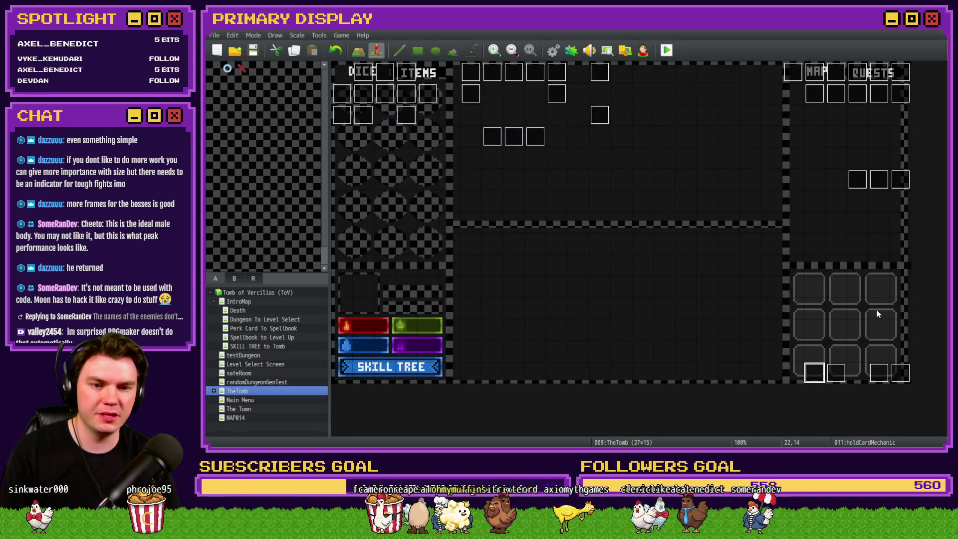
Step: Recheck the Draw And Attack (25,14) and Monster Draw (26,14) events, then open Int/Movement
{"action": "double_click", "coordinate": [880, 373]}
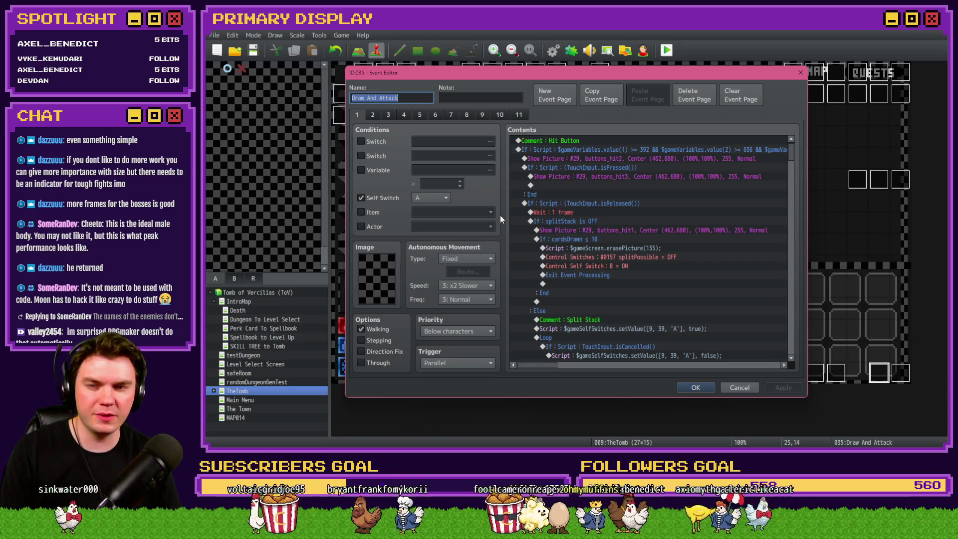
{"action": "key", "text": "Escape"}
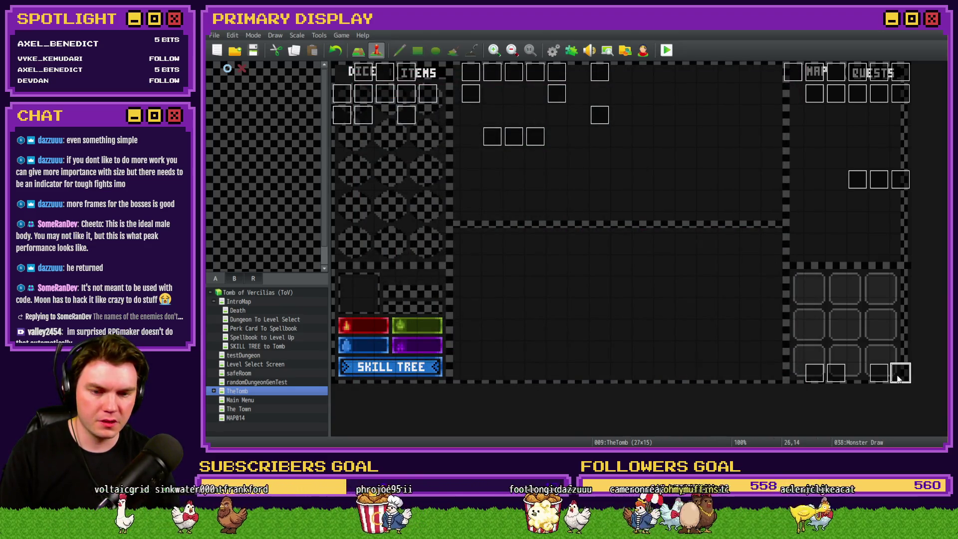
{"action": "double_click", "coordinate": [901, 373]}
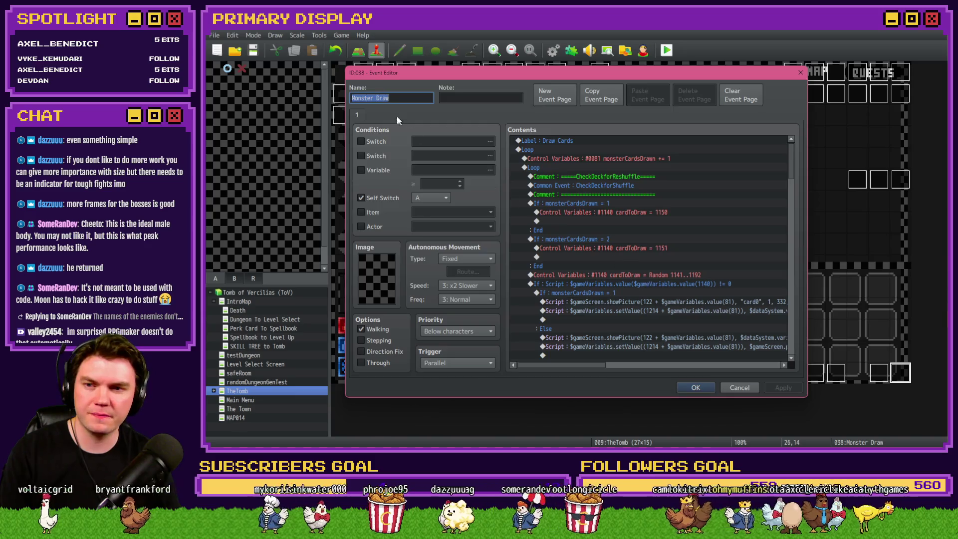
{"action": "key", "text": "Escape"}
{"action": "double_click", "coordinate": [364, 74]}
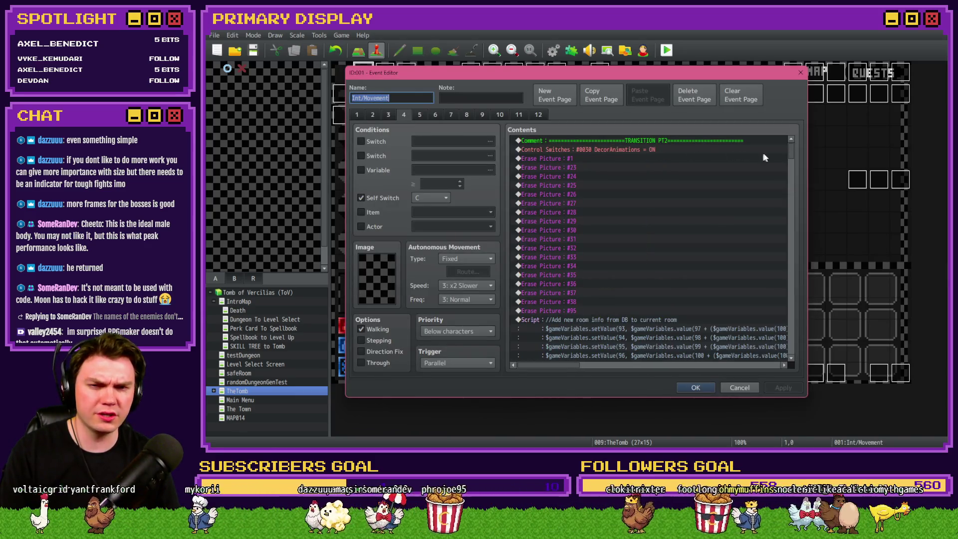
Step: Inspect the In Mini Boss Room self-switch script, its self switch B and event 11 lines
{"action": "left_click_drag", "start_coordinate": [792, 151], "coordinate": [793, 290]}
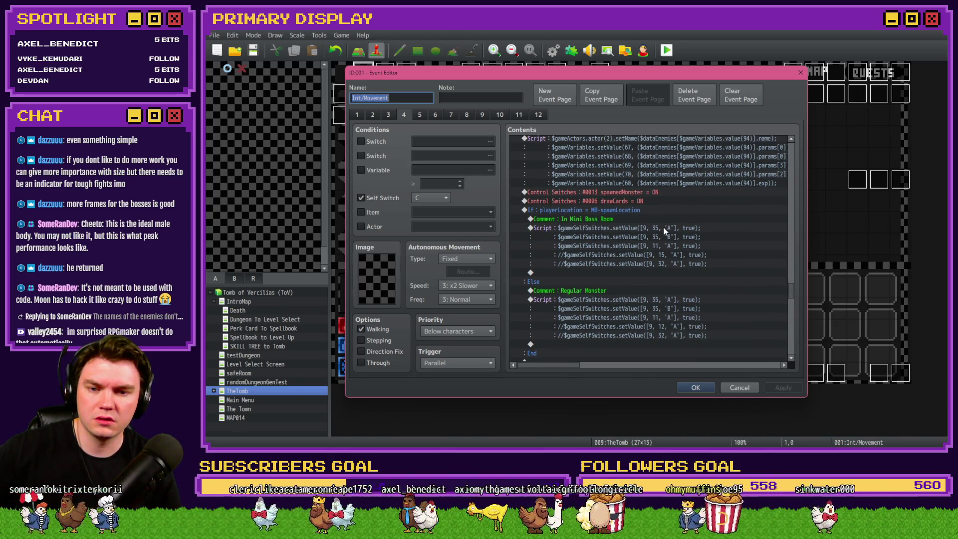
{"action": "left_click", "coordinate": [669, 245]}
{"action": "left_click", "coordinate": [673, 238]}
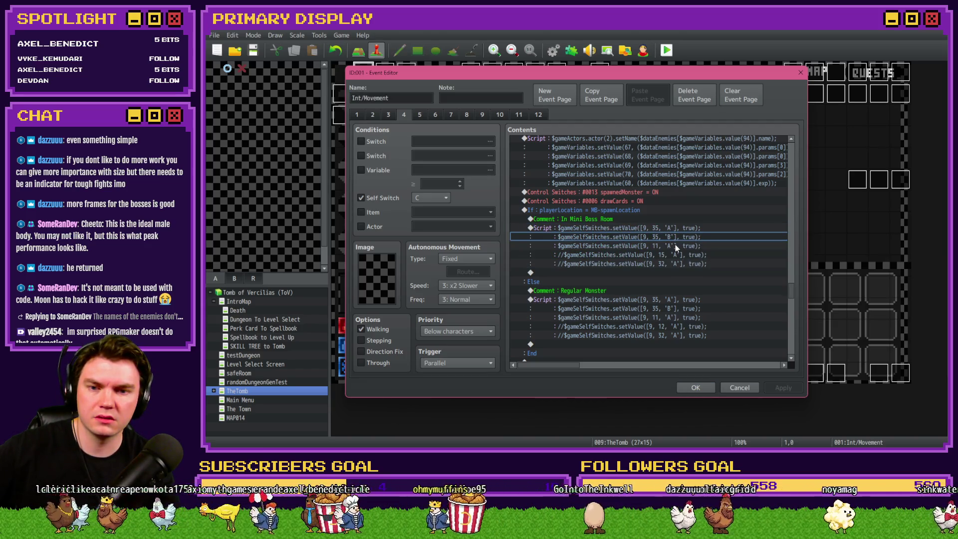
{"action": "left_click", "coordinate": [676, 245]}
{"action": "scroll", "coordinate": [669, 264], "scroll_direction": "down", "scroll_amount": 2}
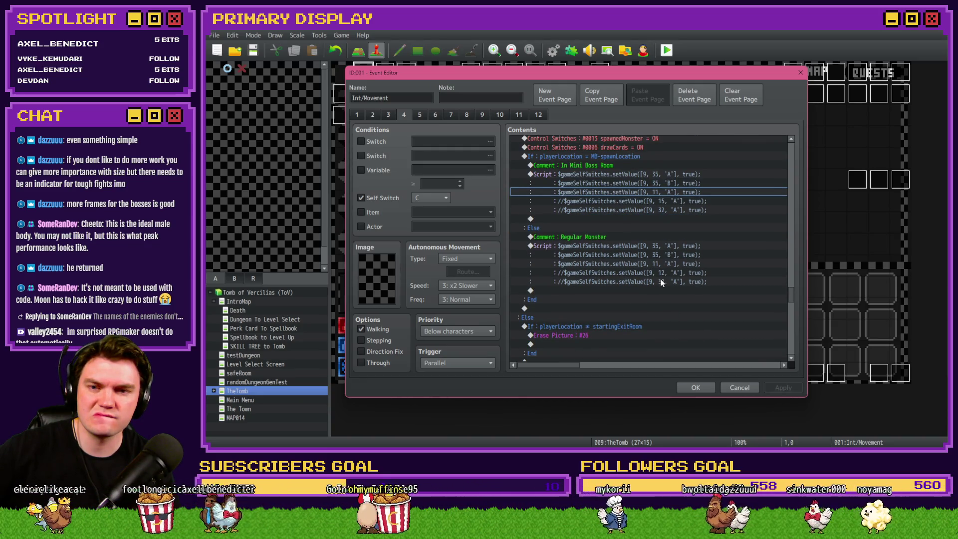
{"action": "scroll", "coordinate": [662, 282], "scroll_direction": "up", "scroll_amount": 4}
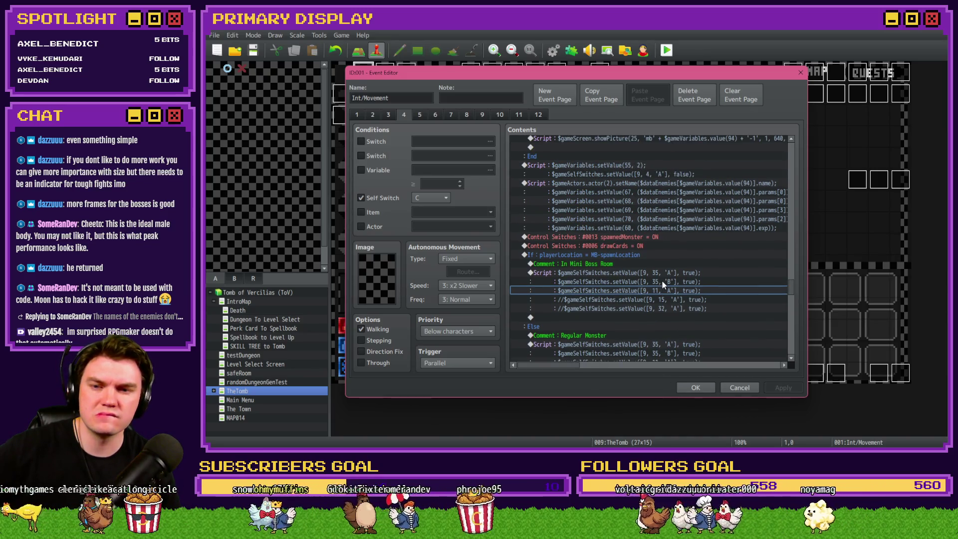
{"action": "scroll", "coordinate": [663, 280], "scroll_direction": "up", "scroll_amount": 3}
Step: Review the Show Regular Monster/Mini Boss branch: setValue(55, 2), setName, spawnedMonster, drawCards and playerLocation commands
{"action": "left_click", "coordinate": [609, 166]}
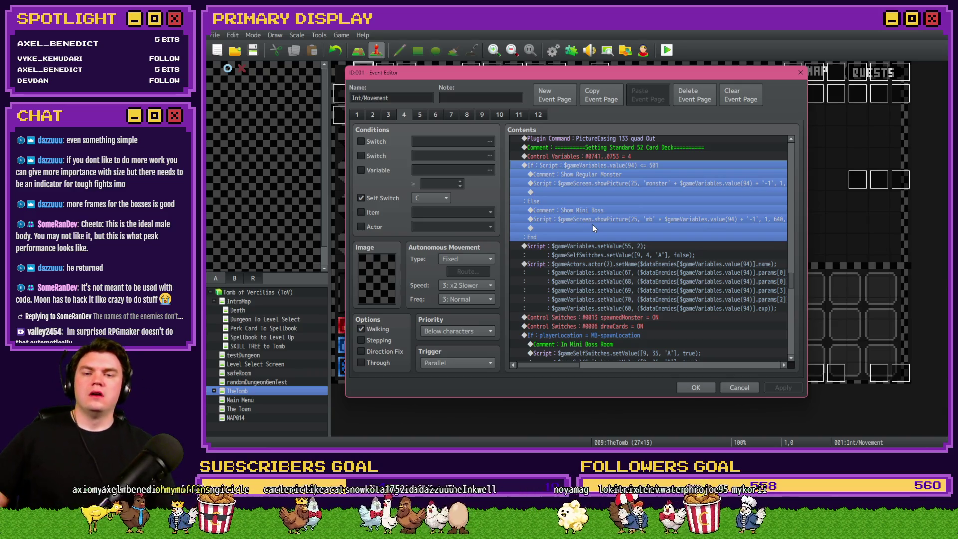
{"action": "scroll", "coordinate": [622, 195], "scroll_direction": "down", "scroll_amount": 1}
{"action": "left_click", "coordinate": [605, 212]}
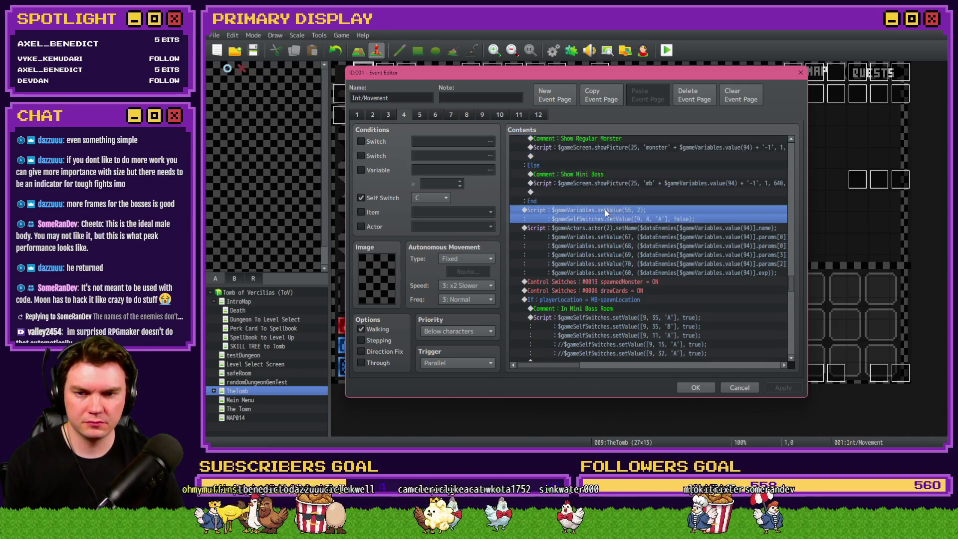
{"action": "left_click", "coordinate": [604, 228]}
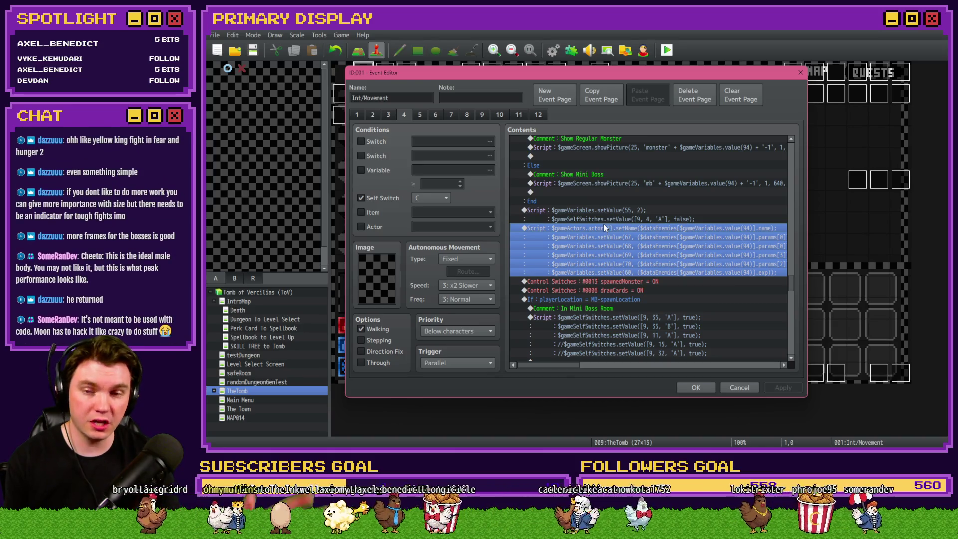
{"action": "scroll", "coordinate": [604, 224], "scroll_direction": "down", "scroll_amount": 2}
{"action": "left_click", "coordinate": [647, 219]}
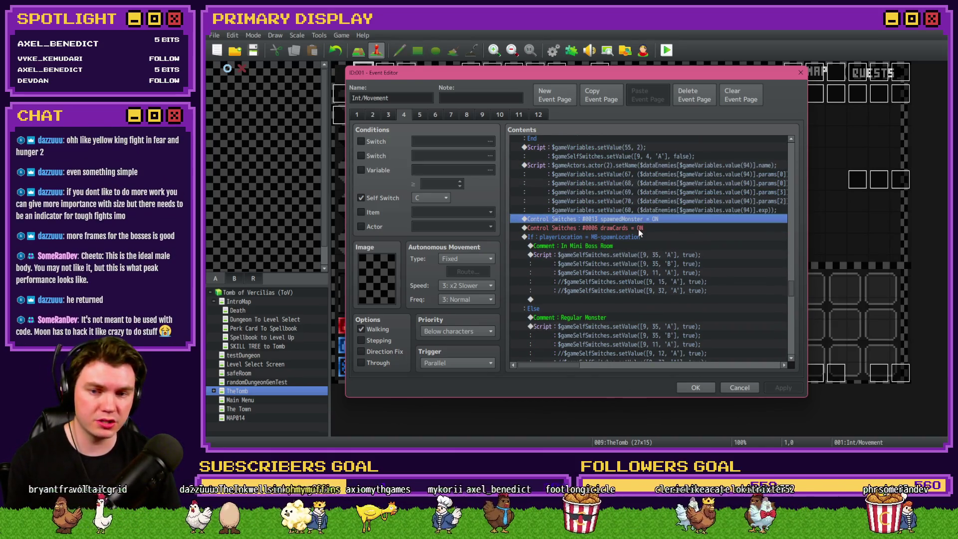
{"action": "left_click", "coordinate": [640, 230]}
{"action": "left_click", "coordinate": [641, 239]}
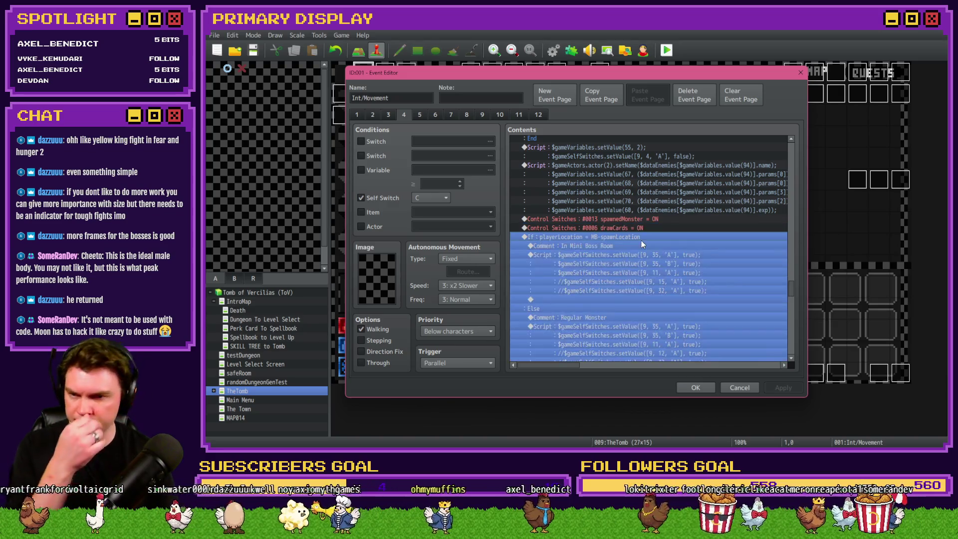
{"action": "left_click", "coordinate": [636, 247]}
Step: Scroll through the rest of the page and bring up page 8's TRANSITION PT3 commands
{"action": "scroll", "coordinate": [631, 256], "scroll_direction": "down", "scroll_amount": 2}
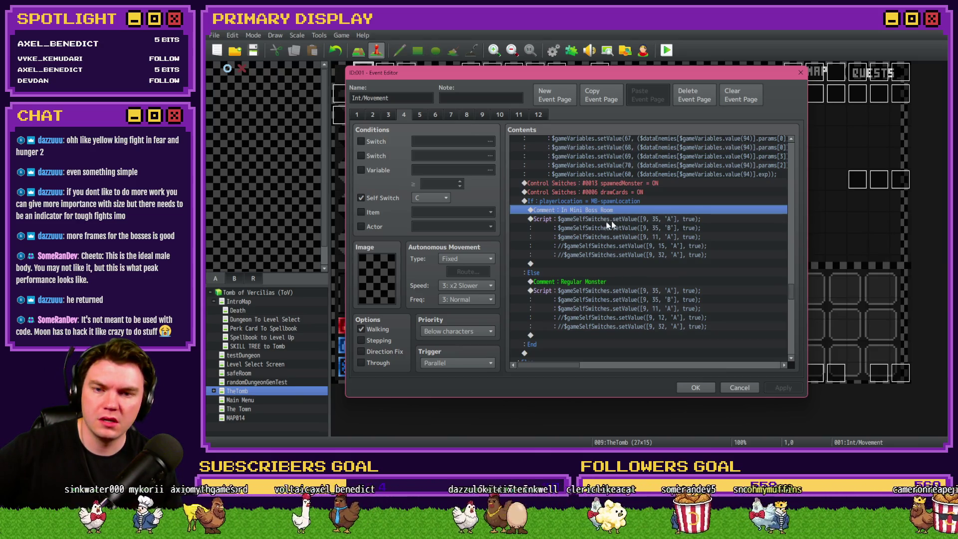
{"action": "scroll", "coordinate": [648, 222], "scroll_direction": "down", "scroll_amount": 6}
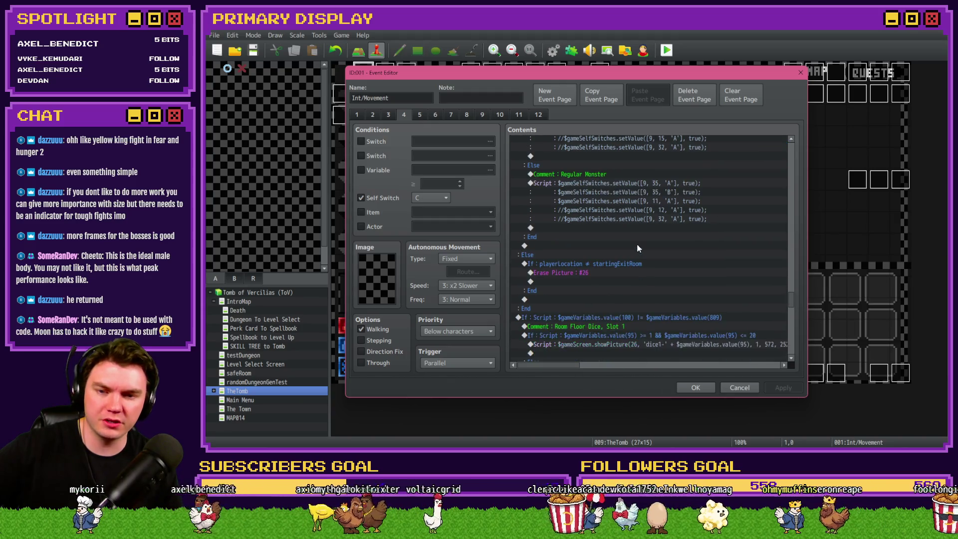
{"action": "scroll", "coordinate": [639, 248], "scroll_direction": "down", "scroll_amount": 2}
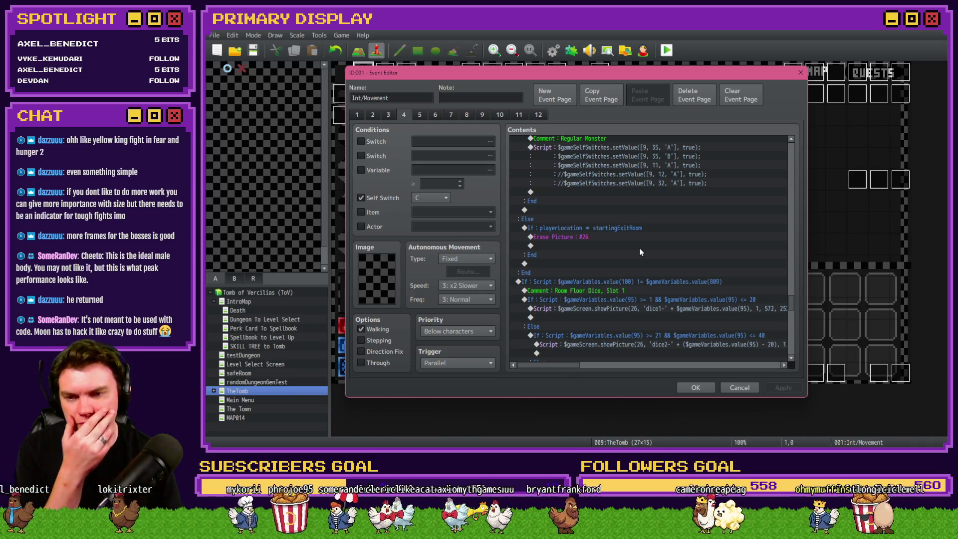
{"action": "scroll", "coordinate": [640, 248], "scroll_direction": "down", "scroll_amount": 10}
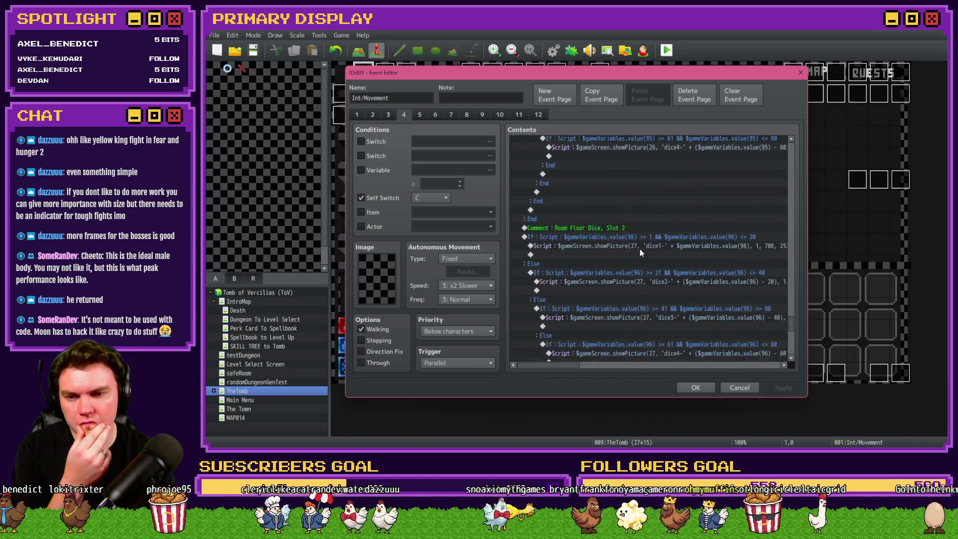
{"action": "scroll", "coordinate": [640, 248], "scroll_direction": "down", "scroll_amount": 10}
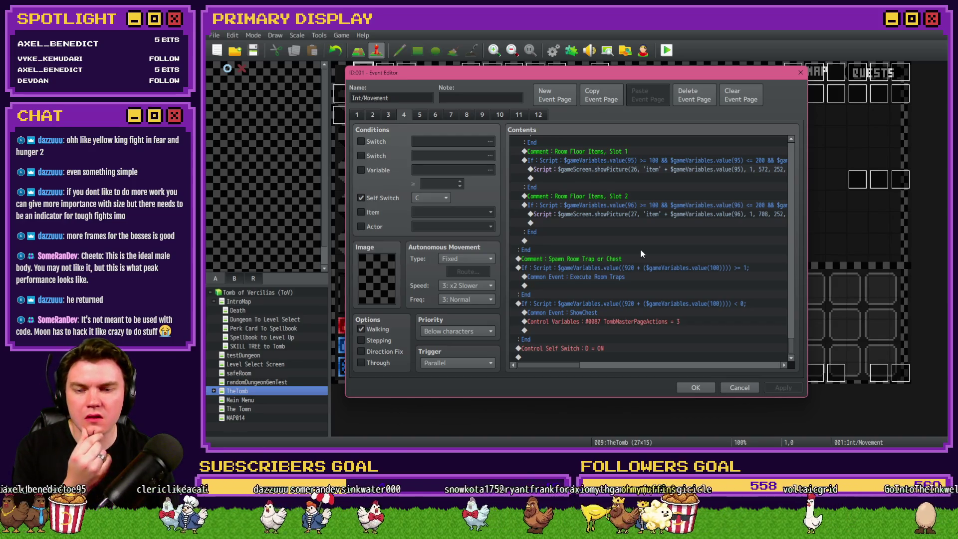
{"action": "left_click", "coordinate": [466, 114]}
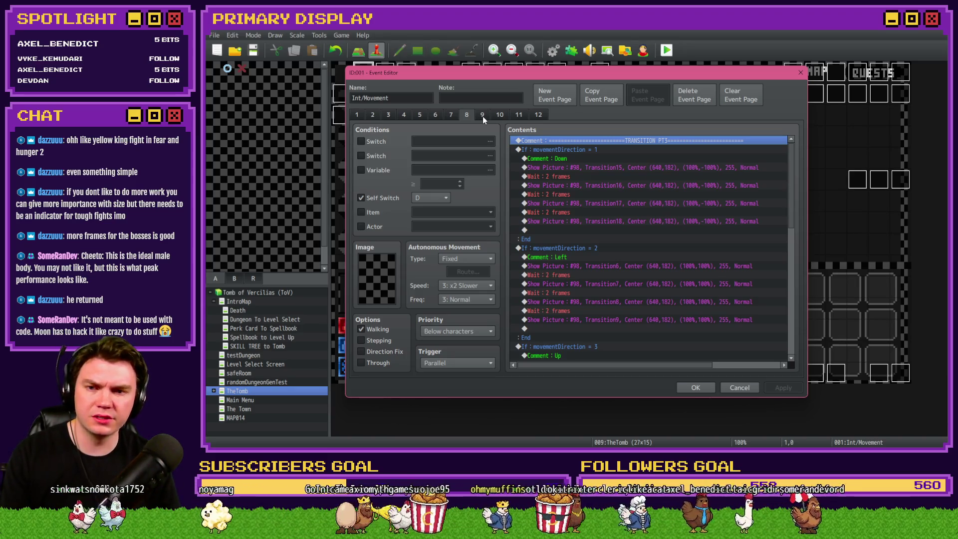
Step: Browse event pages 9, 10, 11 and 1, ending on page 2's movement branches
{"action": "scroll", "coordinate": [787, 165], "scroll_direction": "down", "scroll_amount": 15}
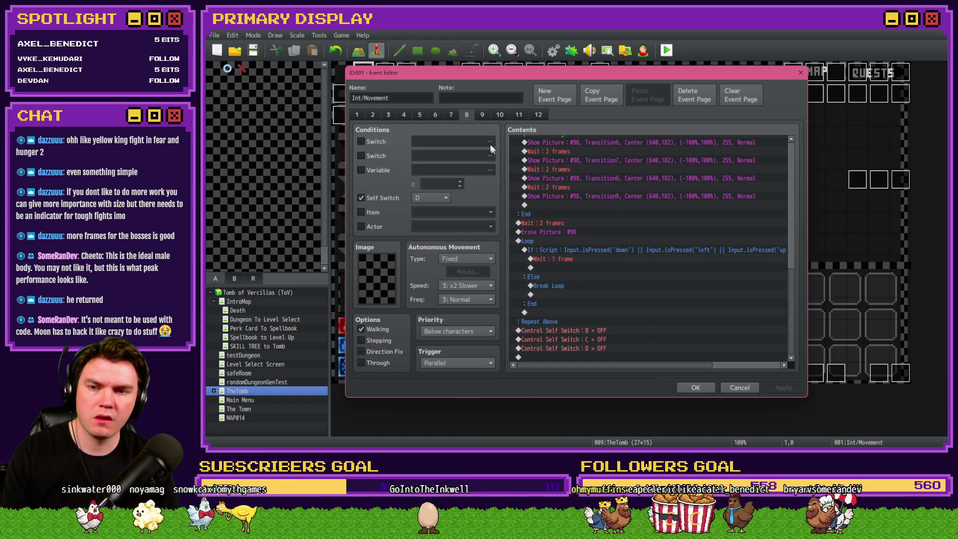
{"action": "left_click", "coordinate": [483, 114]}
{"action": "left_click", "coordinate": [499, 115]}
{"action": "left_click", "coordinate": [518, 115]}
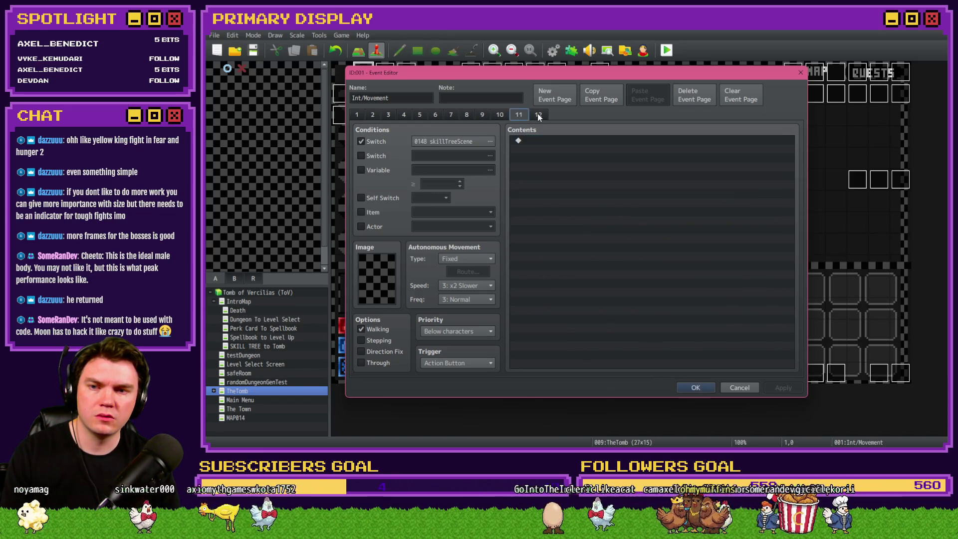
{"action": "left_click", "coordinate": [358, 115]}
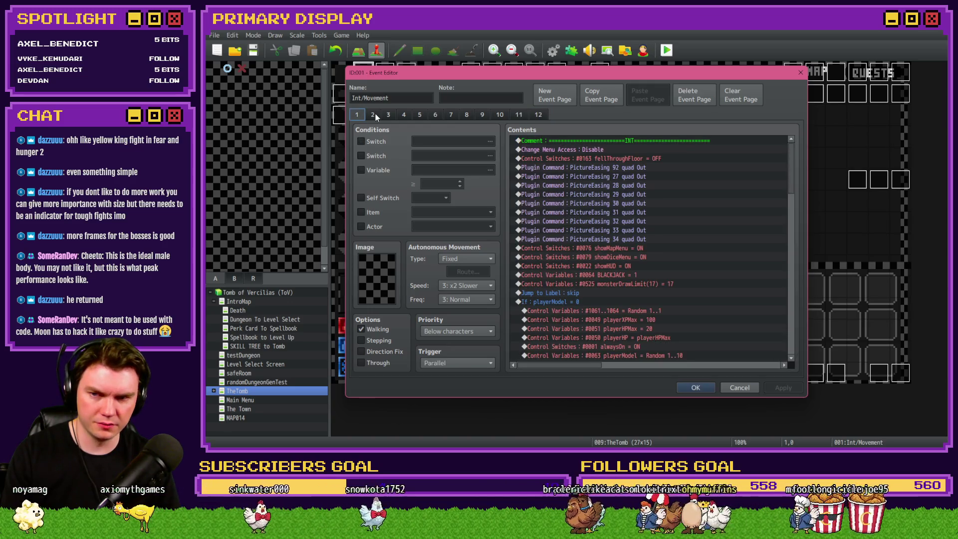
{"action": "left_click", "coordinate": [373, 114]}
Step: Review page 2's card-deck variable, fightingMiniboss and DecorAnimations commands, then move to page 4
{"action": "mouse_move", "coordinate": [793, 156]}
{"action": "left_mouse_down"}
{"action": "mouse_move", "coordinate": [804, 320]}
{"action": "mouse_move", "coordinate": [816, 241]}
{"action": "left_mouse_up"}
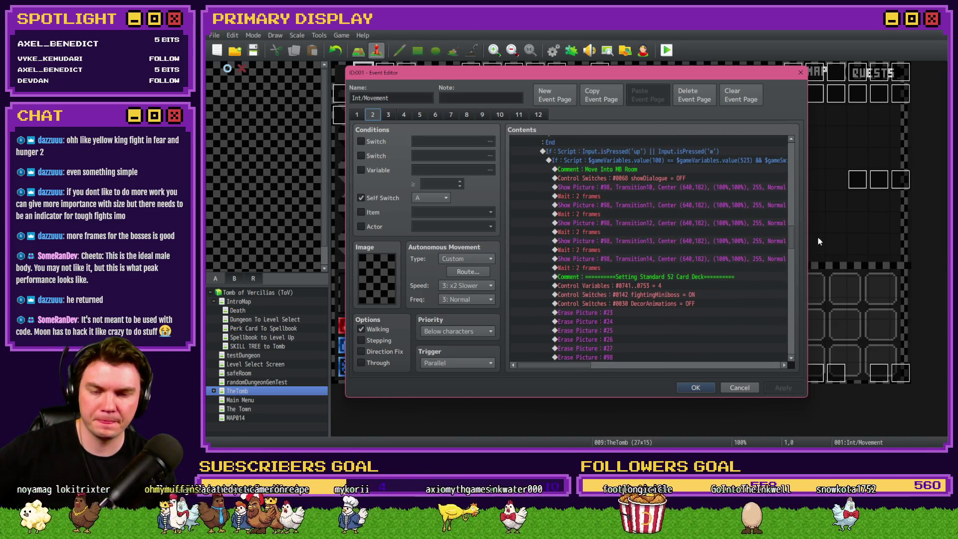
{"action": "scroll", "coordinate": [818, 241], "scroll_direction": "down", "scroll_amount": 3}
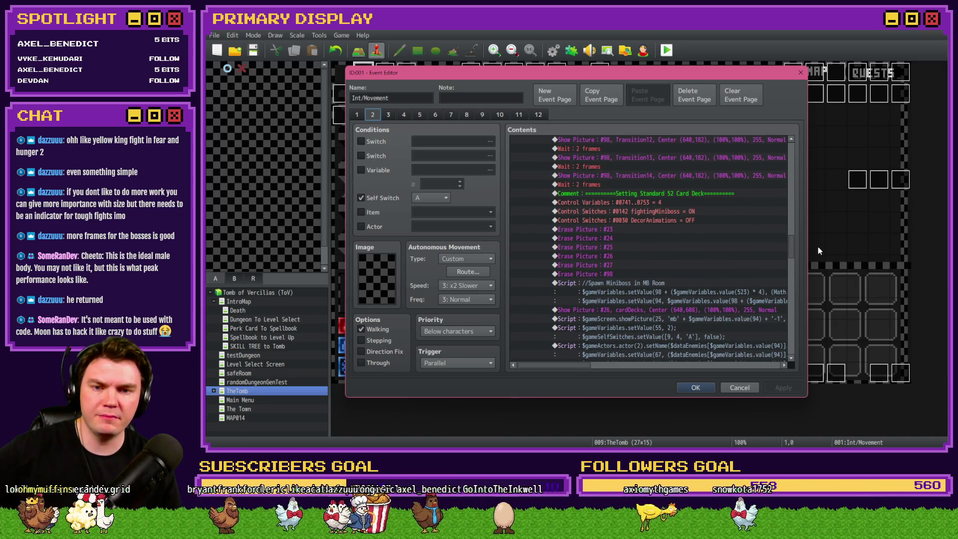
{"action": "left_click", "coordinate": [685, 202]}
{"action": "left_click", "coordinate": [684, 212]}
{"action": "left_click", "coordinate": [684, 220]}
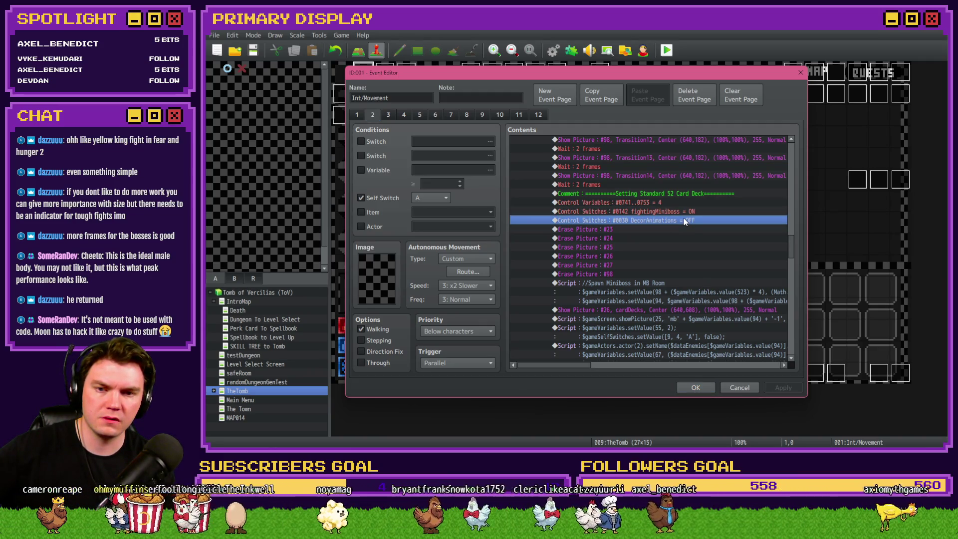
{"action": "scroll", "coordinate": [674, 232], "scroll_direction": "down", "scroll_amount": 2}
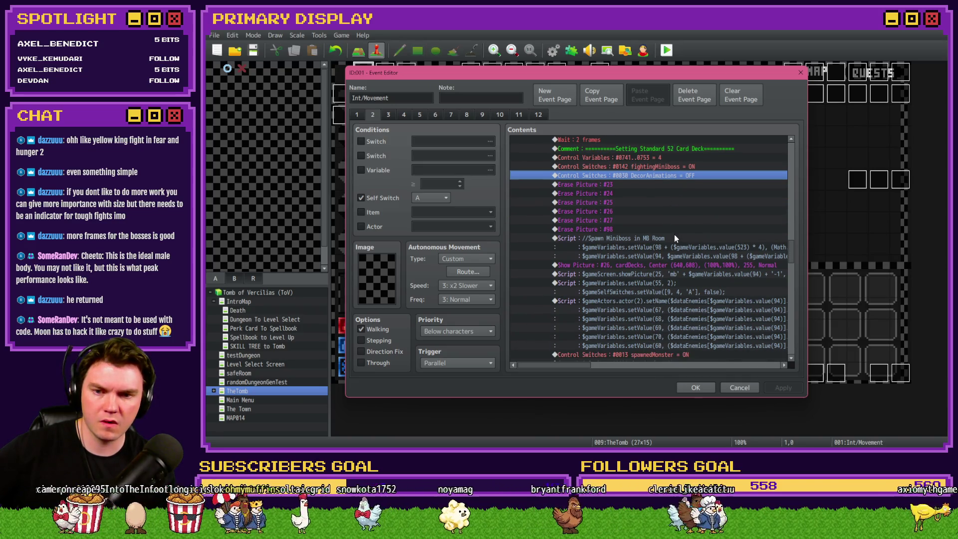
{"action": "scroll", "coordinate": [670, 246], "scroll_direction": "down", "scroll_amount": 1}
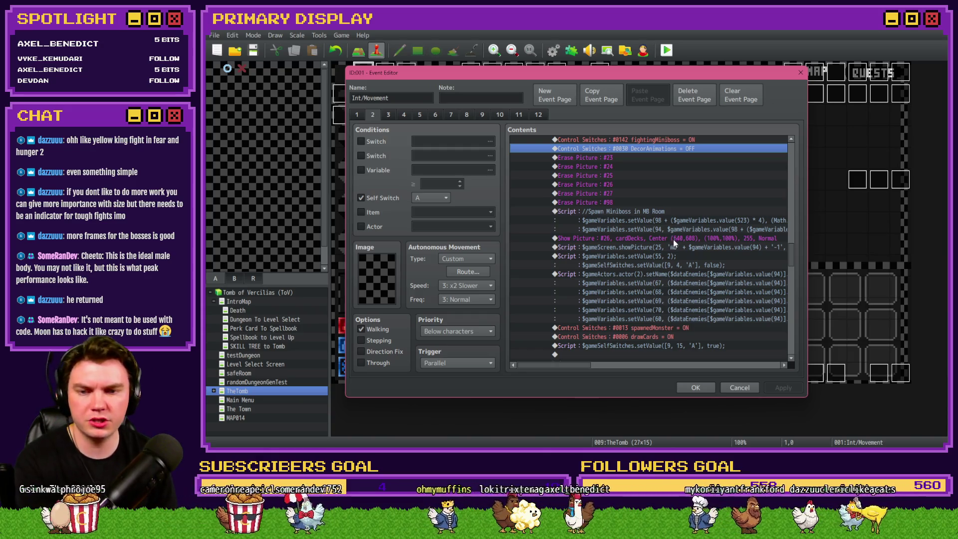
{"action": "scroll", "coordinate": [673, 241], "scroll_direction": "down", "scroll_amount": 1}
{"action": "scroll", "coordinate": [655, 266], "scroll_direction": "down", "scroll_amount": 1}
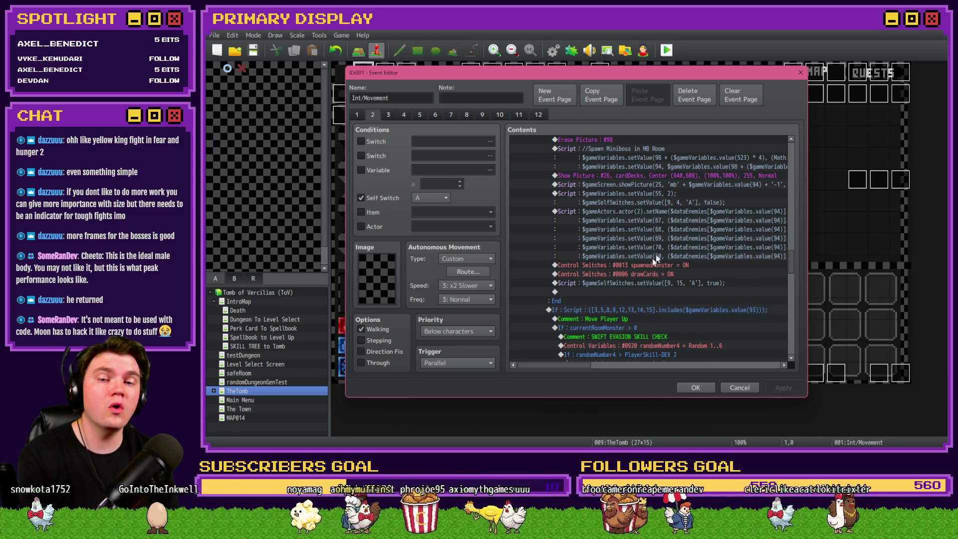
{"action": "left_click", "coordinate": [421, 115]}
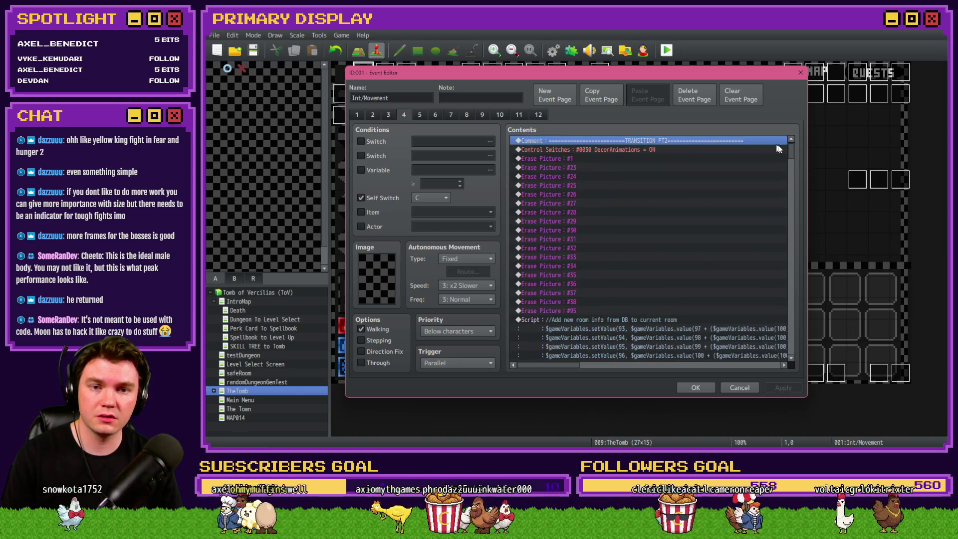
Step: Copy the In Mini Boss Room self-switch script block from page 4 and go back to page 2
{"action": "mouse_move", "coordinate": [791, 149]}
{"action": "left_mouse_down"}
{"action": "mouse_move", "coordinate": [789, 303]}
{"action": "mouse_move", "coordinate": [792, 294]}
{"action": "left_mouse_up"}
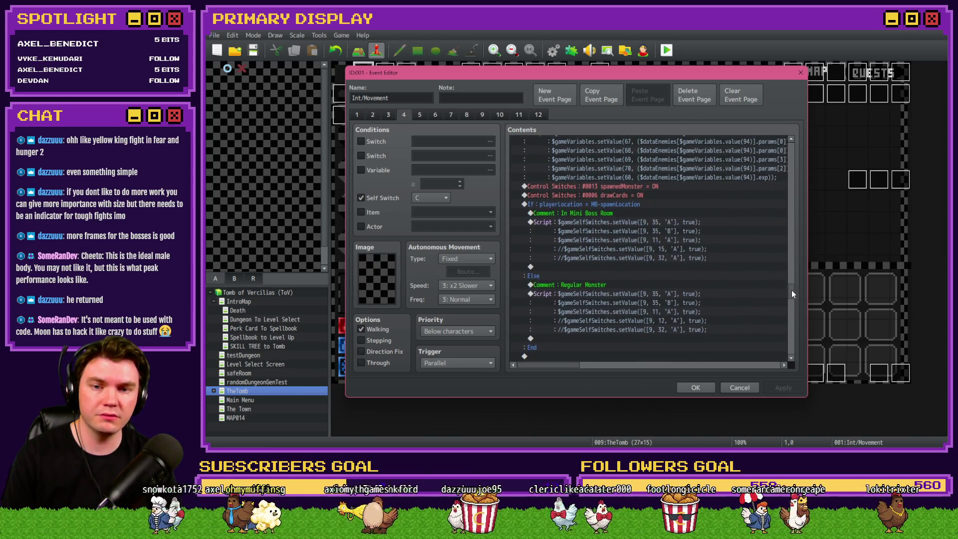
{"action": "left_click", "coordinate": [622, 215]}
{"action": "left_click", "coordinate": [622, 220]}
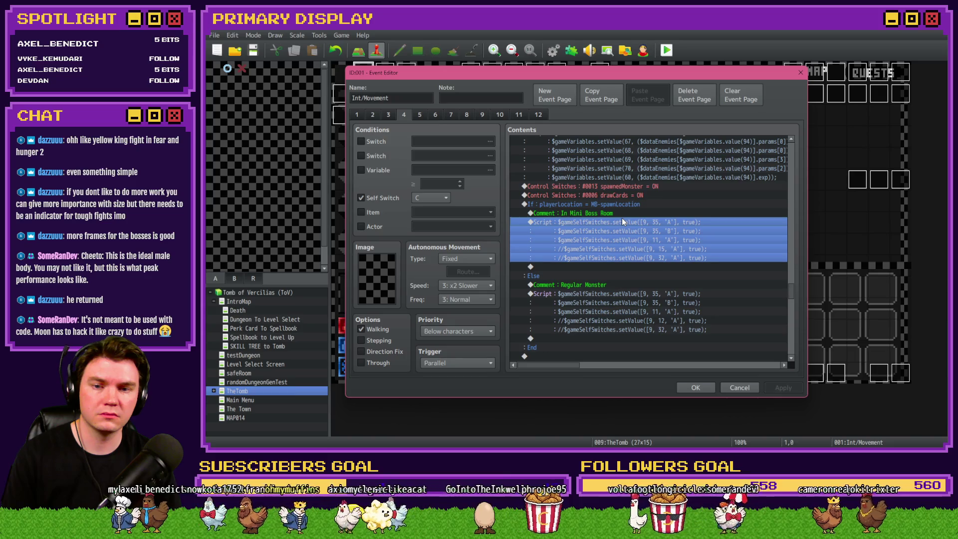
{"action": "scroll", "coordinate": [712, 286], "scroll_direction": "down", "scroll_amount": 10}
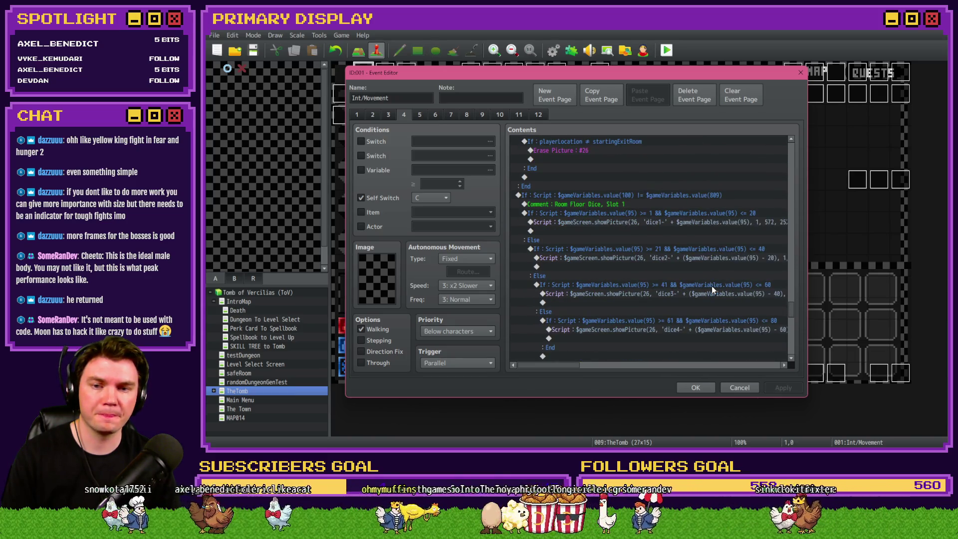
{"action": "key", "text": "Down"}
{"action": "key", "text": "Down"}
{"action": "key", "text": "Down"}
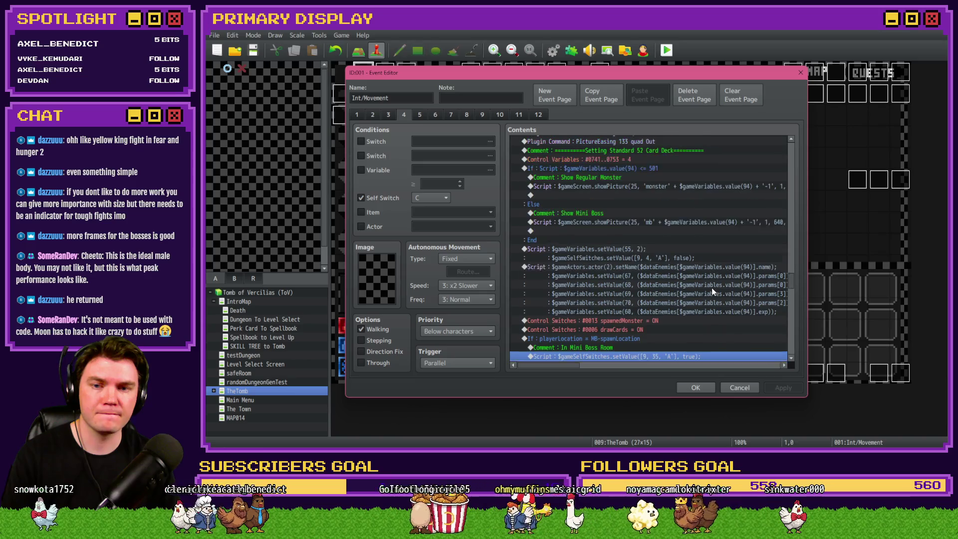
{"action": "scroll", "coordinate": [711, 287], "scroll_direction": "up", "scroll_amount": 1}
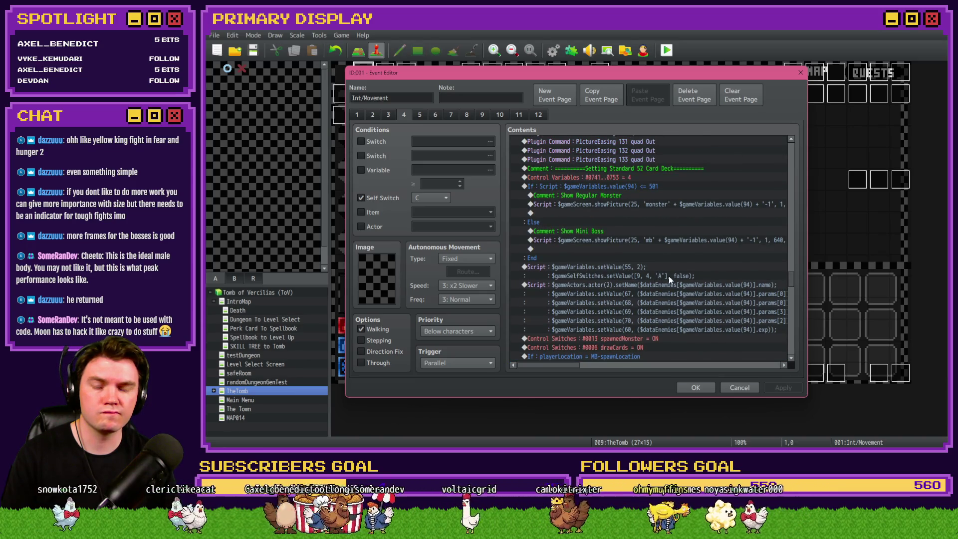
{"action": "scroll", "coordinate": [668, 277], "scroll_direction": "down", "scroll_amount": 3}
{"action": "left_click", "coordinate": [371, 115]}
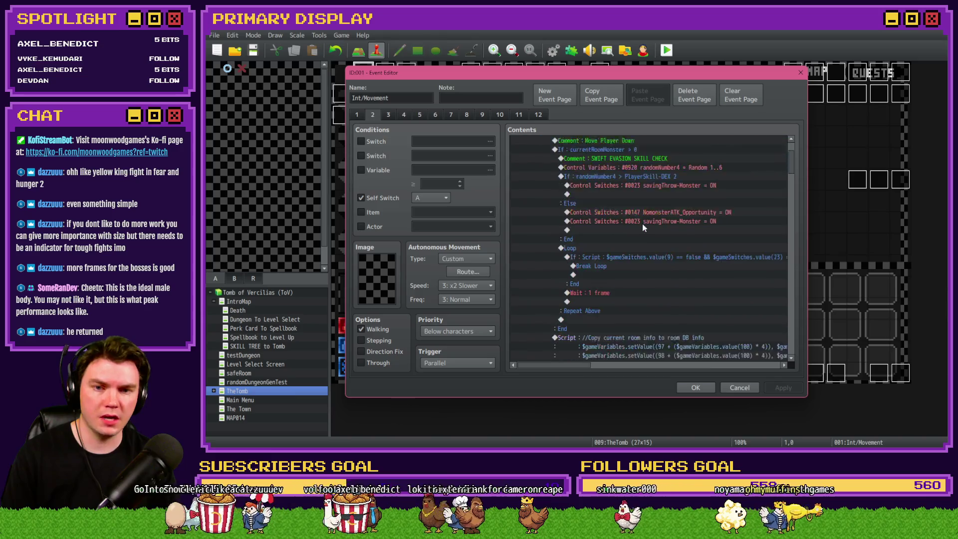
Step: Change Control Switches #0030 DecorAnimations from OFF to ON on page 2
{"action": "scroll", "coordinate": [643, 223], "scroll_direction": "down", "scroll_amount": 5}
{"action": "scroll", "coordinate": [646, 228], "scroll_direction": "down", "scroll_amount": 10}
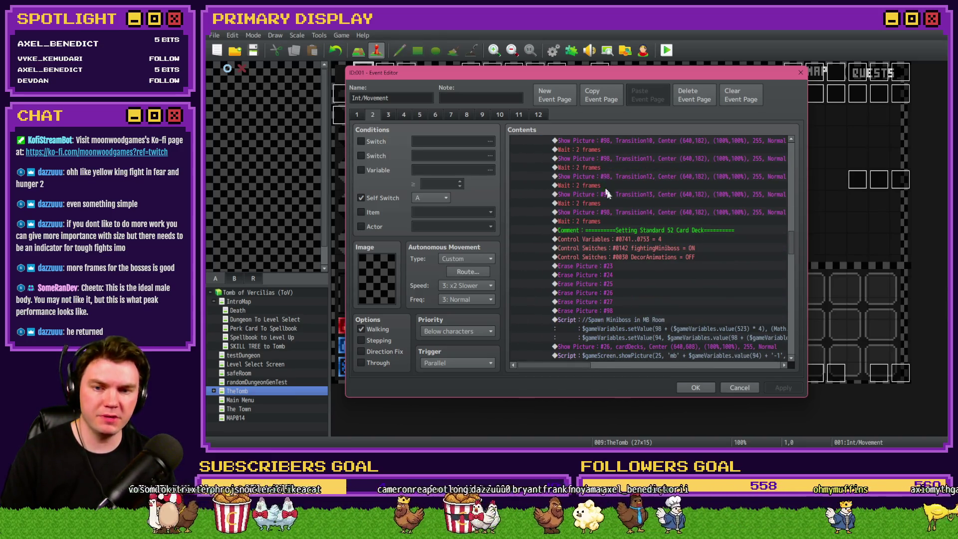
{"action": "scroll", "coordinate": [626, 225], "scroll_direction": "down", "scroll_amount": 1}
{"action": "left_click", "coordinate": [637, 221]}
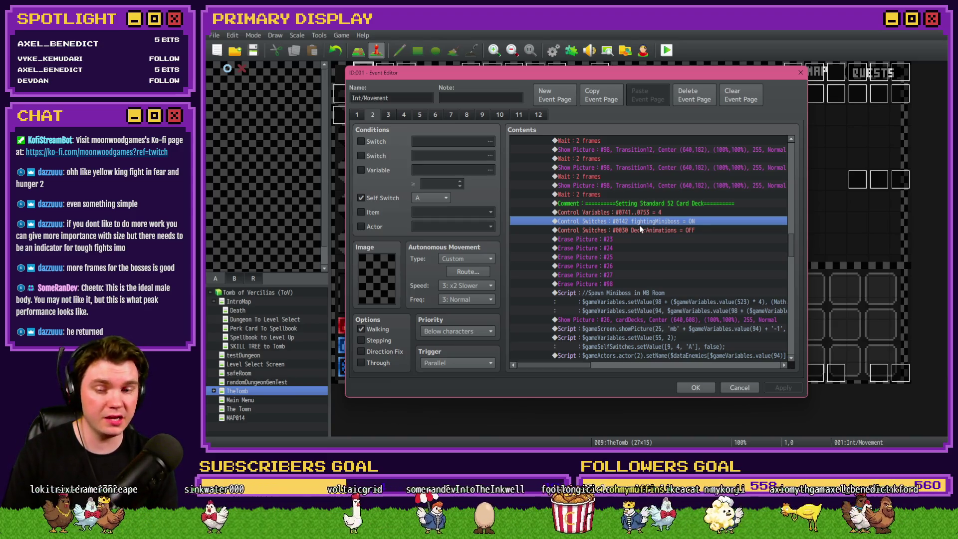
{"action": "key", "text": "Down"}
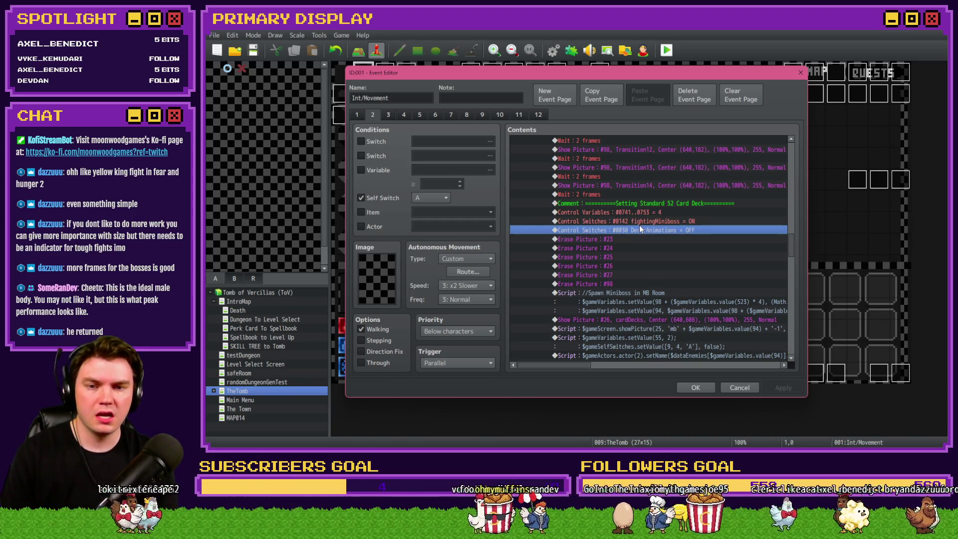
{"action": "key", "text": "Return"}
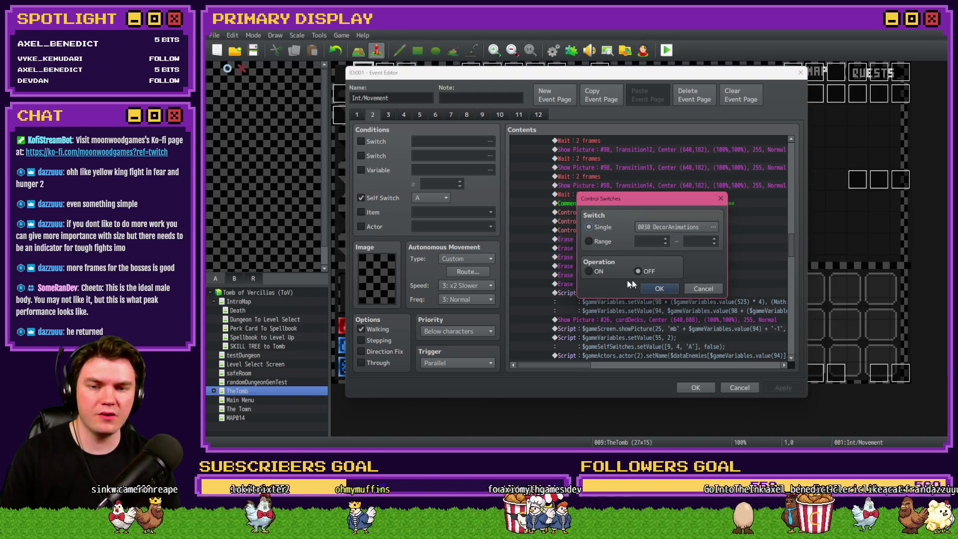
{"action": "left_click", "coordinate": [651, 289]}
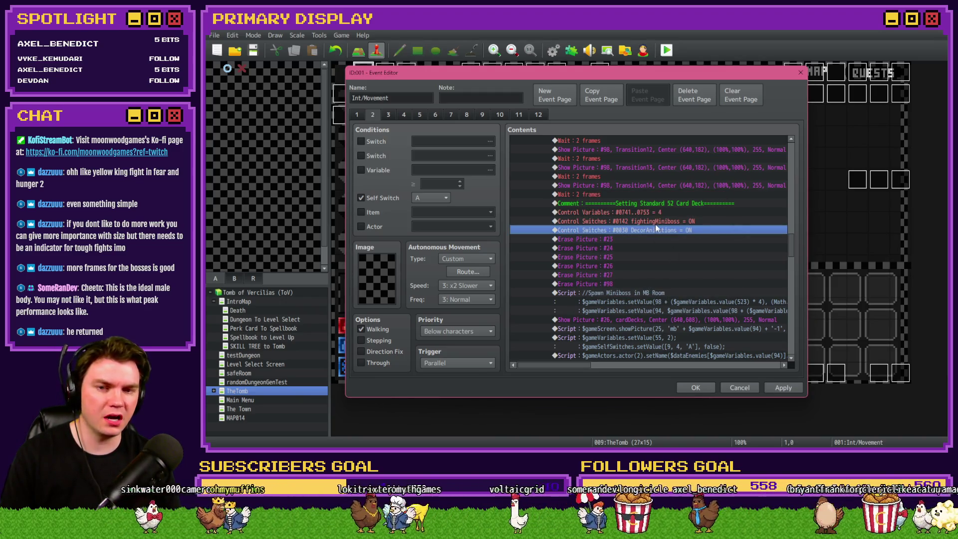
{"action": "left_click", "coordinate": [654, 239]}
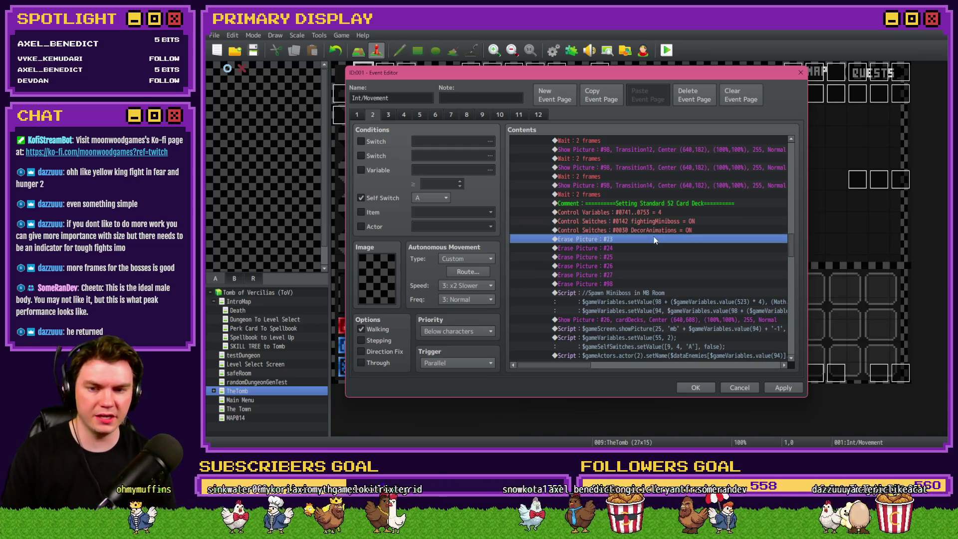
{"action": "scroll", "coordinate": [654, 239], "scroll_direction": "down", "scroll_amount": 5}
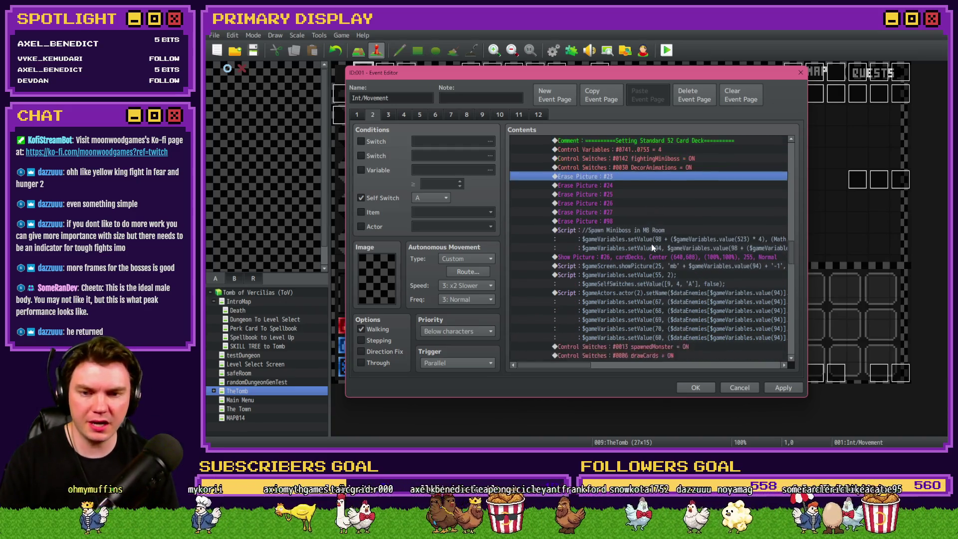
{"action": "left_click", "coordinate": [666, 267]}
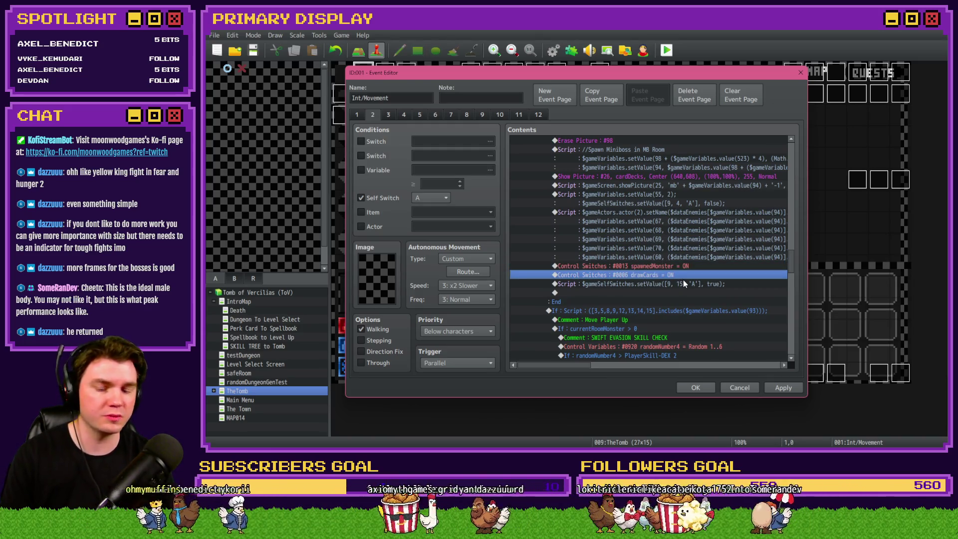
Step: Paste the five-line self-switch script on page 2 and delete the old [9,15,'A'] Script row
{"action": "left_click", "coordinate": [685, 275]}
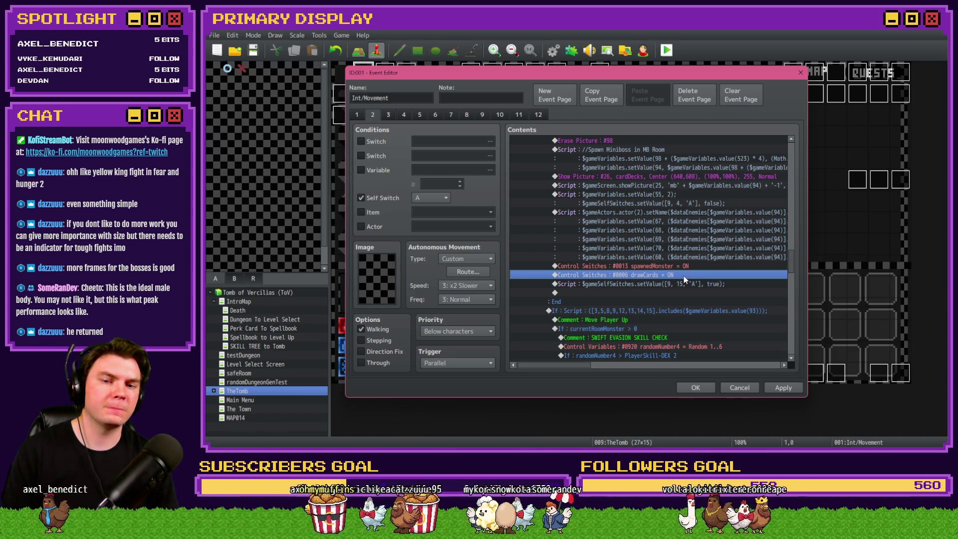
{"action": "key", "text": "ctrl+v"}
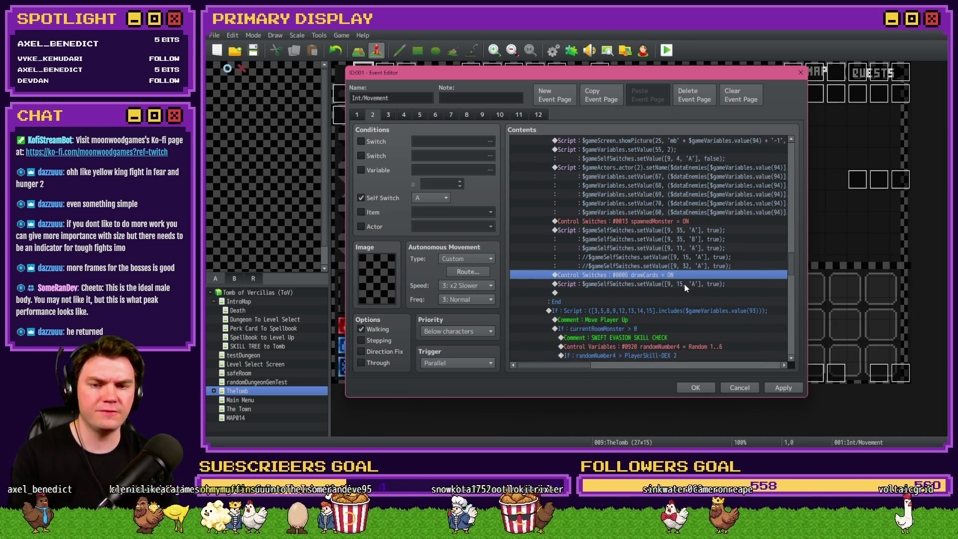
{"action": "left_click", "coordinate": [684, 285]}
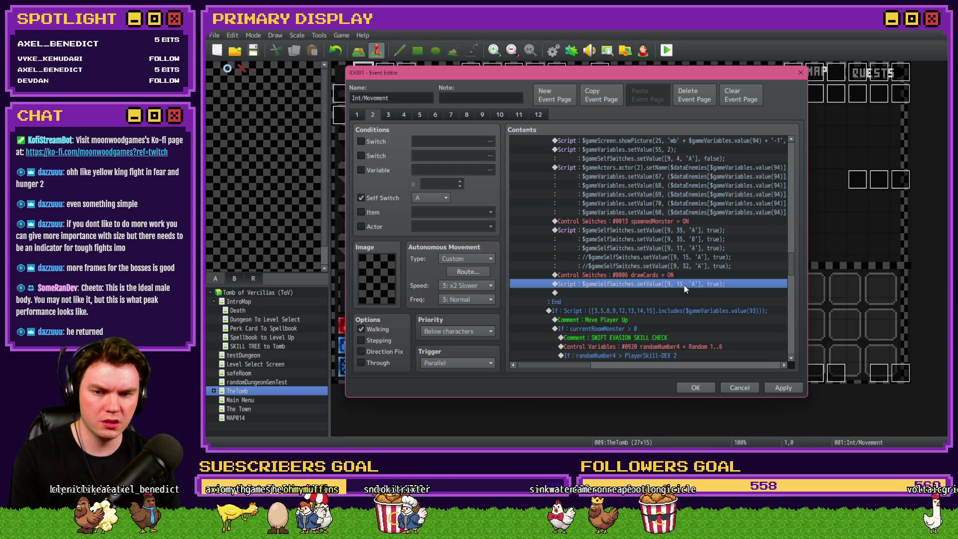
{"action": "key", "text": "Delete"}
Step: Move the pasted self-switch block below drawCards = ON and confirm the event with OK
{"action": "left_click", "coordinate": [687, 230]}
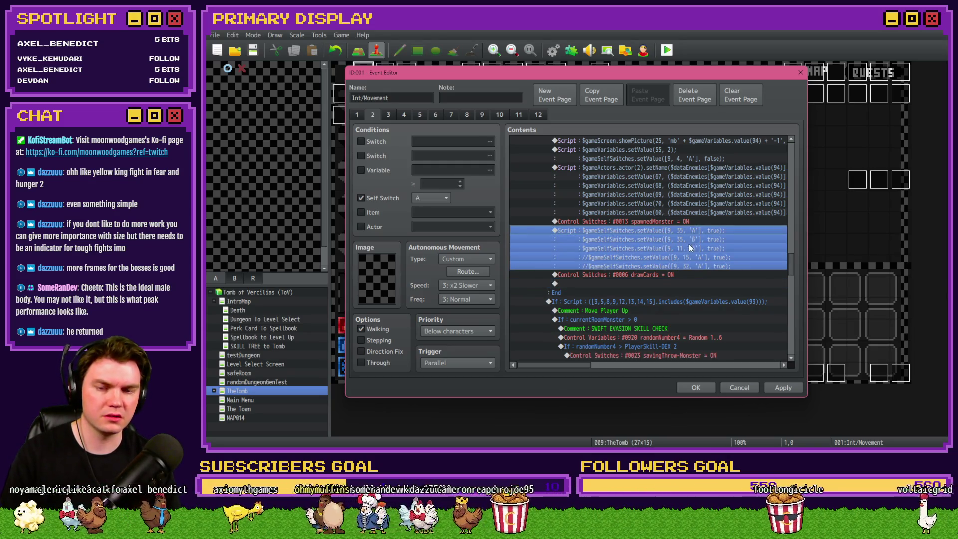
{"action": "key", "text": "ctrl+x"}
{"action": "left_click", "coordinate": [667, 239]}
{"action": "key", "text": "ctrl+v"}
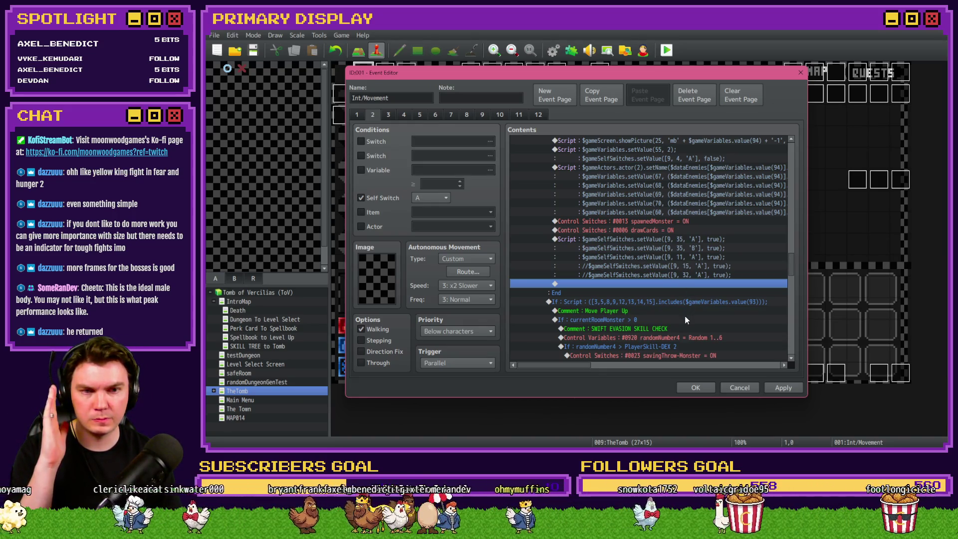
{"action": "left_click", "coordinate": [693, 388]}
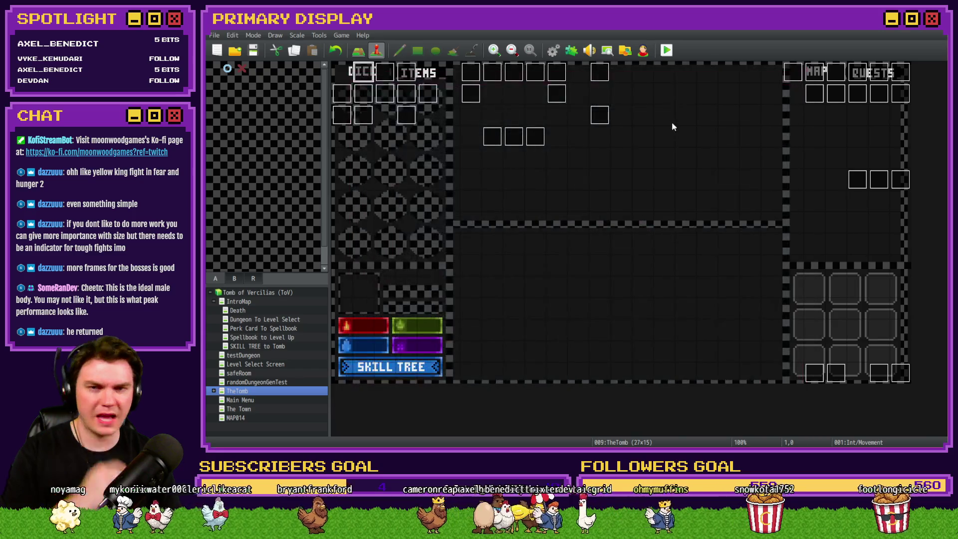
Step: Save the project and page through all 11 pages of the Draw And Attack event
{"action": "left_click", "coordinate": [667, 50]}
{"action": "left_click", "coordinate": [537, 250]}
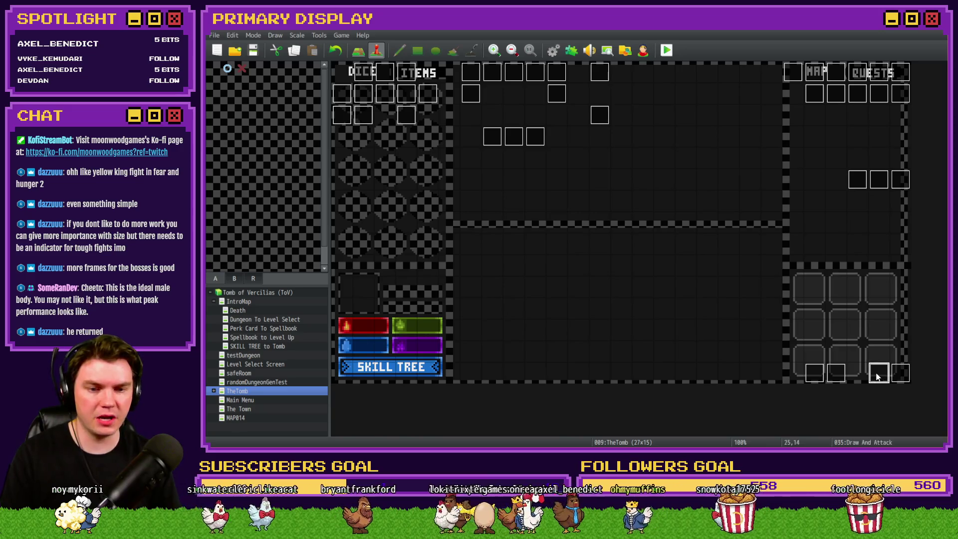
{"action": "double_click", "coordinate": [879, 374]}
{"action": "left_click", "coordinate": [374, 115]}
{"action": "left_click", "coordinate": [390, 114]}
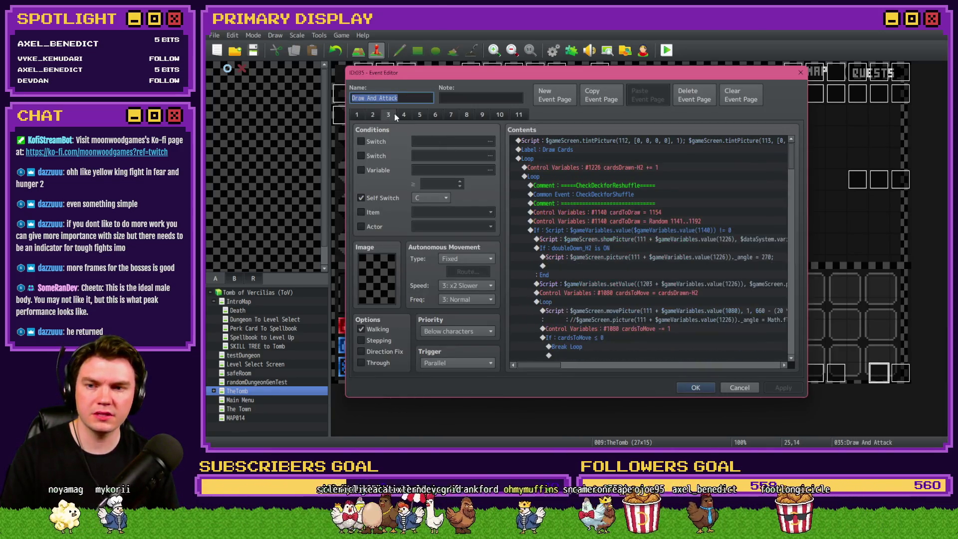
{"action": "left_click", "coordinate": [404, 114]}
{"action": "left_click", "coordinate": [414, 114]}
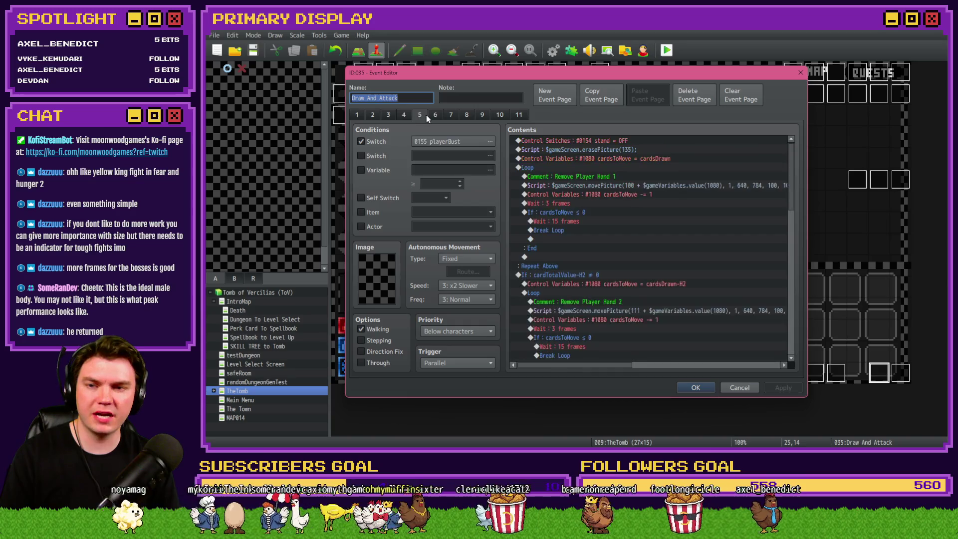
{"action": "left_click", "coordinate": [433, 114]}
{"action": "left_click", "coordinate": [451, 114]}
{"action": "left_click", "coordinate": [467, 116]}
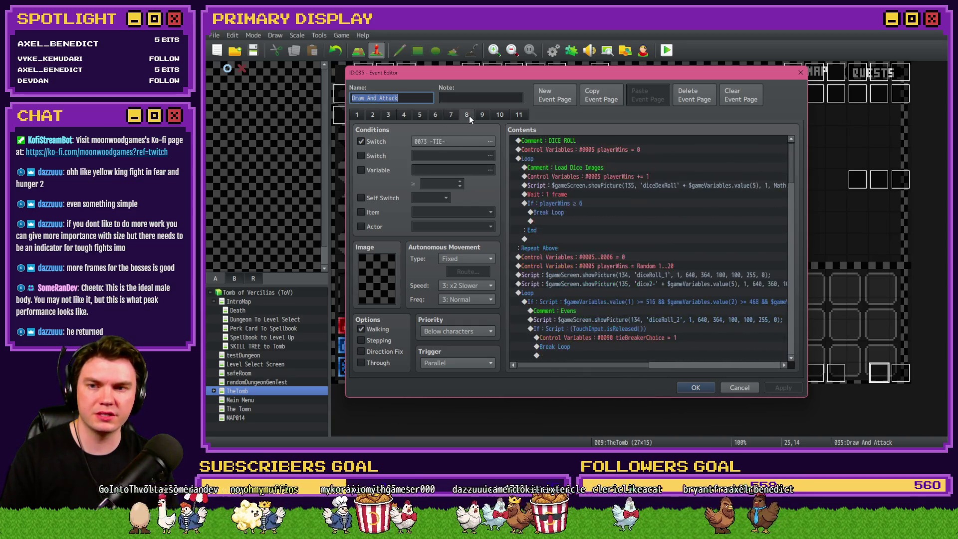
{"action": "left_click", "coordinate": [483, 115]}
{"action": "left_click", "coordinate": [502, 115]}
{"action": "left_click", "coordinate": [518, 116]}
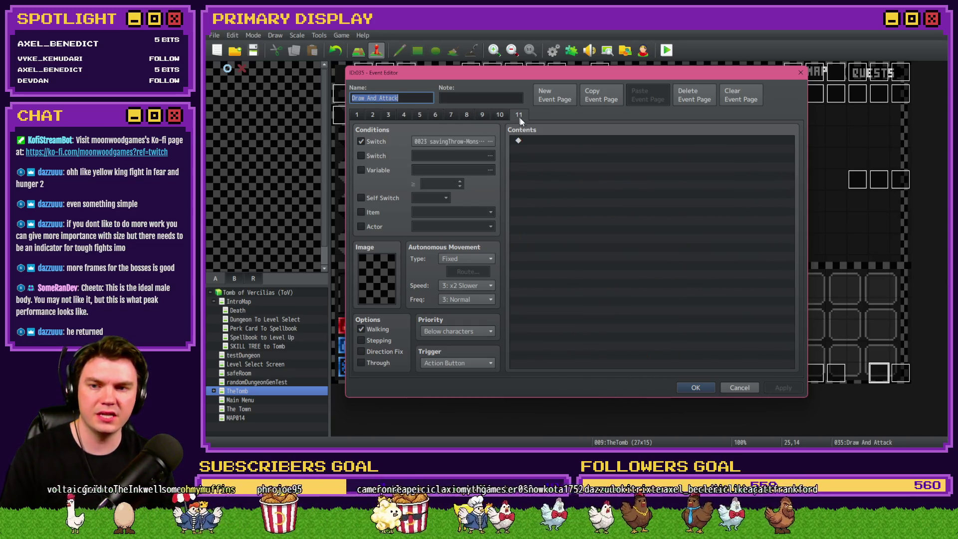
Step: Check the Monster Draw event, then start the playtest
{"action": "key", "text": "Escape"}
{"action": "double_click", "coordinate": [904, 375]}
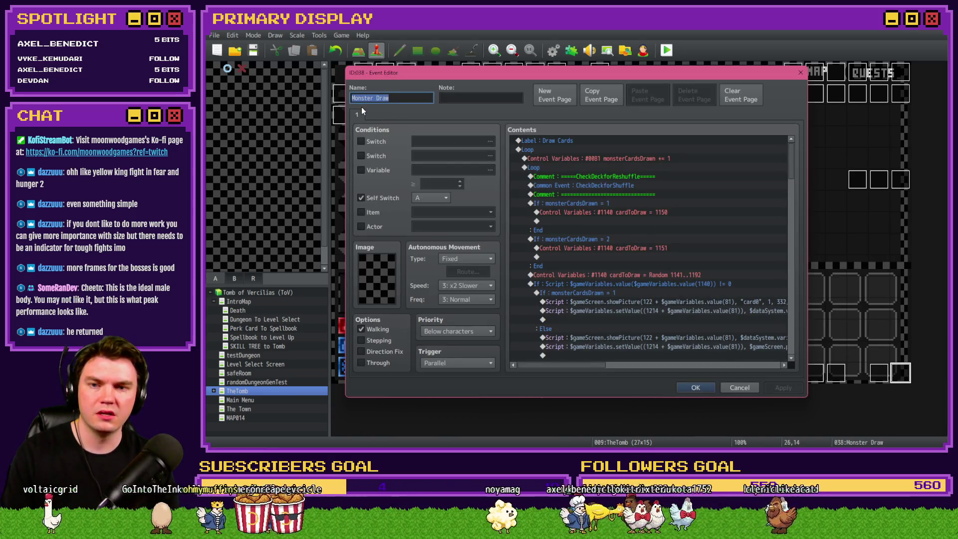
{"action": "key", "text": "Escape"}
{"action": "left_click", "coordinate": [667, 52]}
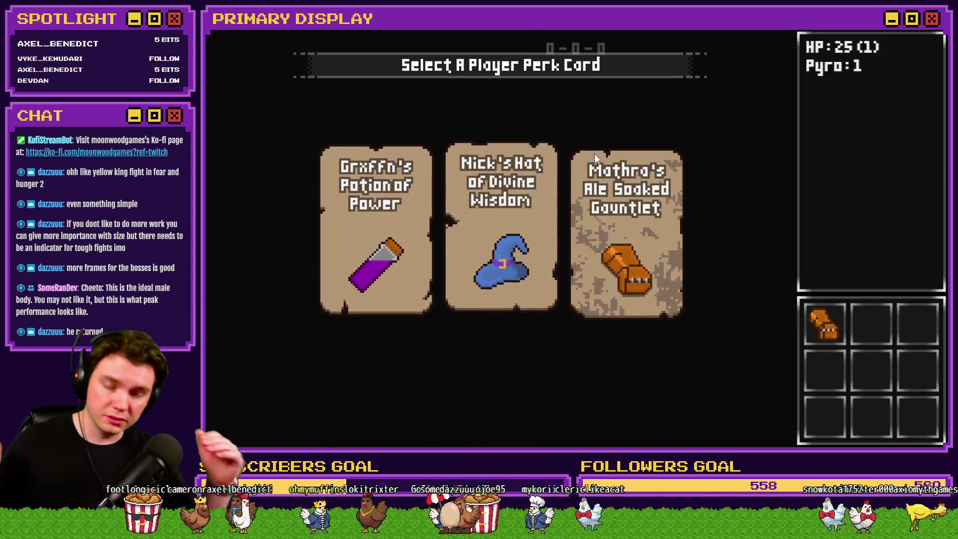
Step: Pick the Ale Soaked Gauntlet perk, open the door, fight Danathar in the miniboss room, then quit
{"action": "left_click", "coordinate": [594, 153]}
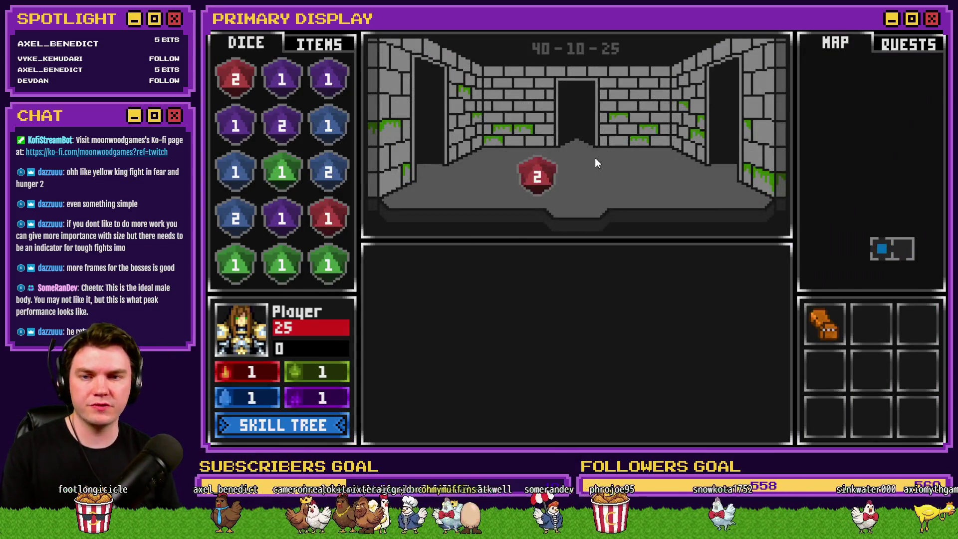
{"action": "key", "text": "w"}
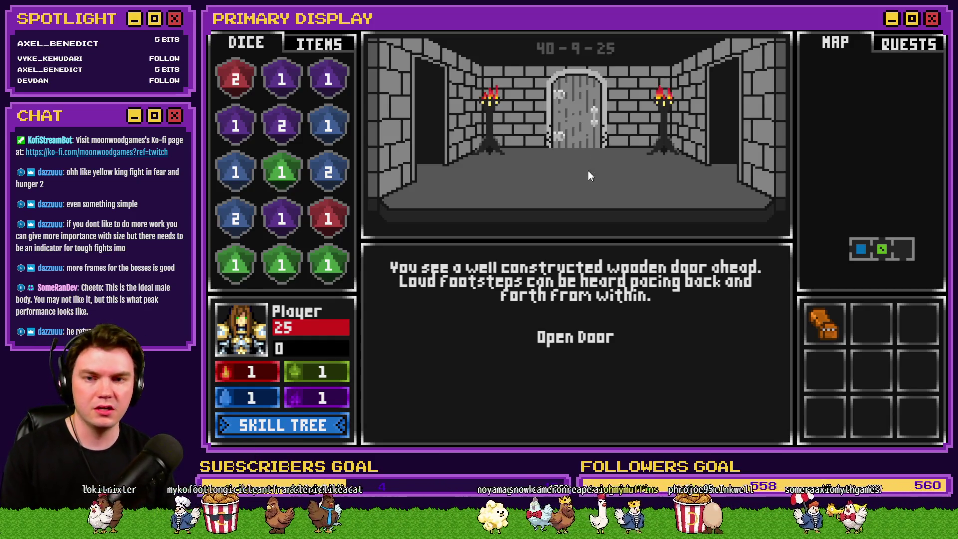
{"action": "left_click", "coordinate": [607, 338]}
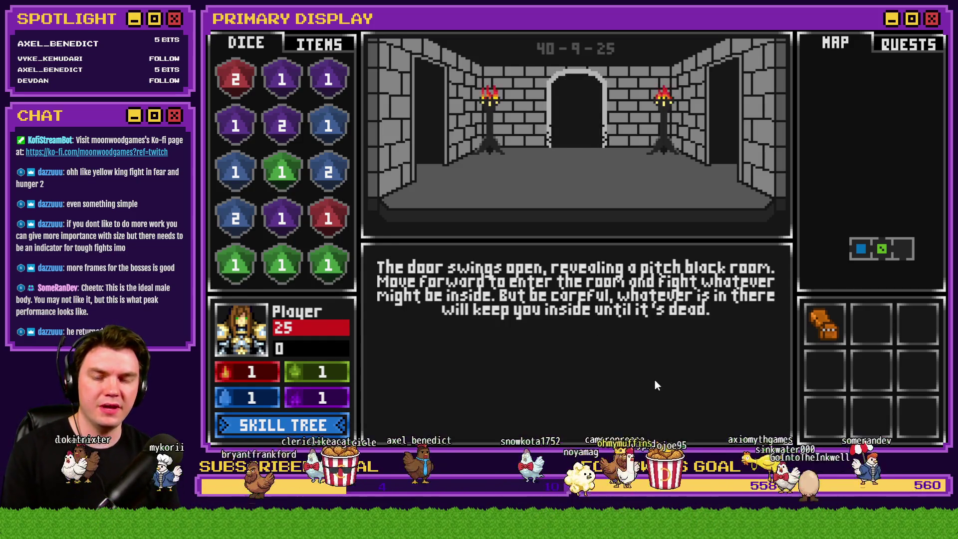
{"action": "key", "text": "w"}
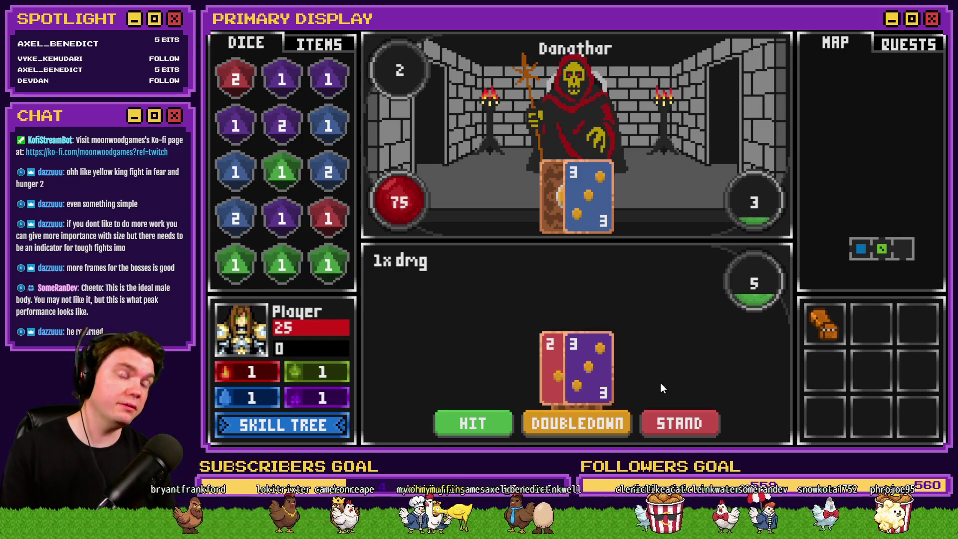
{"action": "left_click", "coordinate": [477, 424]}
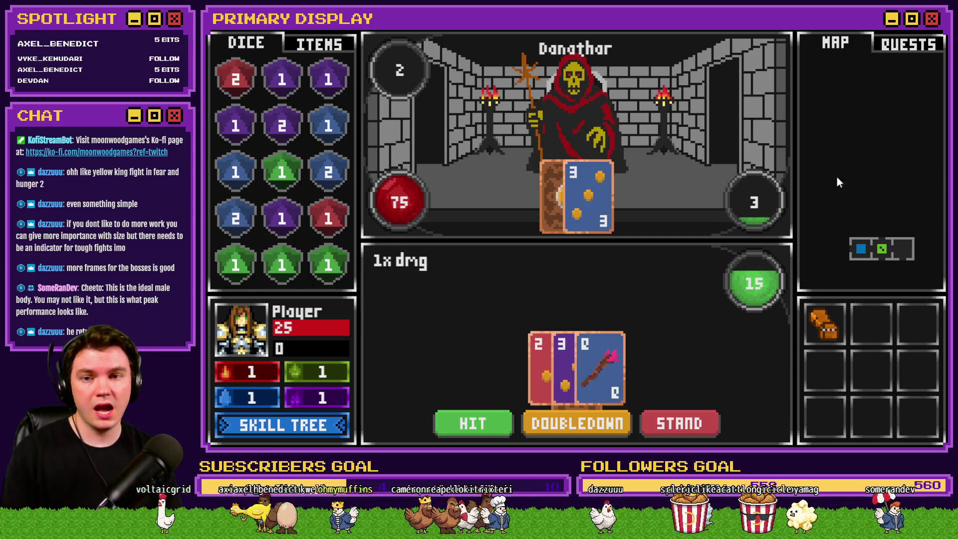
{"action": "key", "text": "alt+F4"}
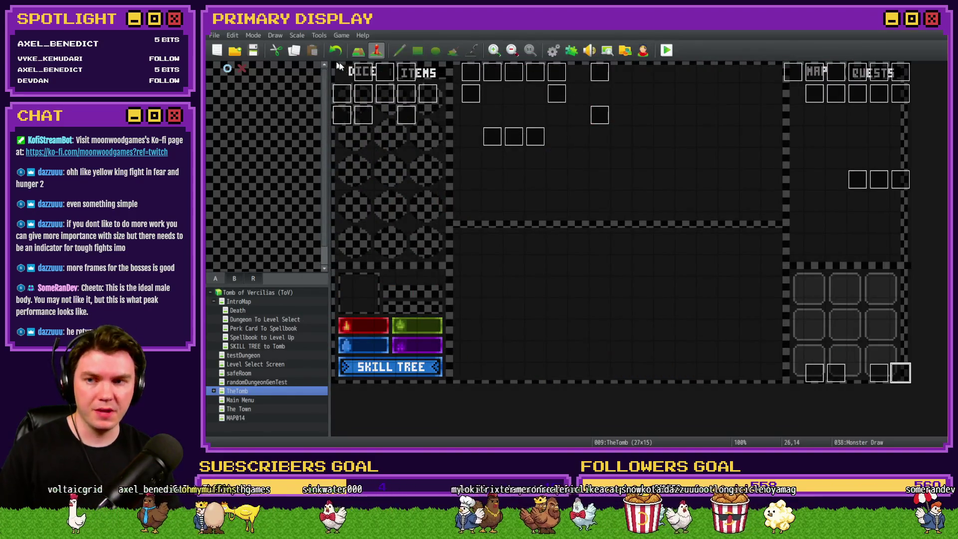
Step: Open Int/Movement, view pages 3 and 4, and check Show Picture #28's image without changes
{"action": "double_click", "coordinate": [372, 73]}
{"action": "left_click", "coordinate": [389, 115]}
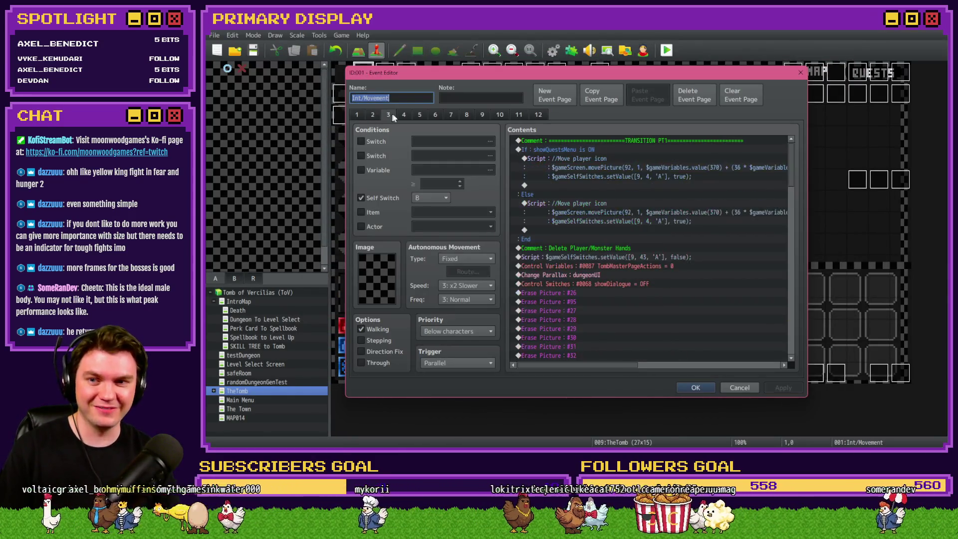
{"action": "left_click", "coordinate": [403, 115]}
{"action": "left_click_drag", "start_coordinate": [791, 151], "coordinate": [794, 250]}
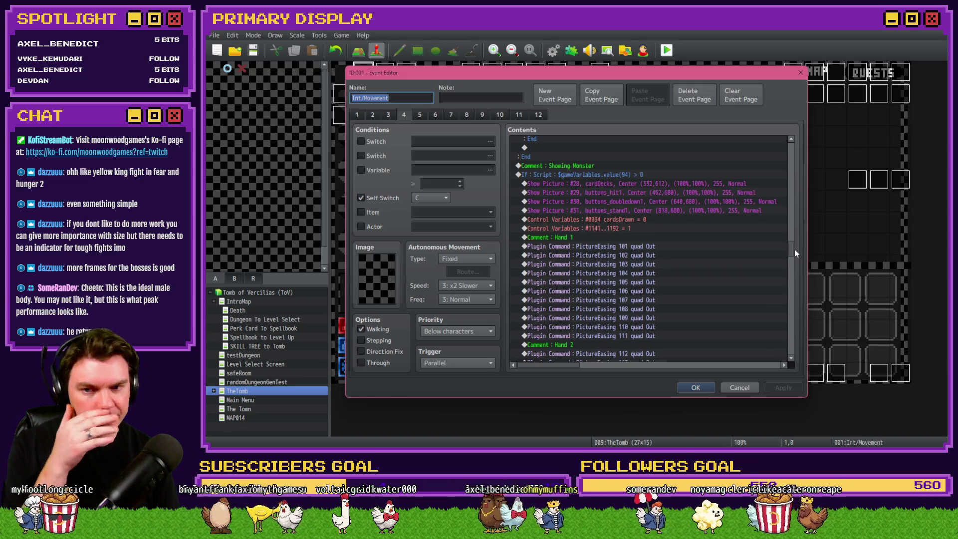
{"action": "left_click", "coordinate": [622, 187]}
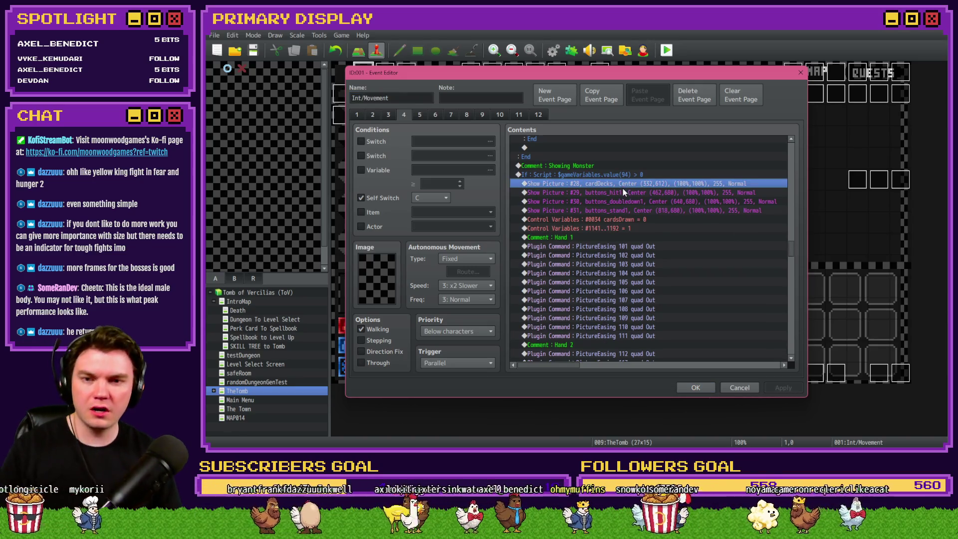
{"action": "double_click", "coordinate": [622, 187]}
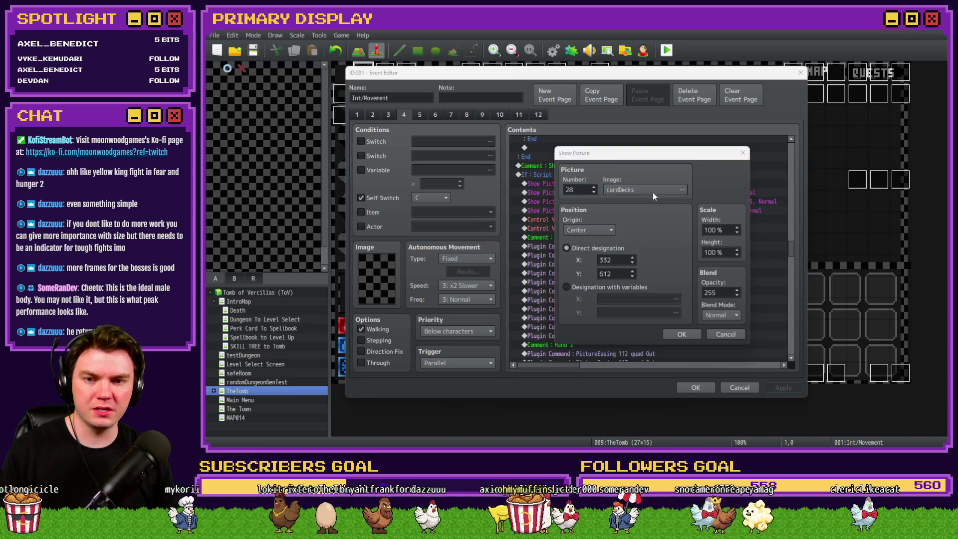
{"action": "left_click", "coordinate": [652, 192]}
{"action": "key", "text": "Escape"}
{"action": "key", "text": "Escape"}
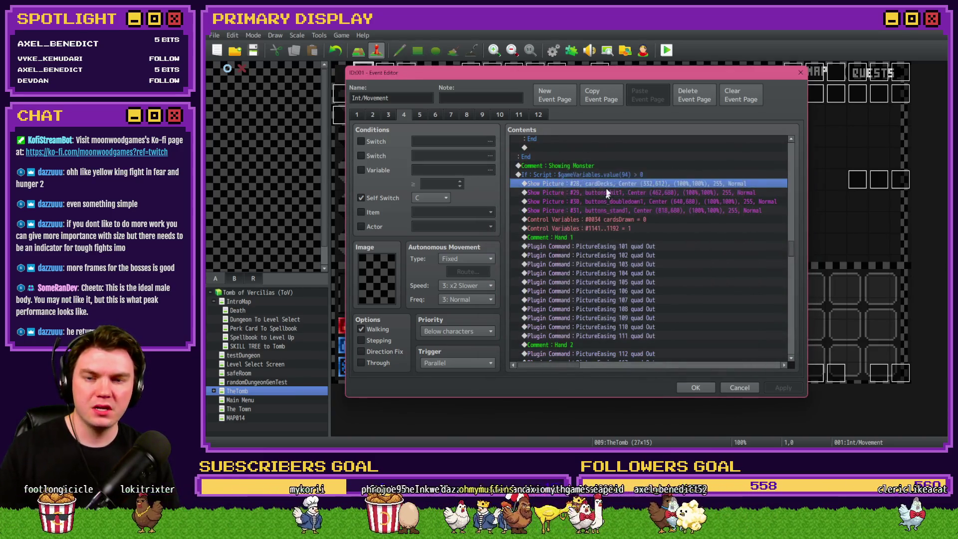
Step: Select page 4's picture commands through Control Variables #0034
{"action": "left_click", "coordinate": [607, 175]}
{"action": "left_click", "coordinate": [610, 187]}
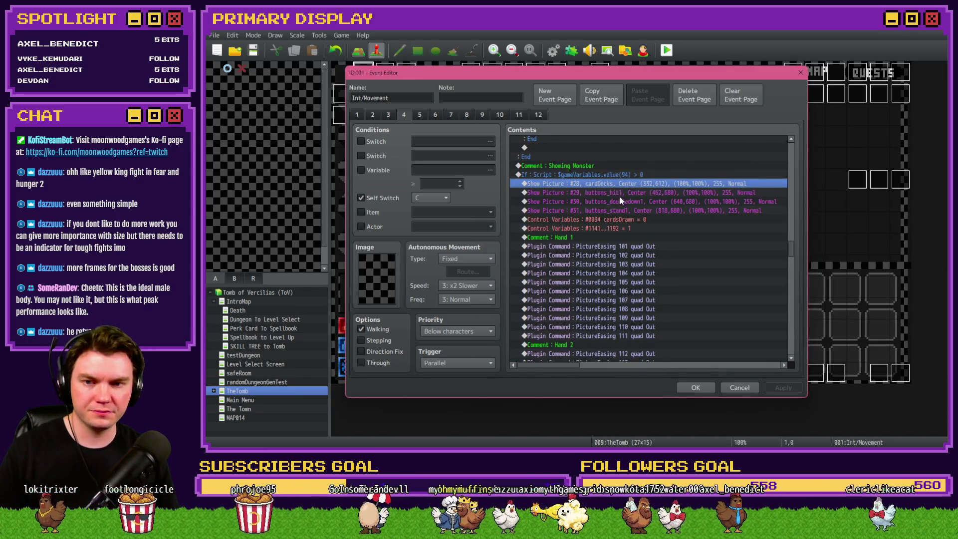
{"action": "left_click", "coordinate": [609, 176]}
{"action": "left_click", "coordinate": [609, 183]}
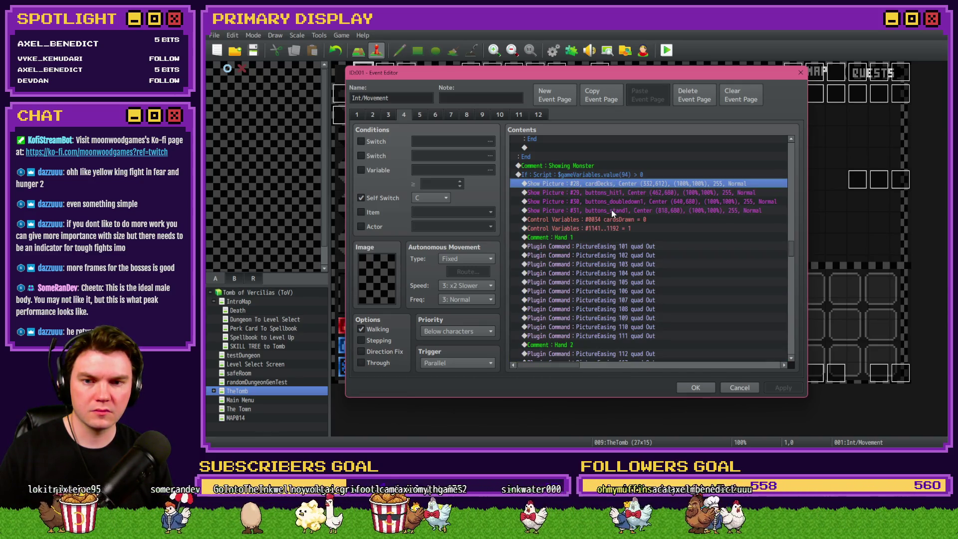
{"action": "left_click", "coordinate": [637, 220], "text": "shift"}
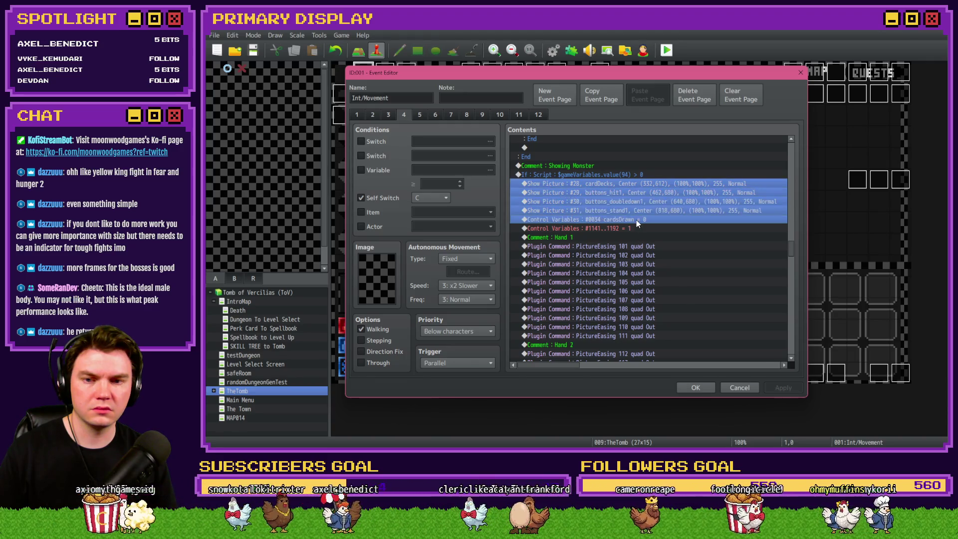
Step: Scroll page 2 to the Move Into MB Room branch and its 52-card deck setup
{"action": "left_click", "coordinate": [375, 116]}
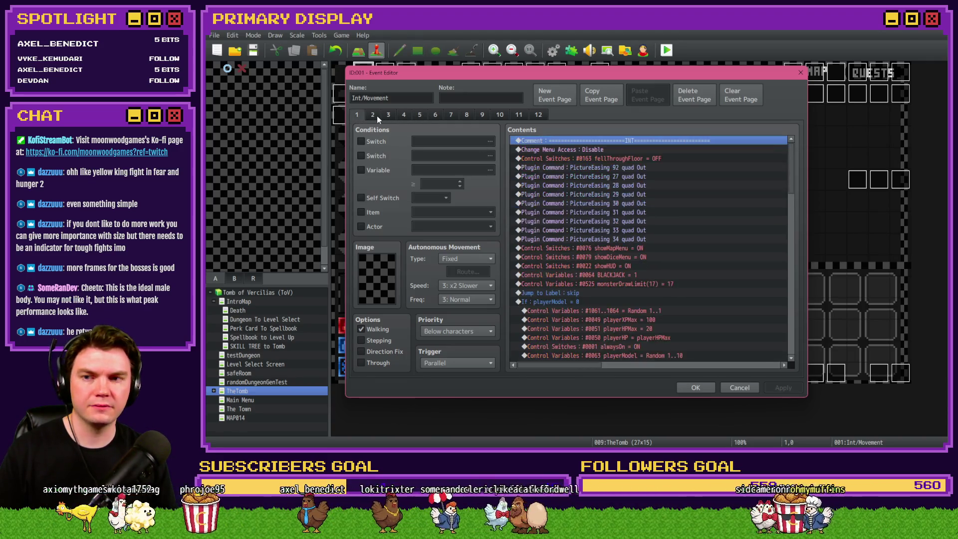
{"action": "scroll", "coordinate": [609, 274], "scroll_direction": "down", "scroll_amount": 15}
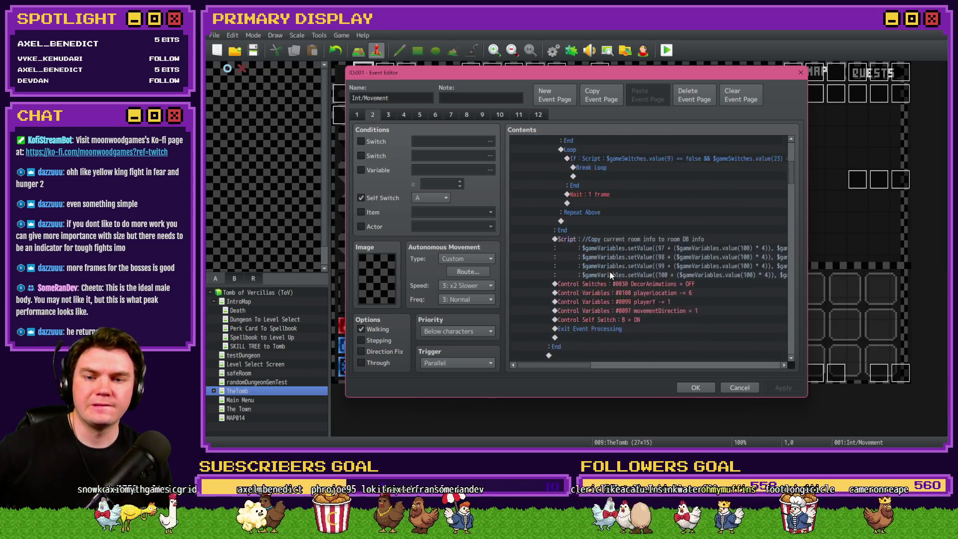
{"action": "scroll", "coordinate": [610, 274], "scroll_direction": "down", "scroll_amount": 20}
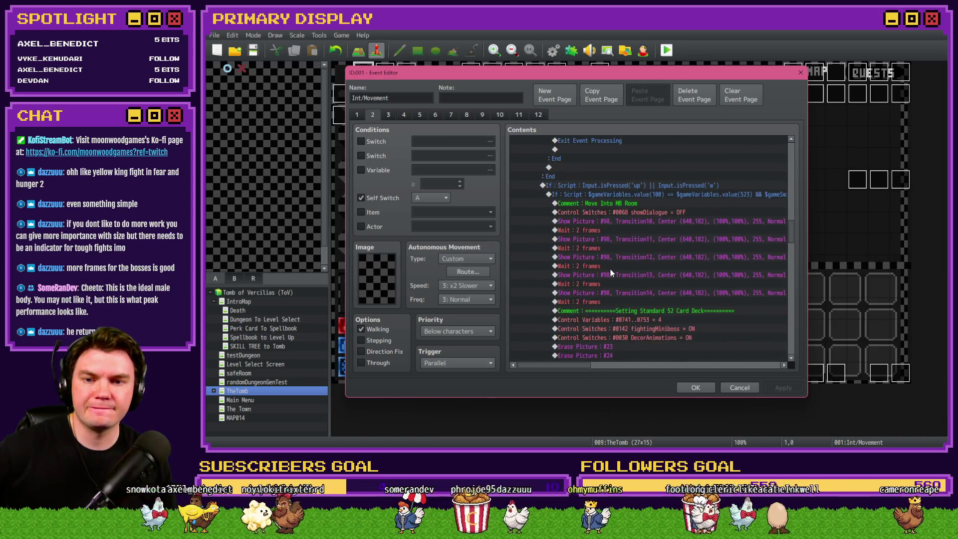
{"action": "scroll", "coordinate": [612, 272], "scroll_direction": "up", "scroll_amount": 3}
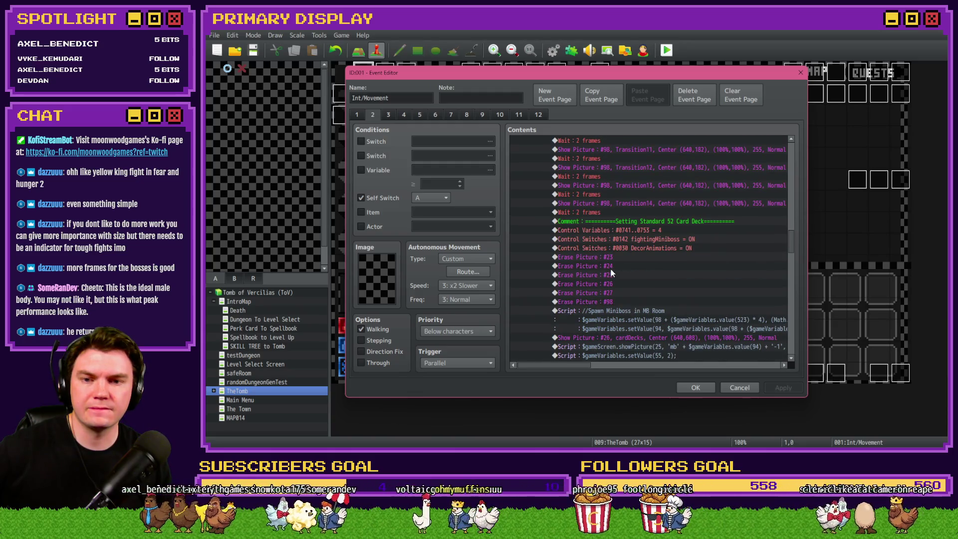
{"action": "scroll", "coordinate": [612, 273], "scroll_direction": "up", "scroll_amount": 2}
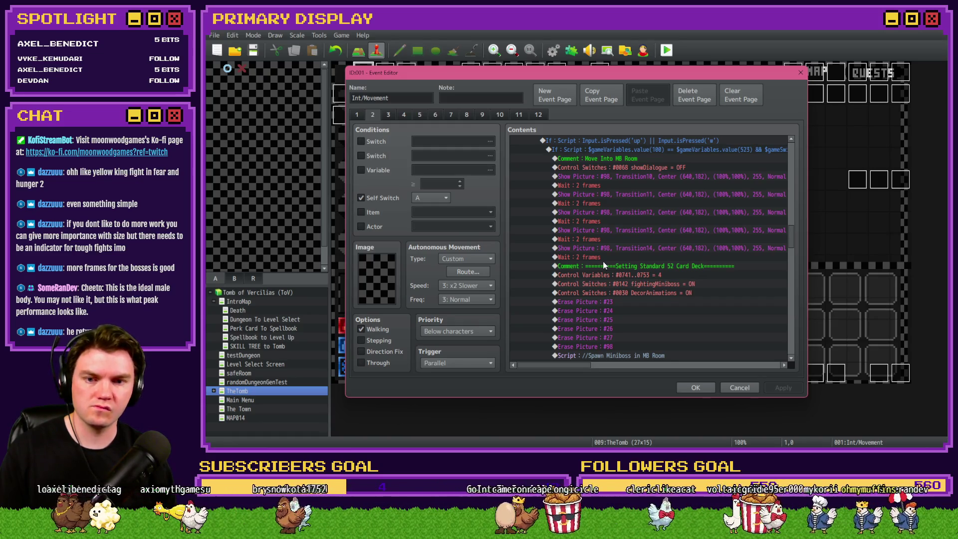
Step: Close the Int/Movement event, briefly check the empty EV006 event at tile 1,5, and reopen Int/Movement
{"action": "left_click", "coordinate": [604, 262]}
{"action": "key", "text": "ctrl+a"}
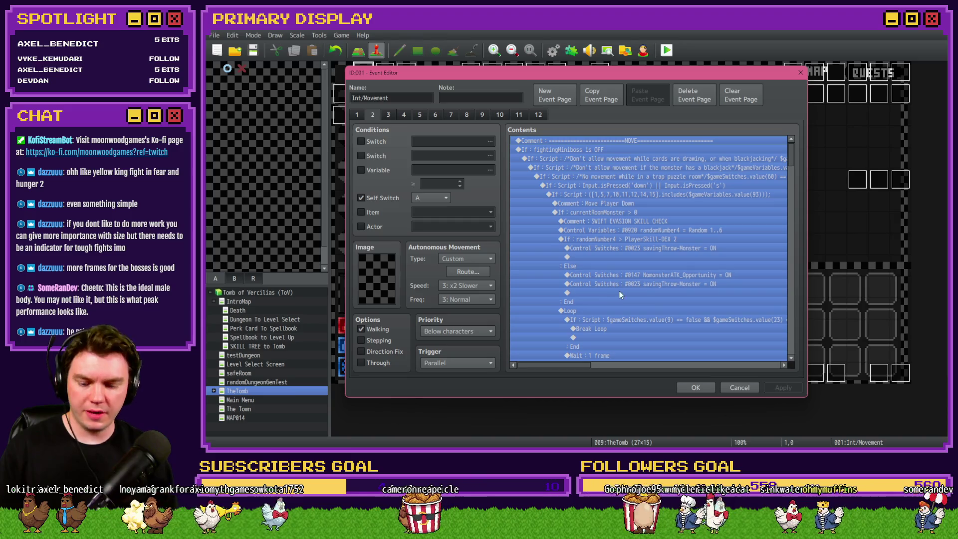
{"action": "left_click", "coordinate": [696, 387]}
{"action": "double_click", "coordinate": [366, 174]}
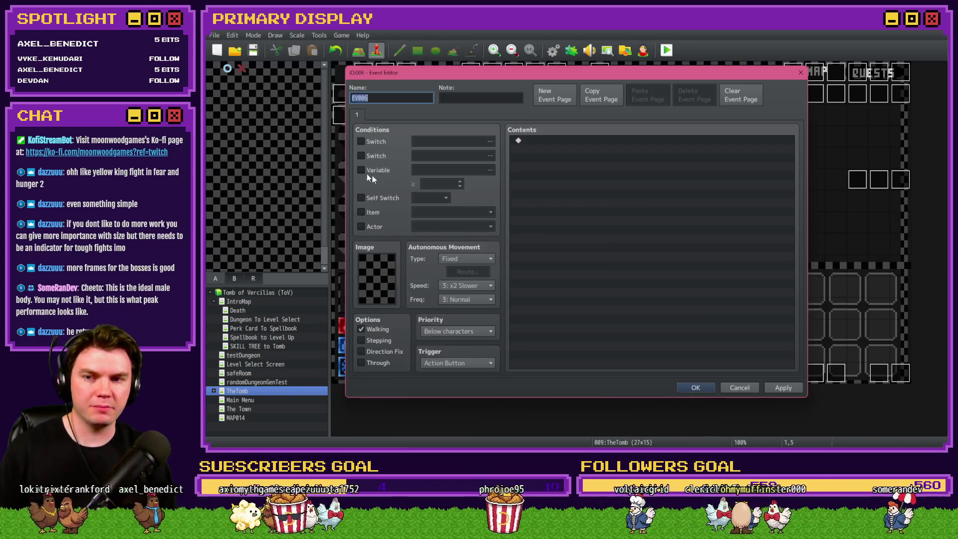
{"action": "left_click", "coordinate": [696, 387]}
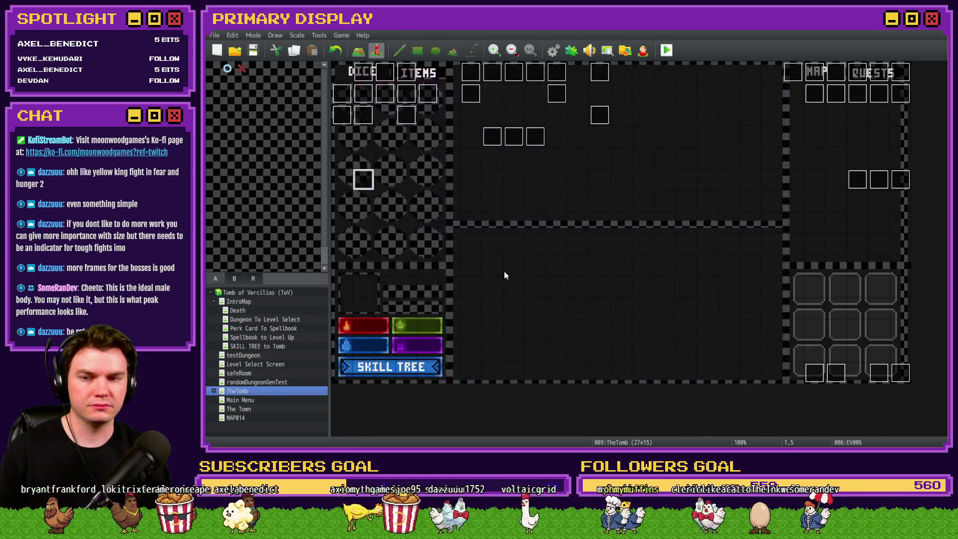
{"action": "double_click", "coordinate": [364, 75]}
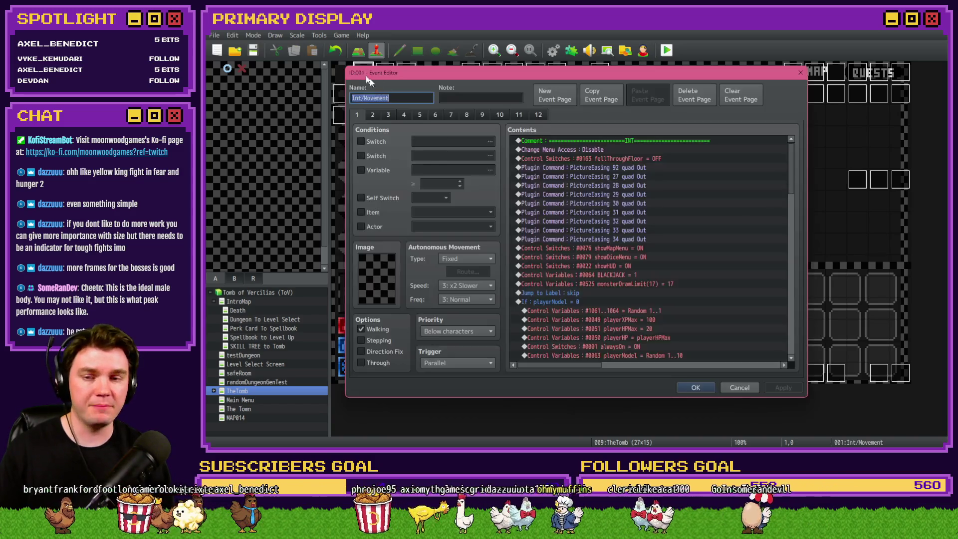
Step: Show page 2 and select the Setting Standard 52 Card Deck comment in the miniboss-room block
{"action": "left_click", "coordinate": [371, 114]}
{"action": "scroll", "coordinate": [661, 288], "scroll_direction": "down", "scroll_amount": 5}
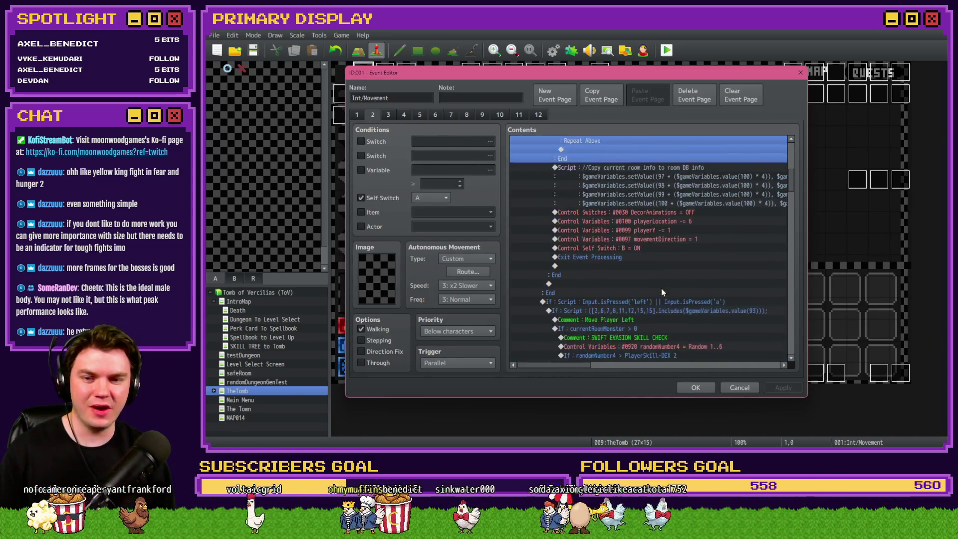
{"action": "scroll", "coordinate": [660, 285], "scroll_direction": "down", "scroll_amount": 6}
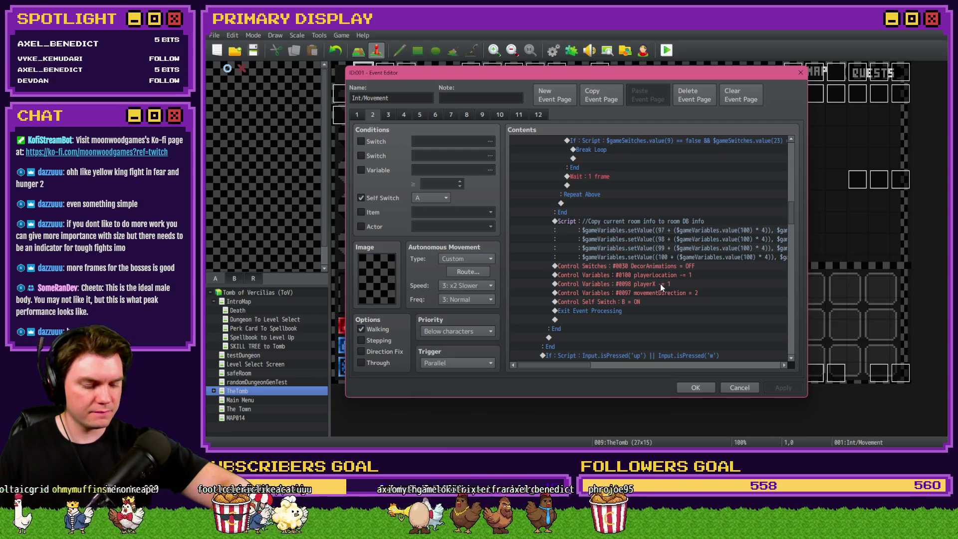
{"action": "scroll", "coordinate": [641, 284], "scroll_direction": "down", "scroll_amount": 3}
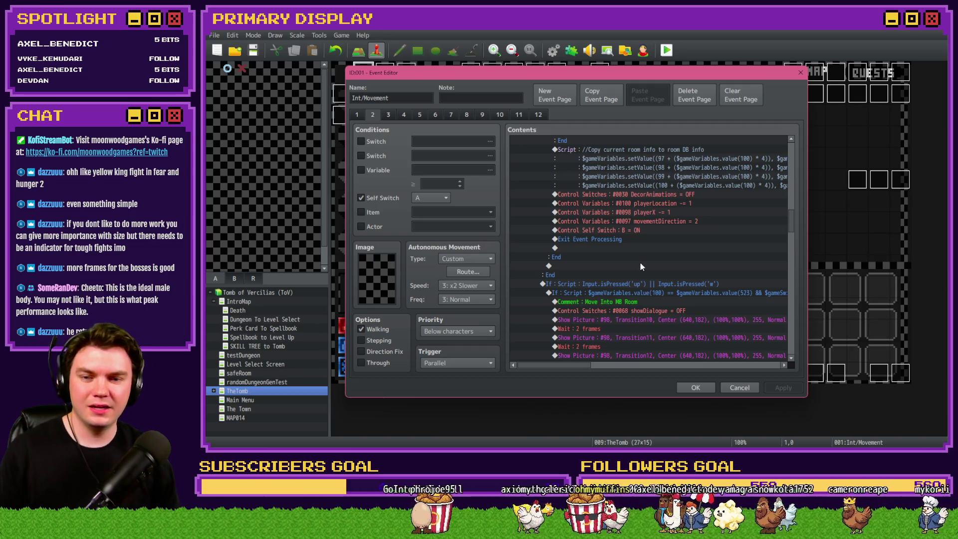
{"action": "scroll", "coordinate": [640, 266], "scroll_direction": "down", "scroll_amount": 2}
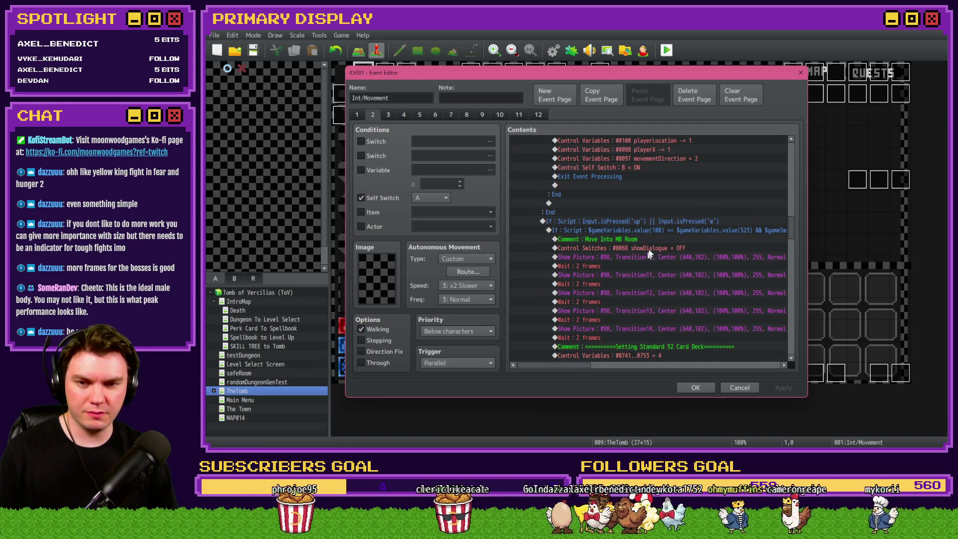
{"action": "scroll", "coordinate": [660, 240], "scroll_direction": "down", "scroll_amount": 3}
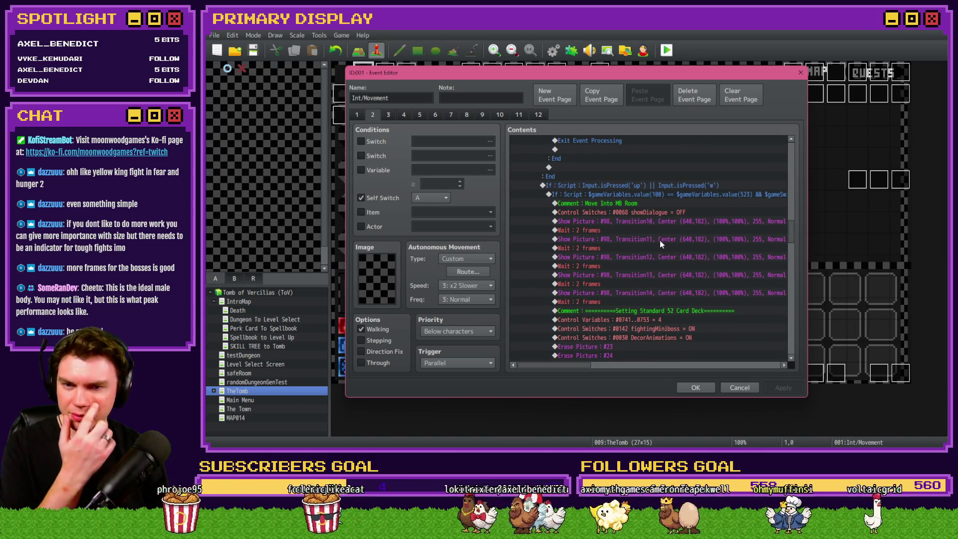
{"action": "scroll", "coordinate": [660, 241], "scroll_direction": "down", "scroll_amount": 1}
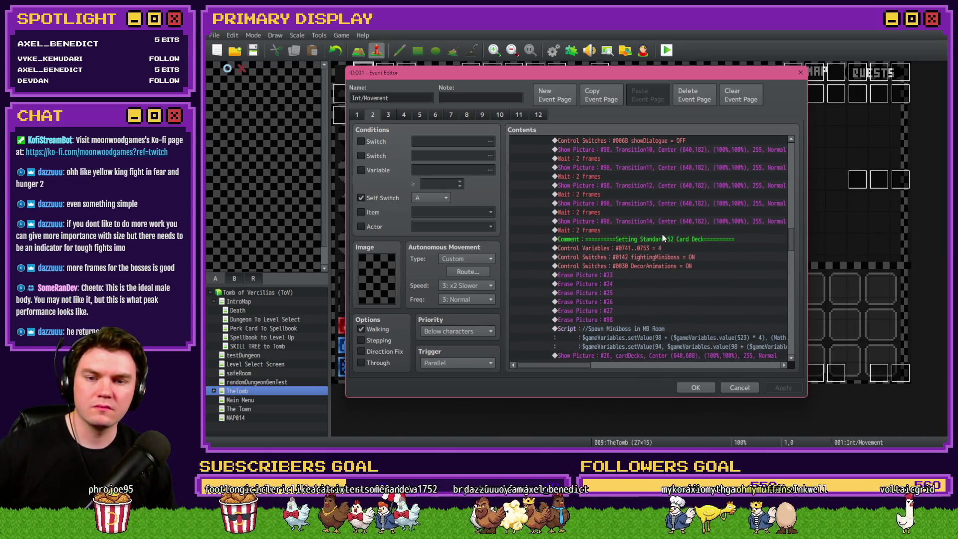
{"action": "left_click", "coordinate": [663, 232]}
{"action": "left_click", "coordinate": [656, 240]}
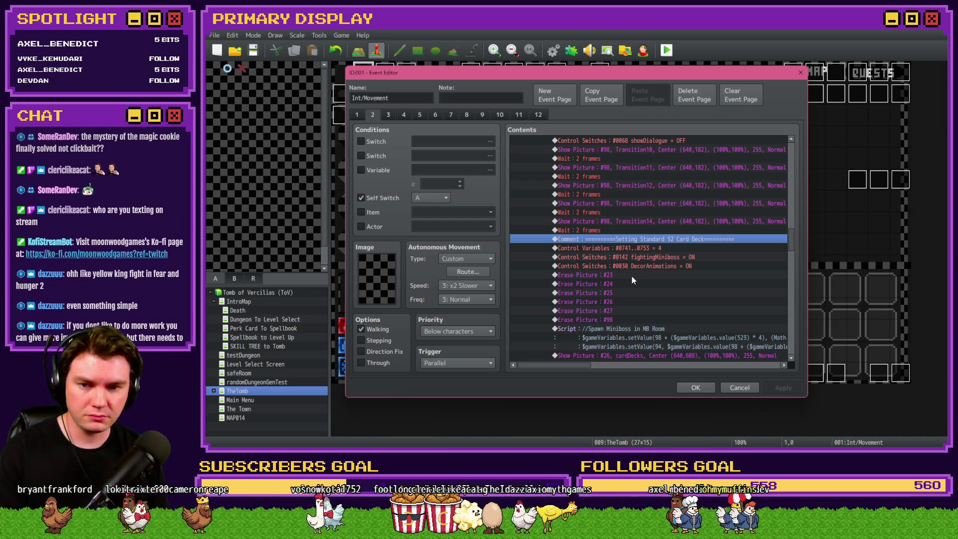
Step: Delete the 52-card deck comment, the #0741..0753 = 4 variable set and the DecorAnimations ON switch
{"action": "key", "text": "Delete"}
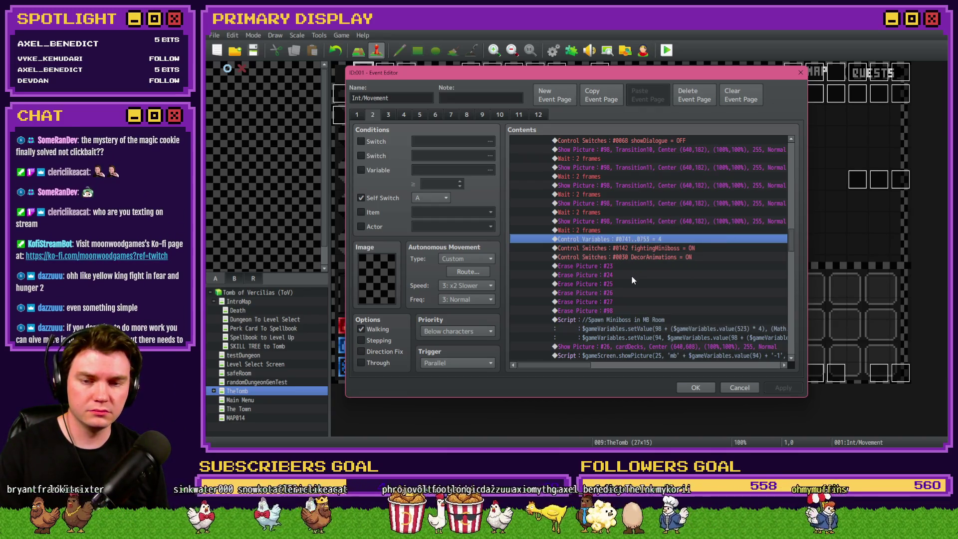
{"action": "key", "text": "Delete"}
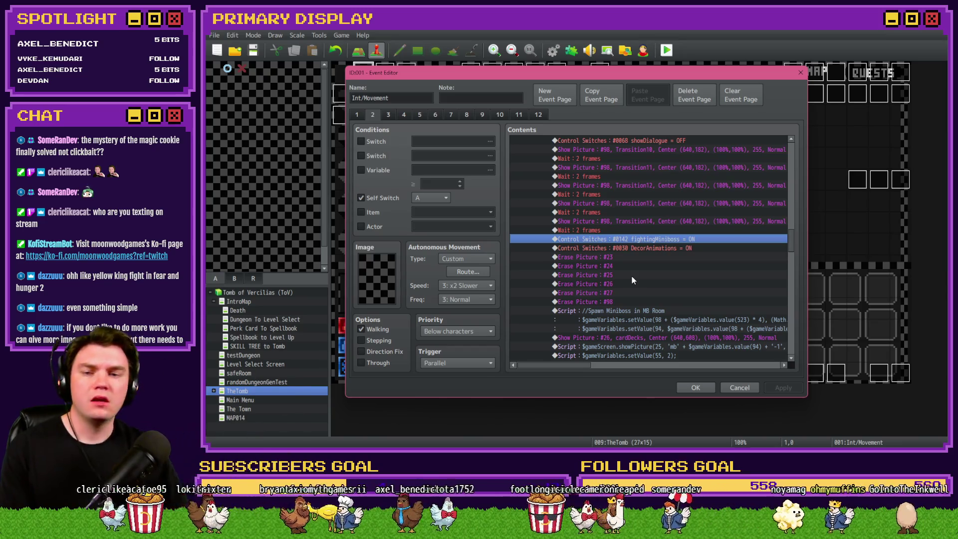
{"action": "key", "text": "Down"}
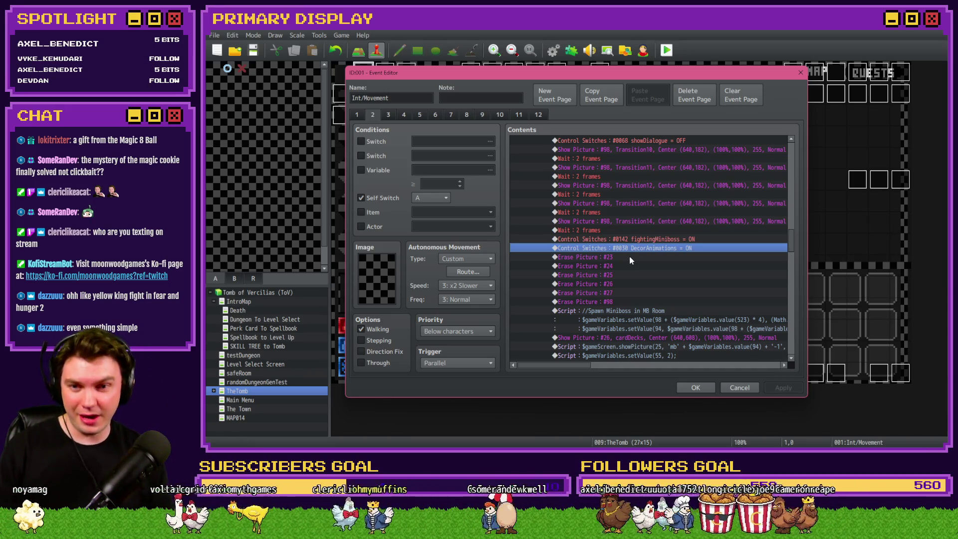
{"action": "left_click", "coordinate": [629, 240]}
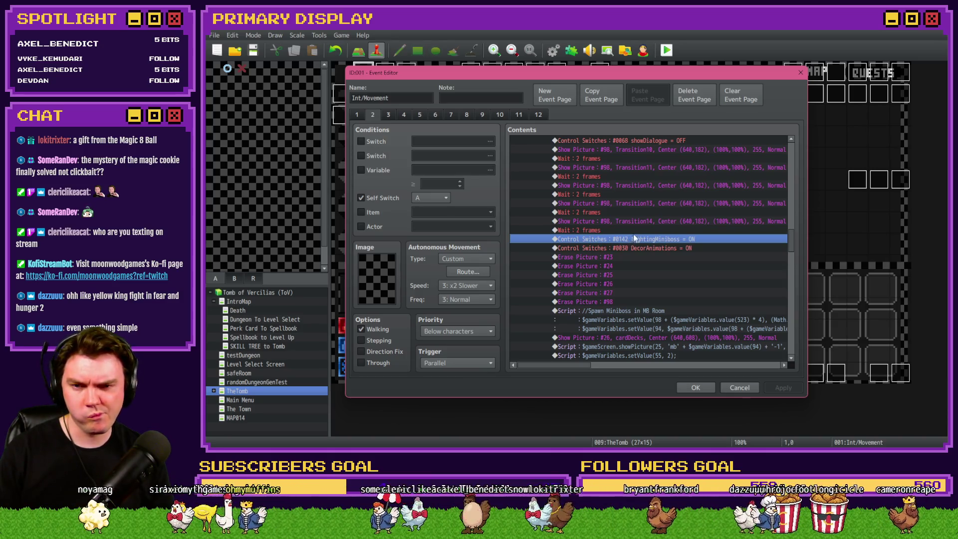
{"action": "left_click", "coordinate": [634, 248]}
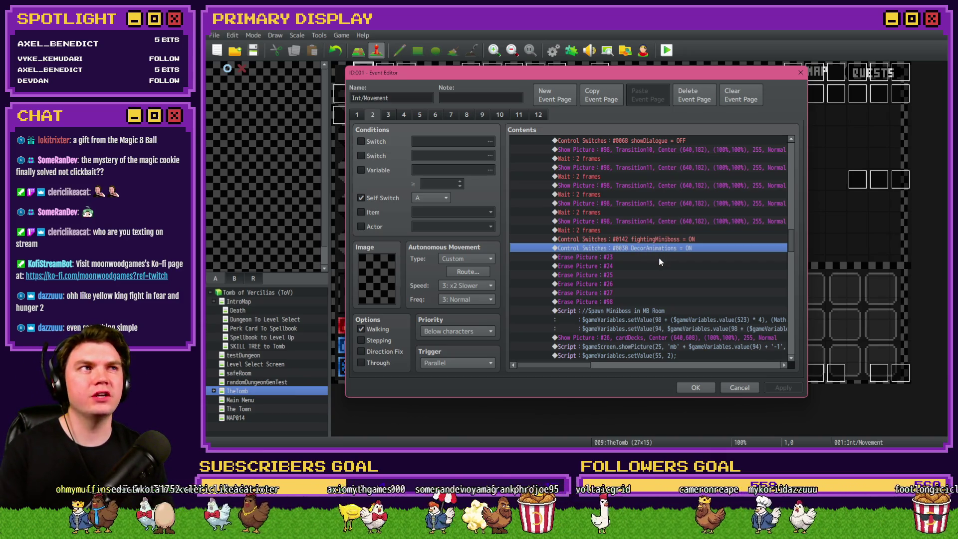
{"action": "key", "text": "Delete"}
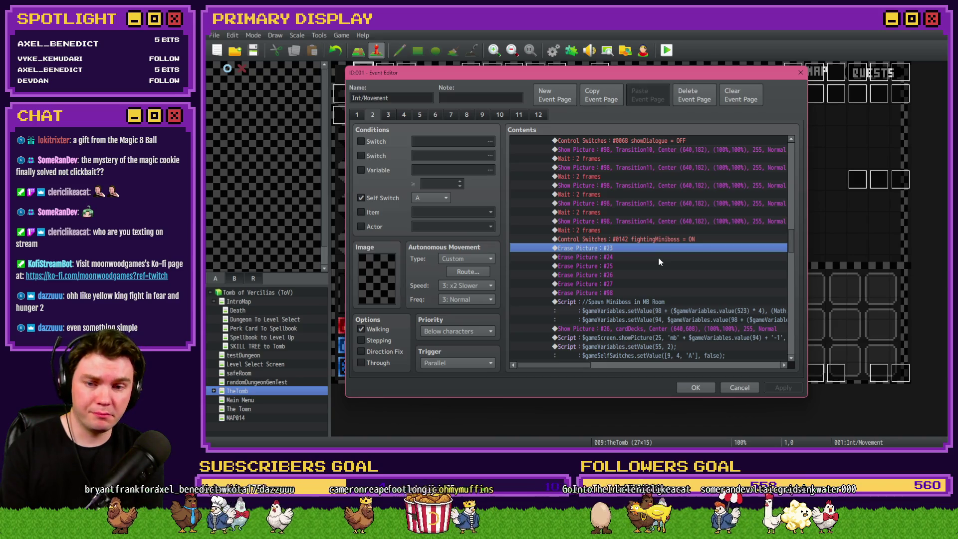
Step: Delete the commands from the Spawn Miniboss script through the actor setName script on page 2
{"action": "key", "text": "Down"}
{"action": "key", "text": "Down"}
{"action": "key", "text": "Down"}
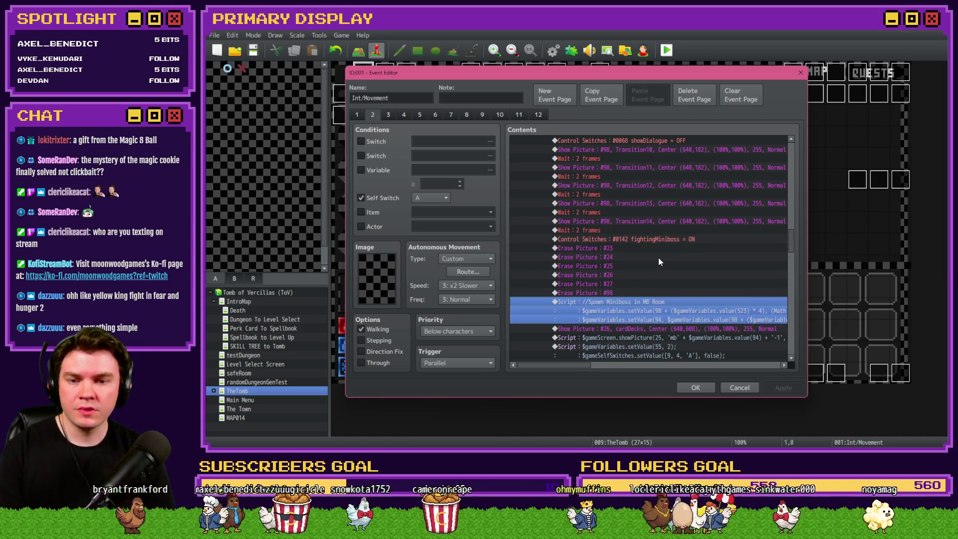
{"action": "scroll", "coordinate": [658, 257], "scroll_direction": "down", "scroll_amount": 2}
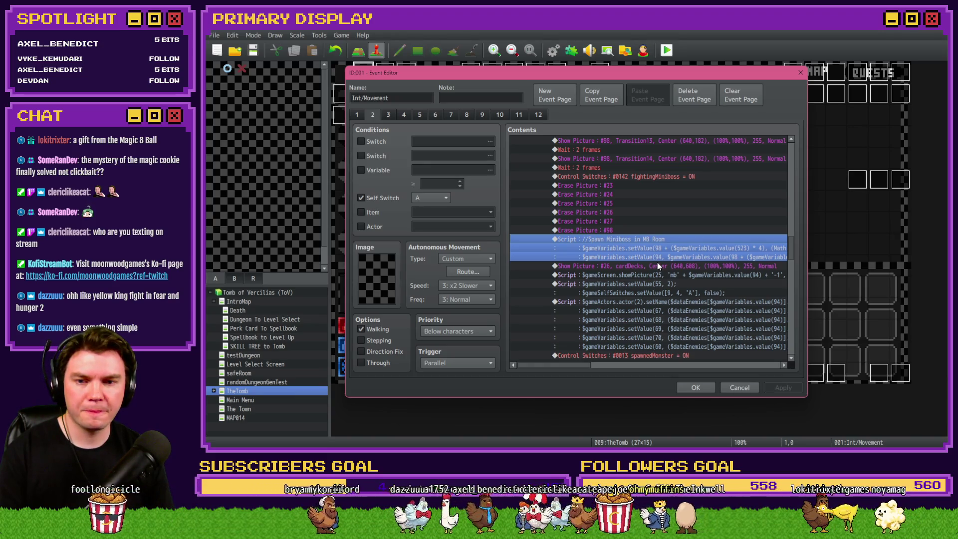
{"action": "left_click", "coordinate": [658, 264]}
{"action": "key", "text": "Down"}
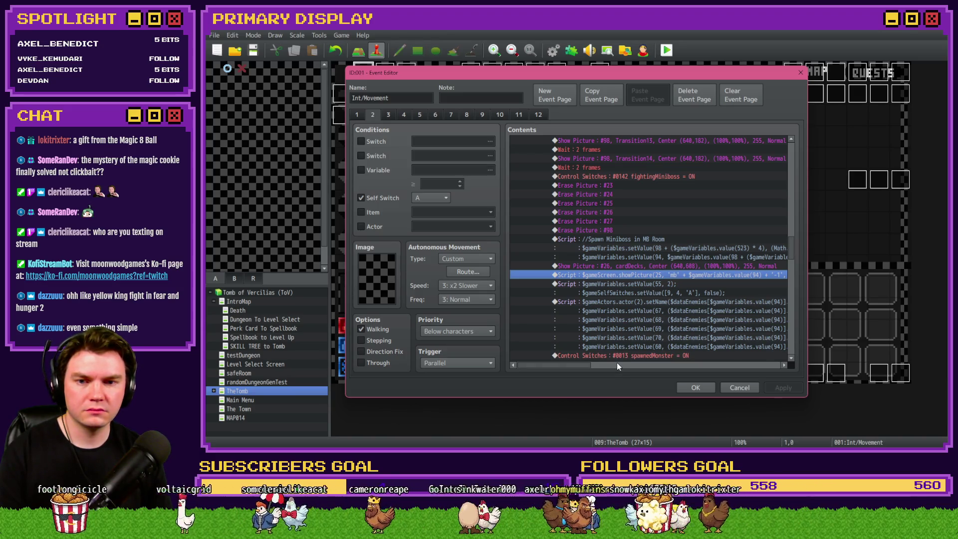
{"action": "mouse_move", "coordinate": [574, 364]}
{"action": "left_mouse_down"}
{"action": "mouse_move", "coordinate": [614, 365]}
{"action": "mouse_move", "coordinate": [562, 362]}
{"action": "left_mouse_up"}
{"action": "left_click_drag", "start_coordinate": [570, 366], "coordinate": [574, 365]}
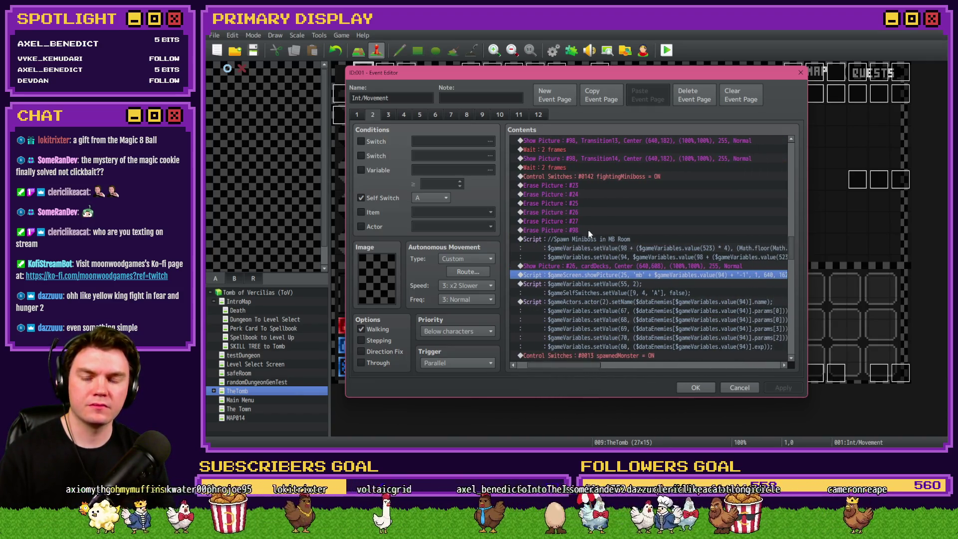
{"action": "left_click", "coordinate": [589, 239]}
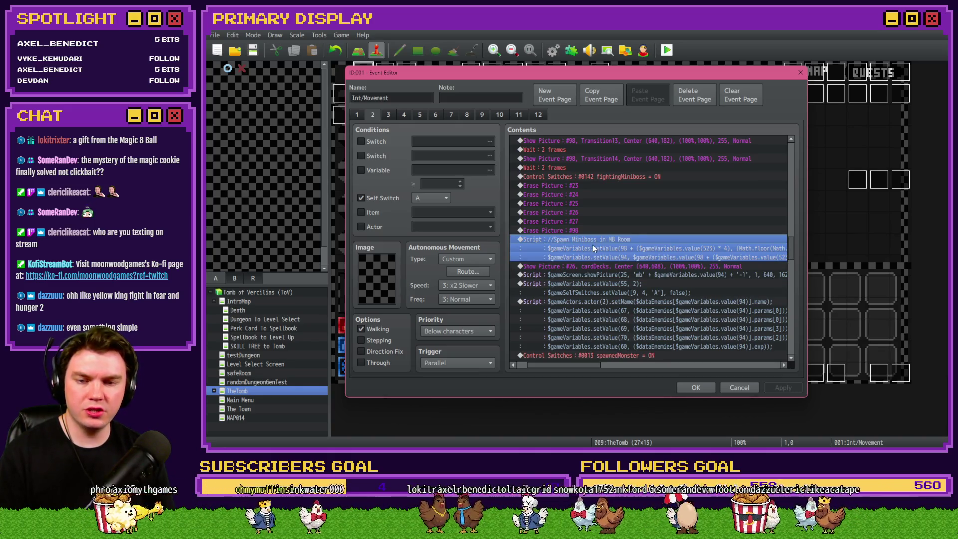
{"action": "left_click", "coordinate": [607, 300], "text": "shift"}
{"action": "scroll", "coordinate": [609, 298], "scroll_direction": "down", "scroll_amount": 2}
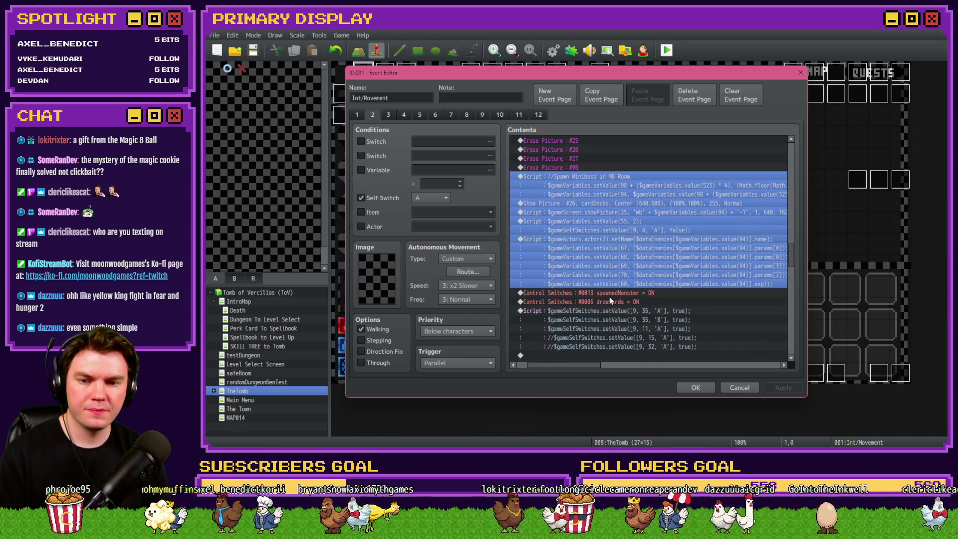
{"action": "scroll", "coordinate": [665, 293], "scroll_direction": "down", "scroll_amount": 2}
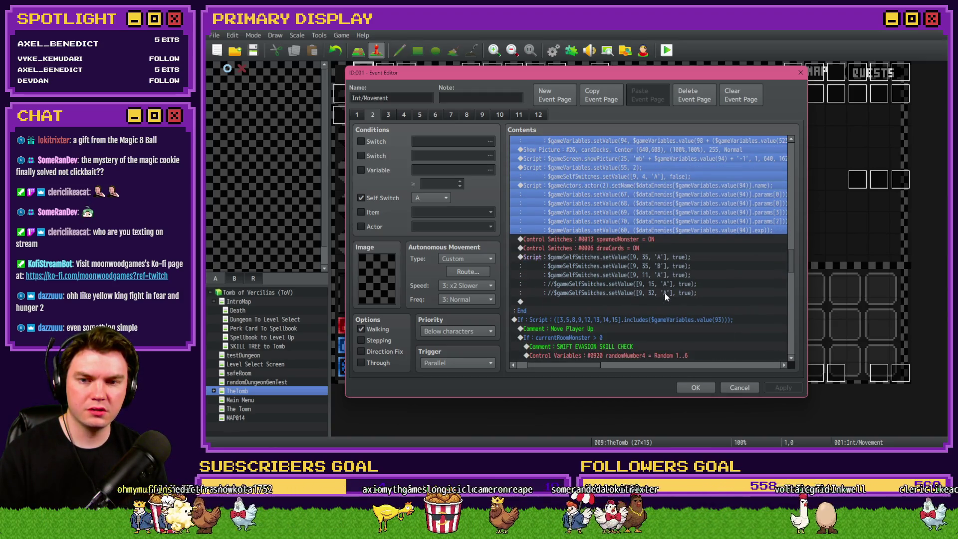
{"action": "scroll", "coordinate": [665, 293], "scroll_direction": "up", "scroll_amount": 2}
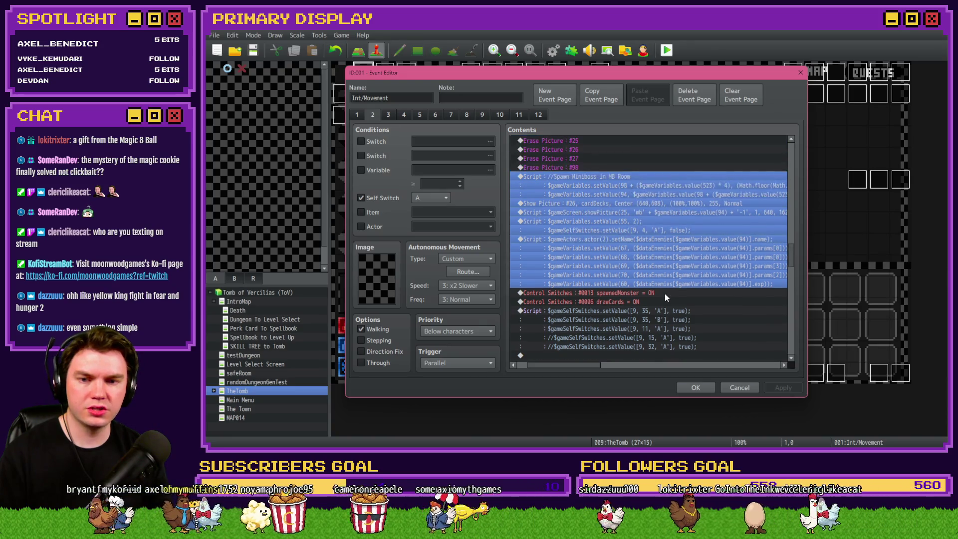
{"action": "key", "text": "Delete"}
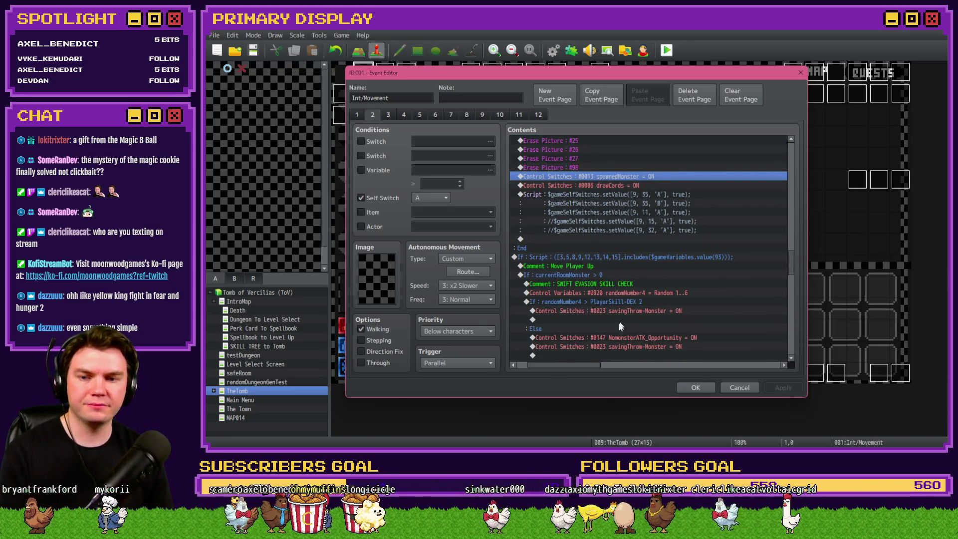
Step: Delete the leftover spawnedMonster, drawCards and self-switch lines, then switch to page 4
{"action": "scroll", "coordinate": [594, 325], "scroll_direction": "up", "scroll_amount": 1}
{"action": "key", "text": "shift+Down"}
{"action": "key", "text": "shift+Down"}
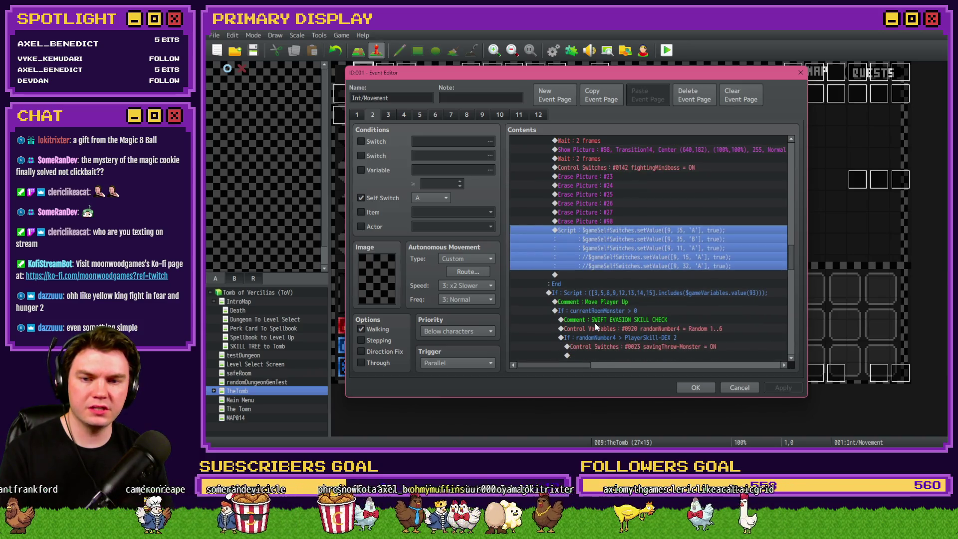
{"action": "key", "text": "Delete"}
{"action": "scroll", "coordinate": [598, 328], "scroll_direction": "up", "scroll_amount": 2}
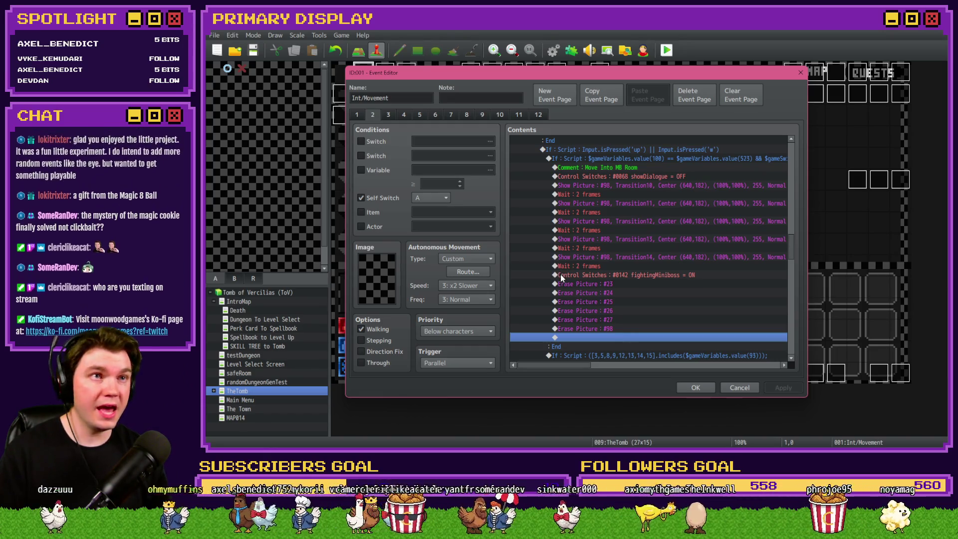
{"action": "left_click", "coordinate": [404, 114]}
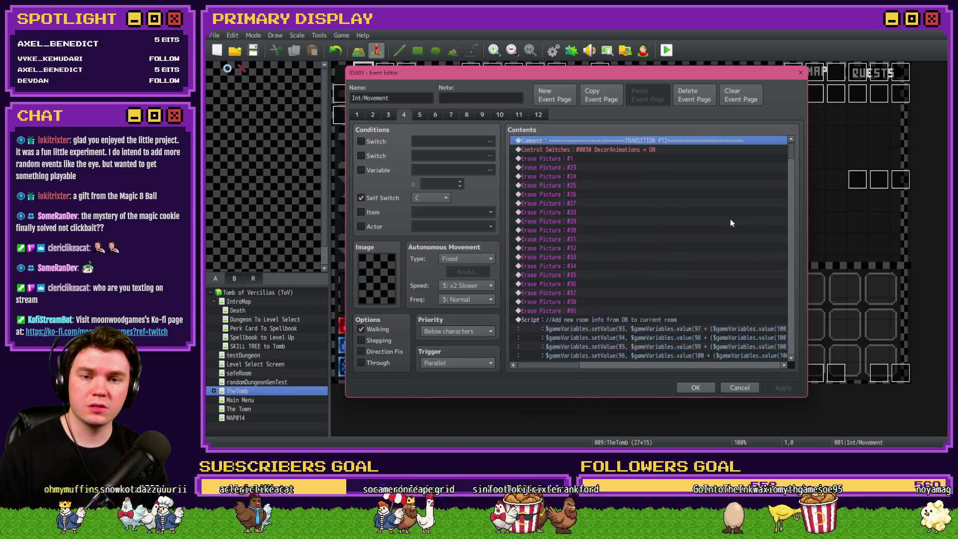
{"action": "left_click", "coordinate": [759, 194]}
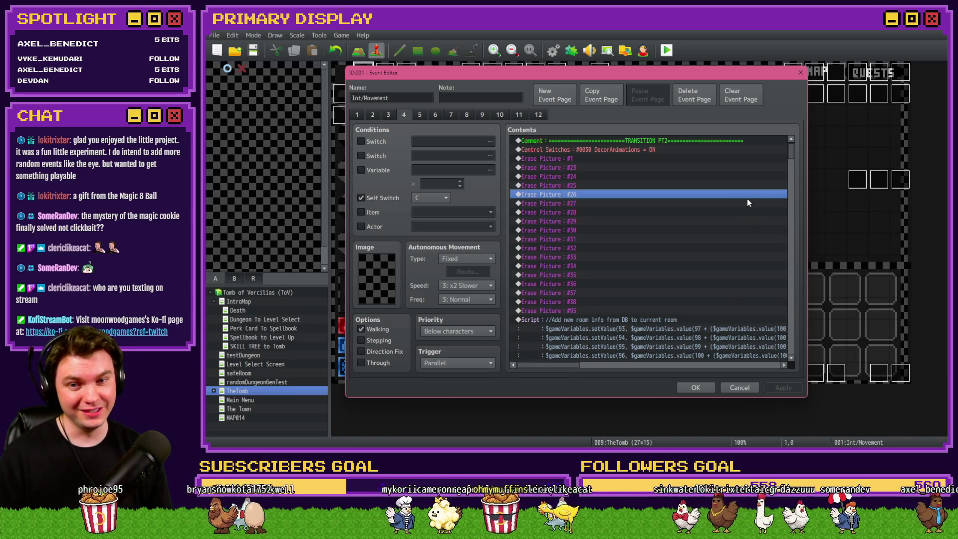
{"action": "scroll", "coordinate": [690, 240], "scroll_direction": "down", "scroll_amount": 3}
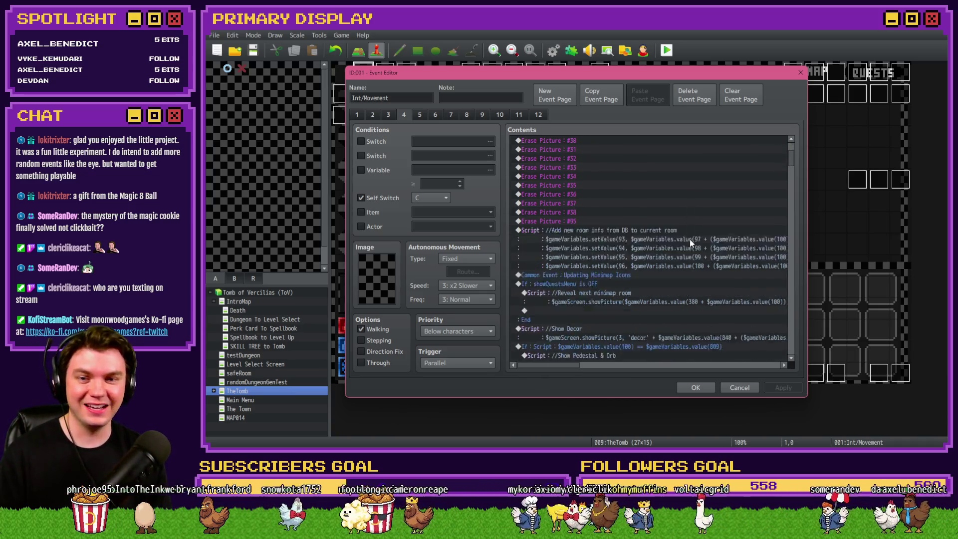
{"action": "scroll", "coordinate": [691, 243], "scroll_direction": "down", "scroll_amount": 10}
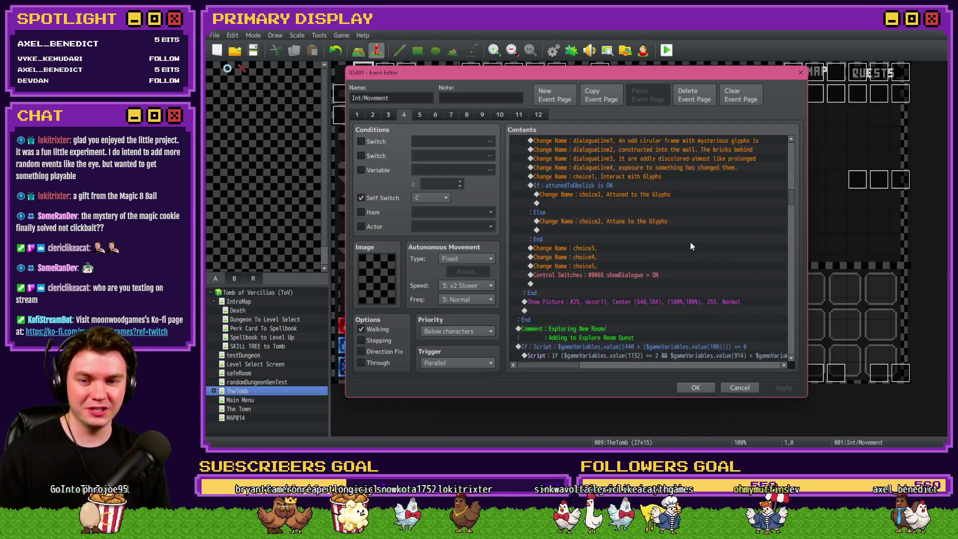
{"action": "scroll", "coordinate": [690, 242], "scroll_direction": "down", "scroll_amount": 8}
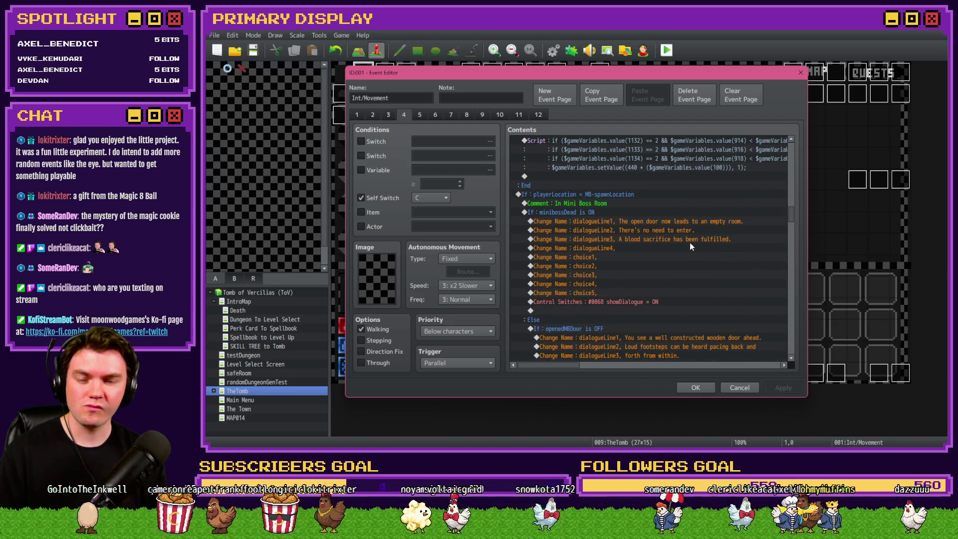
{"action": "scroll", "coordinate": [689, 243], "scroll_direction": "down", "scroll_amount": 10}
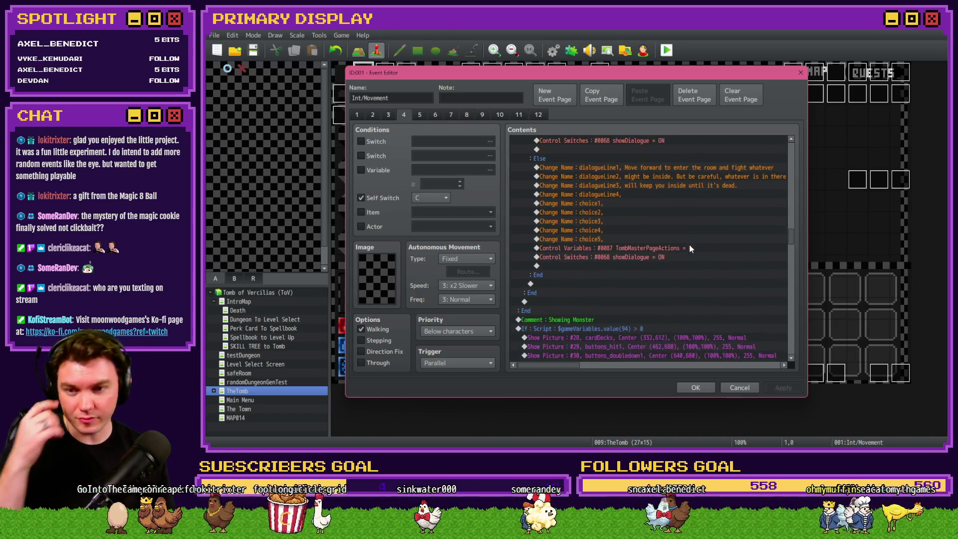
{"action": "scroll", "coordinate": [690, 248], "scroll_direction": "down", "scroll_amount": 2}
{"action": "scroll", "coordinate": [691, 251], "scroll_direction": "down", "scroll_amount": 2}
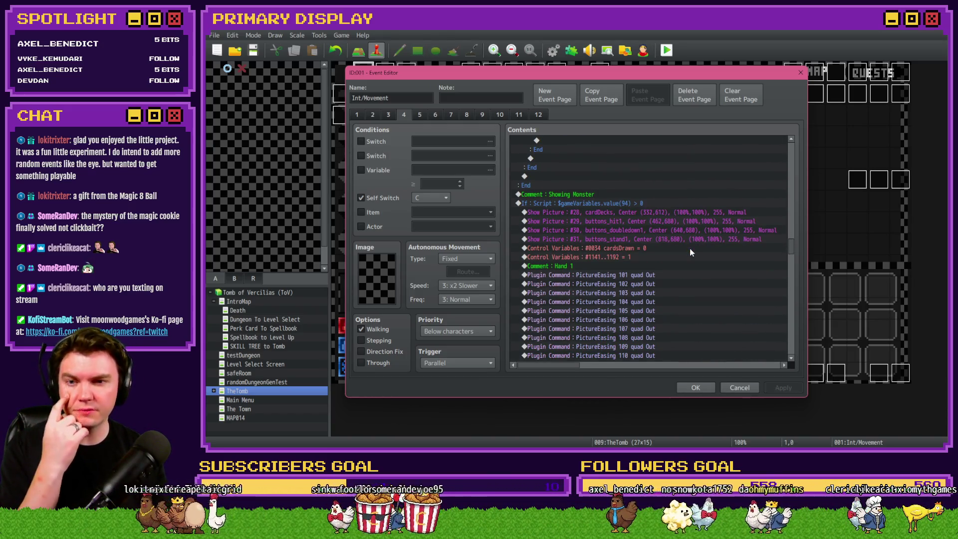
{"action": "scroll", "coordinate": [690, 252], "scroll_direction": "down", "scroll_amount": 11}
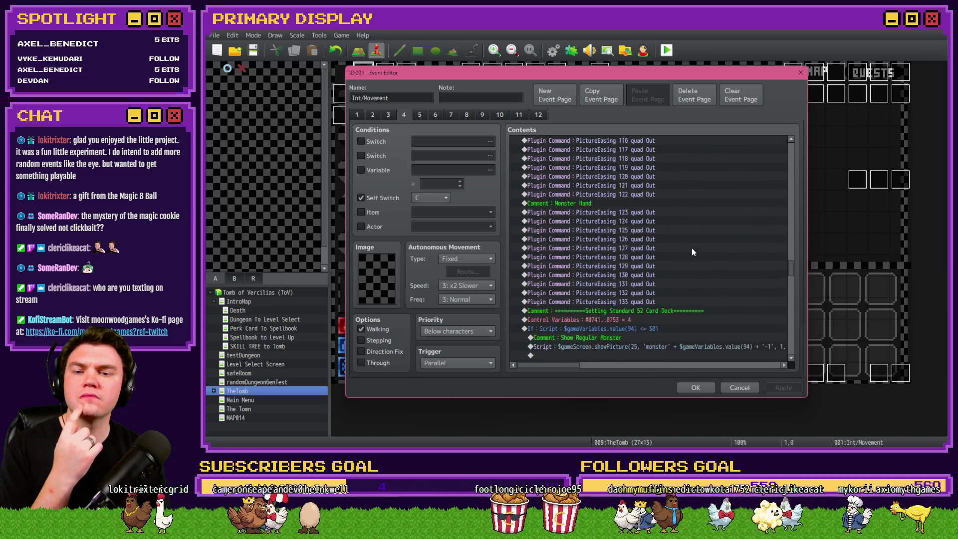
{"action": "scroll", "coordinate": [692, 247], "scroll_direction": "down", "scroll_amount": 2}
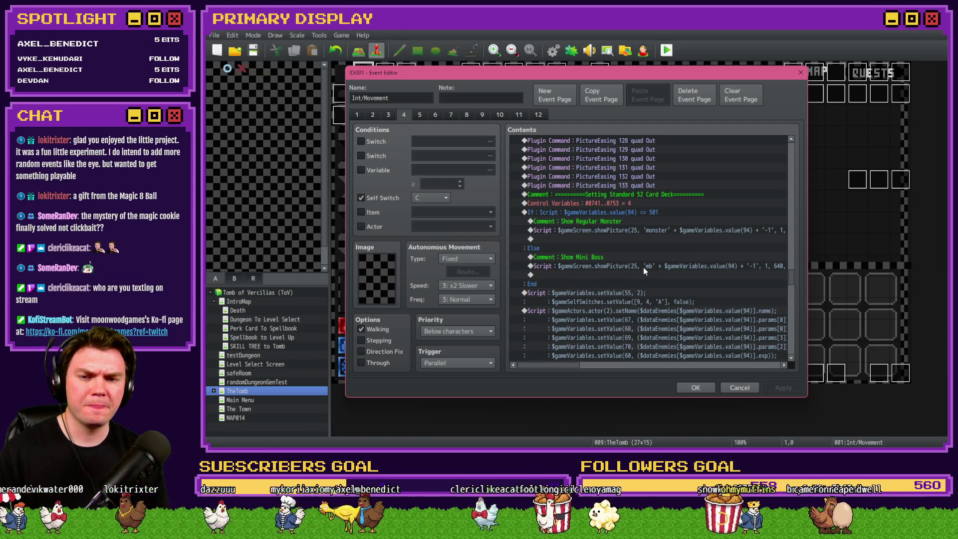
{"action": "key", "text": "alt+Tab"}
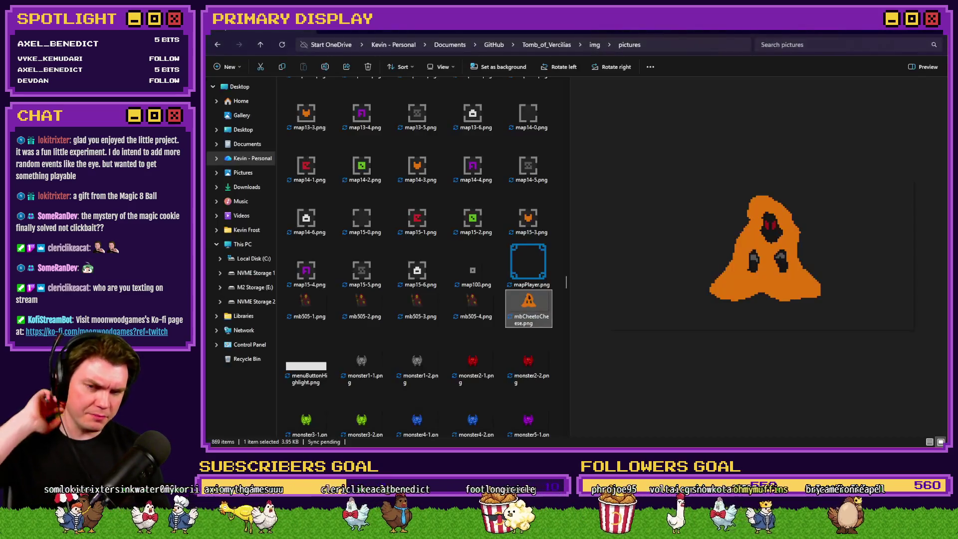
{"action": "left_click", "coordinate": [467, 302]}
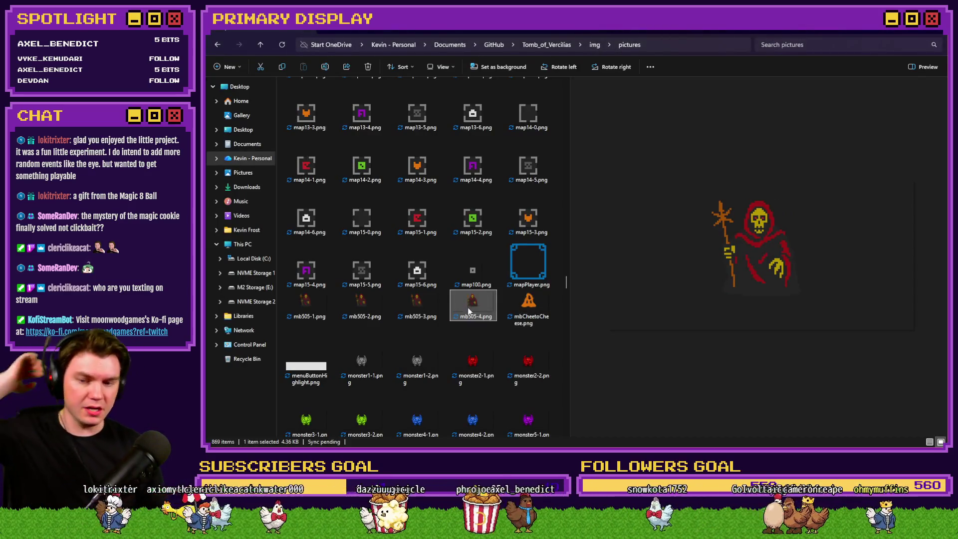
{"action": "key", "text": "alt+Tab"}
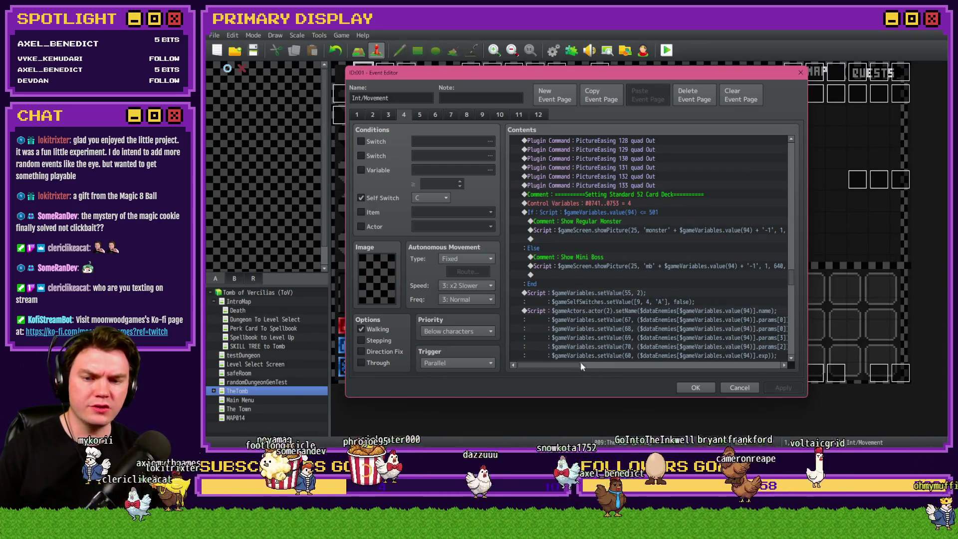
Step: Paste the Spawn Miniboss commands at the 'mb' showPicture line, delete Show Picture #26, and apply
{"action": "mouse_move", "coordinate": [564, 365]}
{"action": "left_mouse_down"}
{"action": "mouse_move", "coordinate": [594, 369]}
{"action": "mouse_move", "coordinate": [566, 367]}
{"action": "left_mouse_up"}
{"action": "left_click", "coordinate": [565, 258]}
{"action": "left_click", "coordinate": [567, 267]}
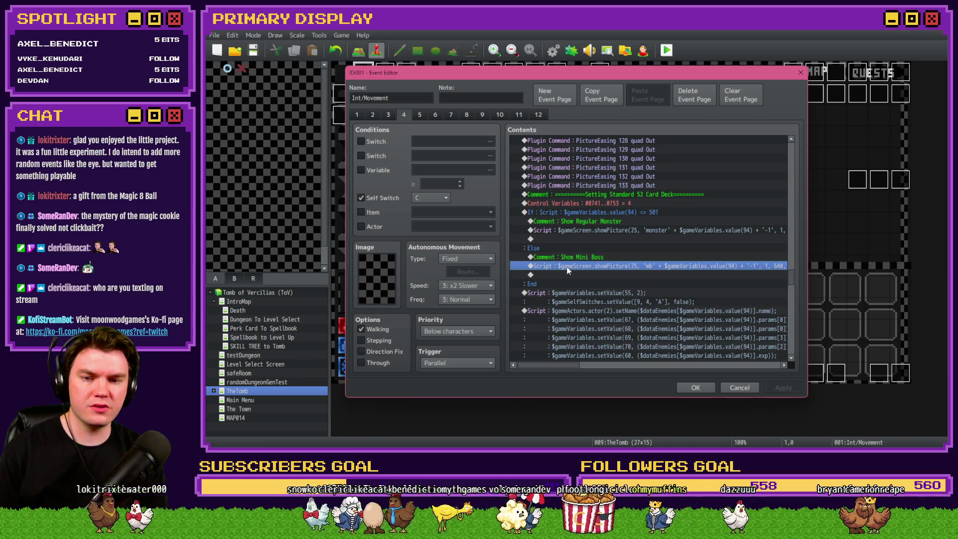
{"action": "key", "text": "ctrl+v"}
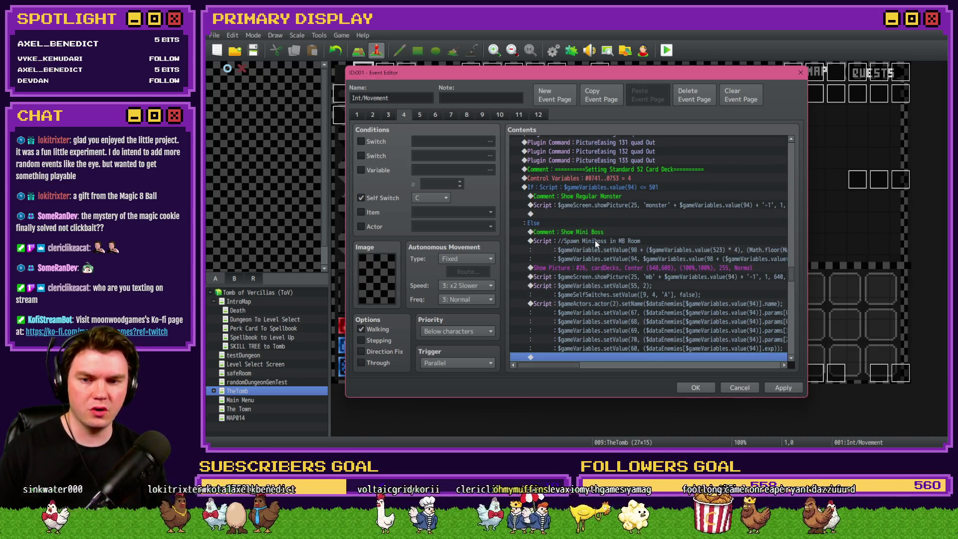
{"action": "left_click", "coordinate": [596, 242]}
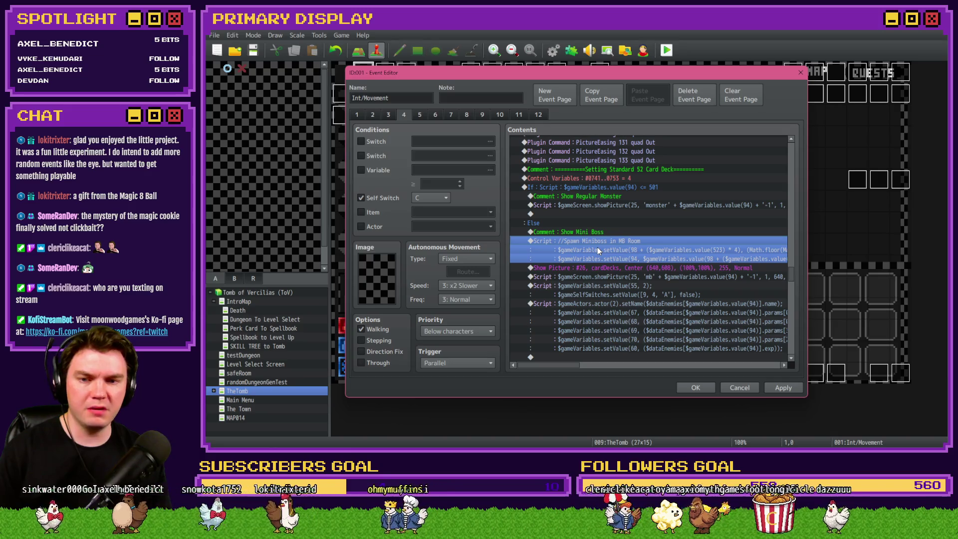
{"action": "mouse_move", "coordinate": [575, 365]}
{"action": "left_mouse_down"}
{"action": "mouse_move", "coordinate": [609, 365]}
{"action": "mouse_move", "coordinate": [575, 366]}
{"action": "left_mouse_up"}
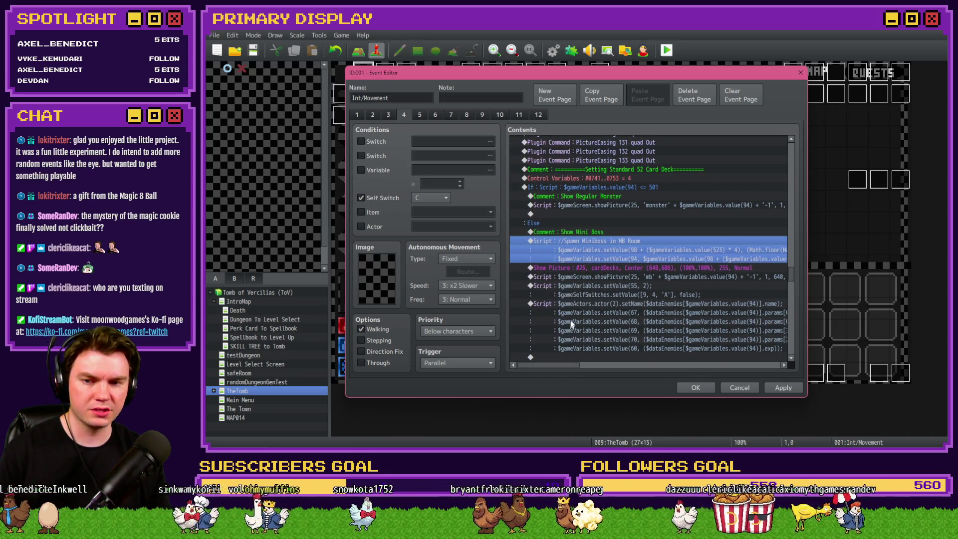
{"action": "left_click", "coordinate": [588, 269]}
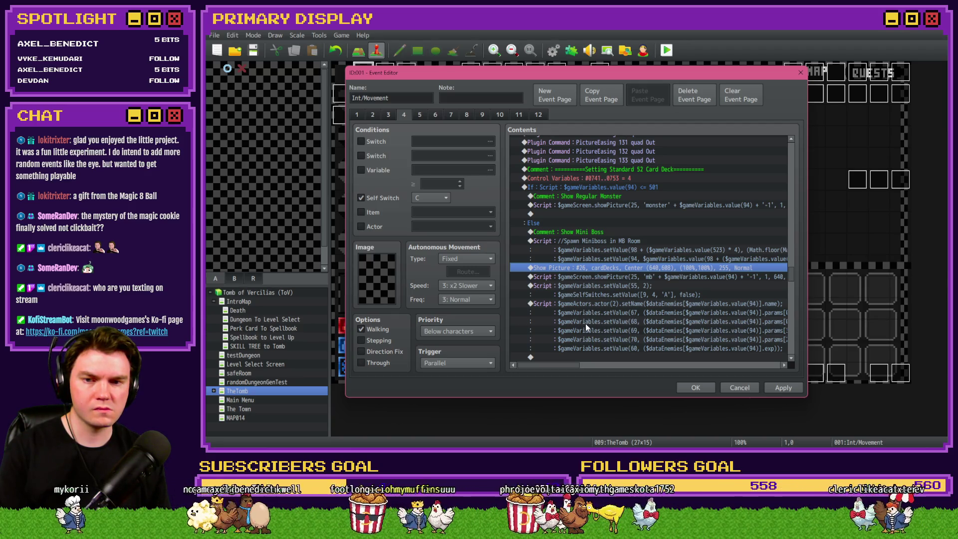
{"action": "key", "text": "Delete"}
{"action": "left_click", "coordinate": [774, 387]}
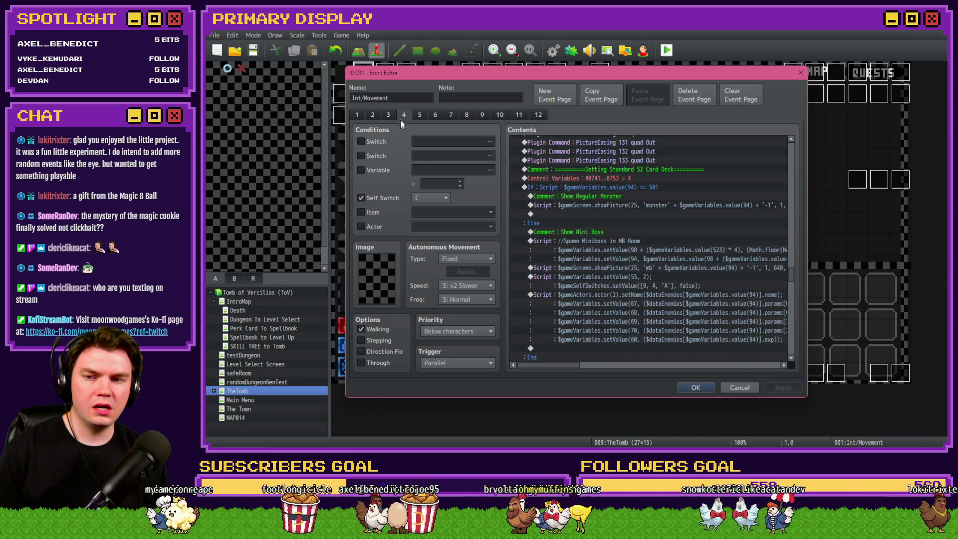
Step: Review page 2's movement commands, then move on to page 3 of Int/Movement
{"action": "left_click", "coordinate": [376, 115]}
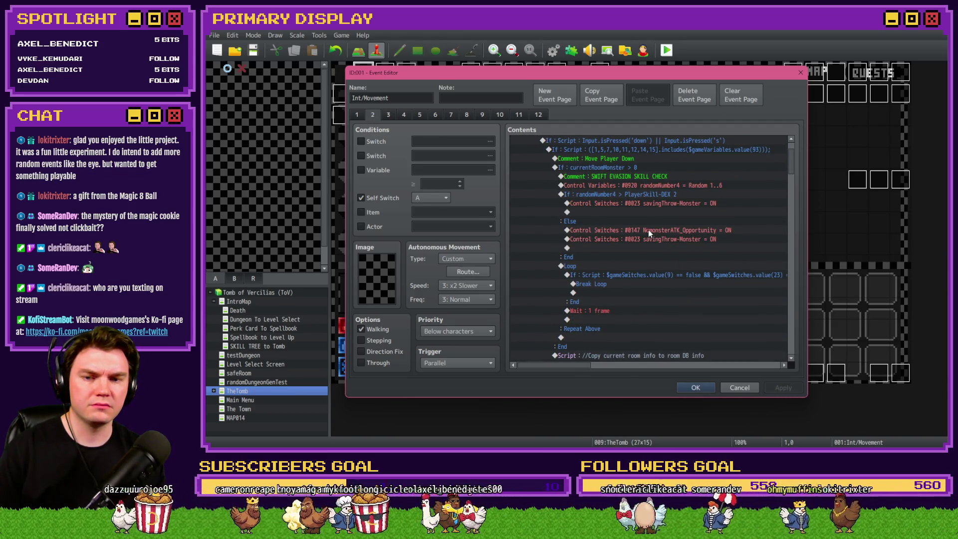
{"action": "scroll", "coordinate": [648, 230], "scroll_direction": "down", "scroll_amount": 4}
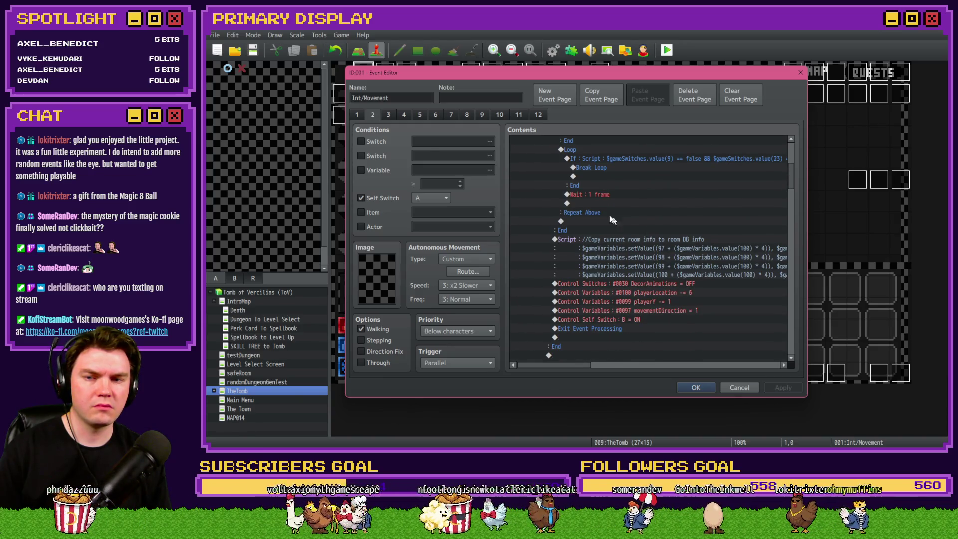
{"action": "left_click", "coordinate": [389, 116]}
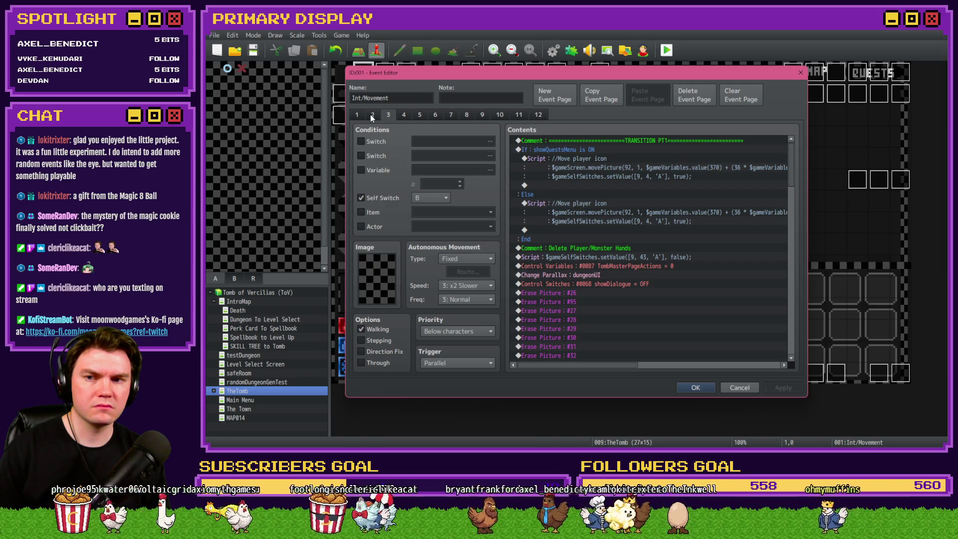
{"action": "scroll", "coordinate": [610, 284], "scroll_direction": "down", "scroll_amount": 4}
{"action": "scroll", "coordinate": [610, 283], "scroll_direction": "up", "scroll_amount": 4}
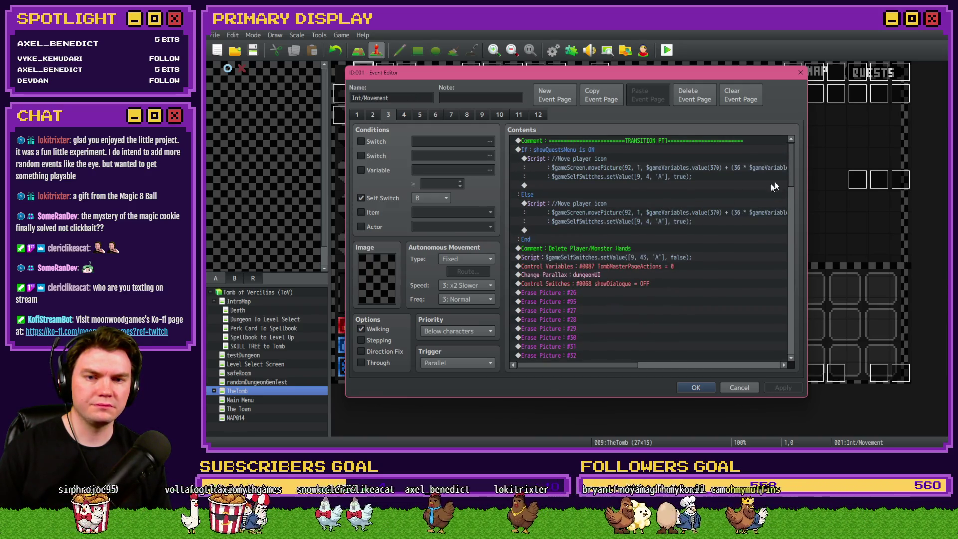
Step: Return to page 2 and locate the fightingMiniboss switch in the miniboss-room block
{"action": "mouse_move", "coordinate": [791, 165]}
{"action": "left_mouse_down"}
{"action": "mouse_move", "coordinate": [797, 205]}
{"action": "mouse_move", "coordinate": [799, 154]}
{"action": "mouse_move", "coordinate": [800, 213]}
{"action": "left_mouse_up"}
{"action": "left_click", "coordinate": [373, 115]}
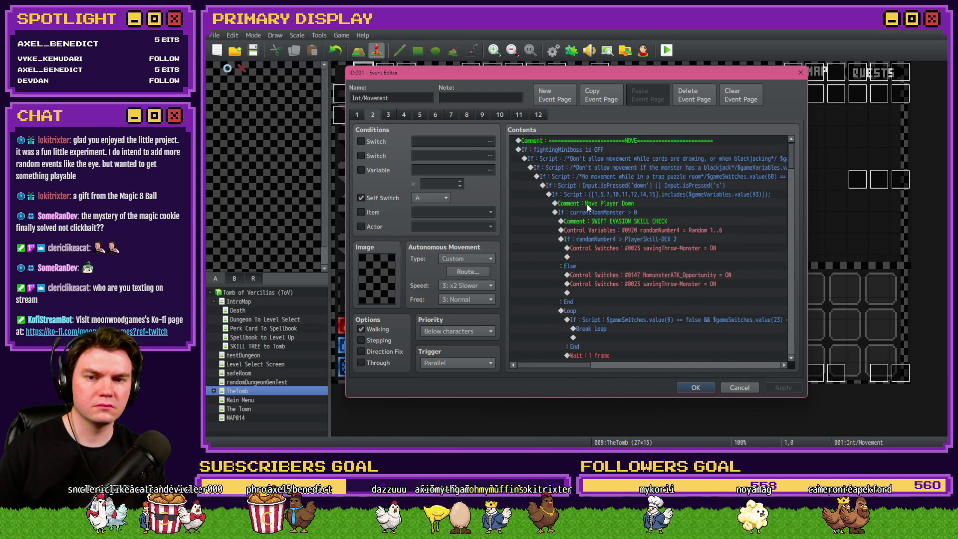
{"action": "scroll", "coordinate": [592, 214], "scroll_direction": "down", "scroll_amount": 5}
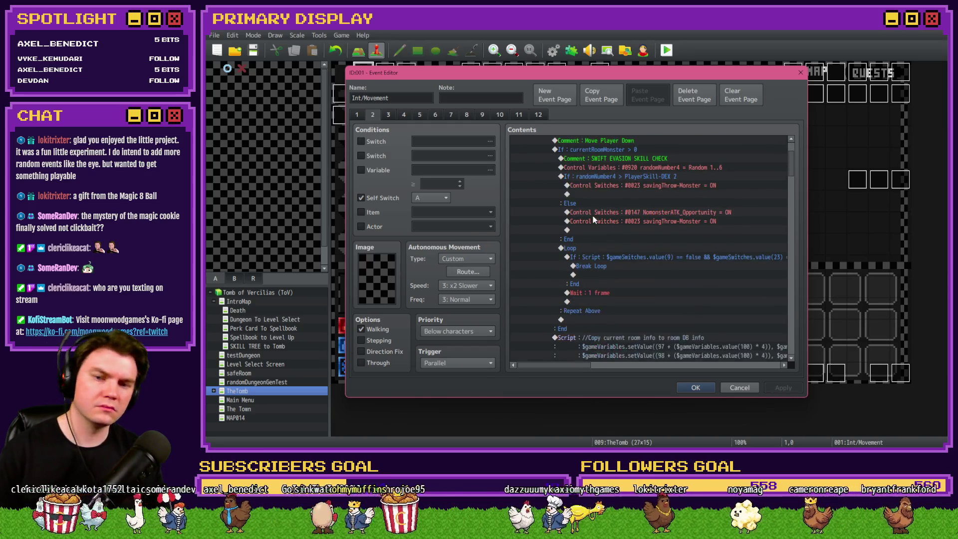
{"action": "scroll", "coordinate": [594, 218], "scroll_direction": "up", "scroll_amount": 3}
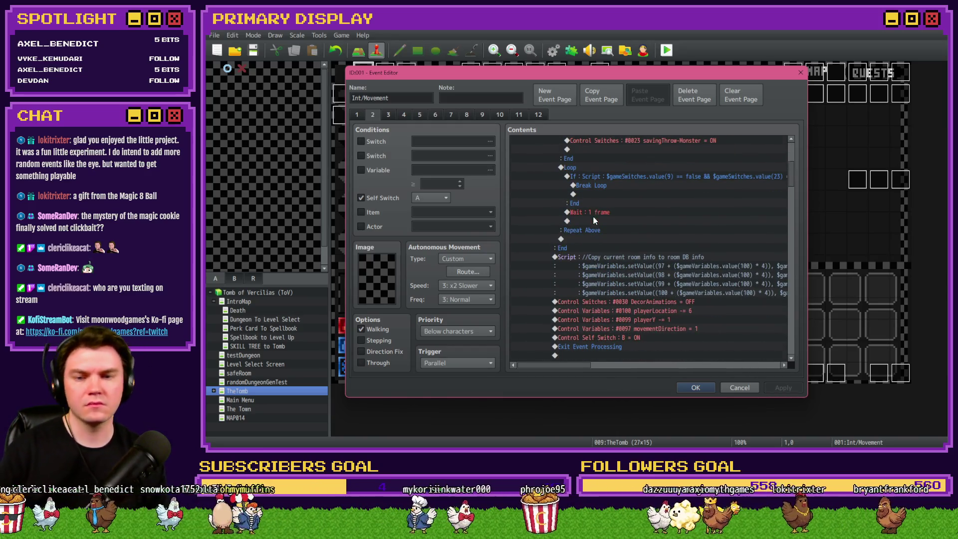
{"action": "scroll", "coordinate": [593, 217], "scroll_direction": "down", "scroll_amount": 4}
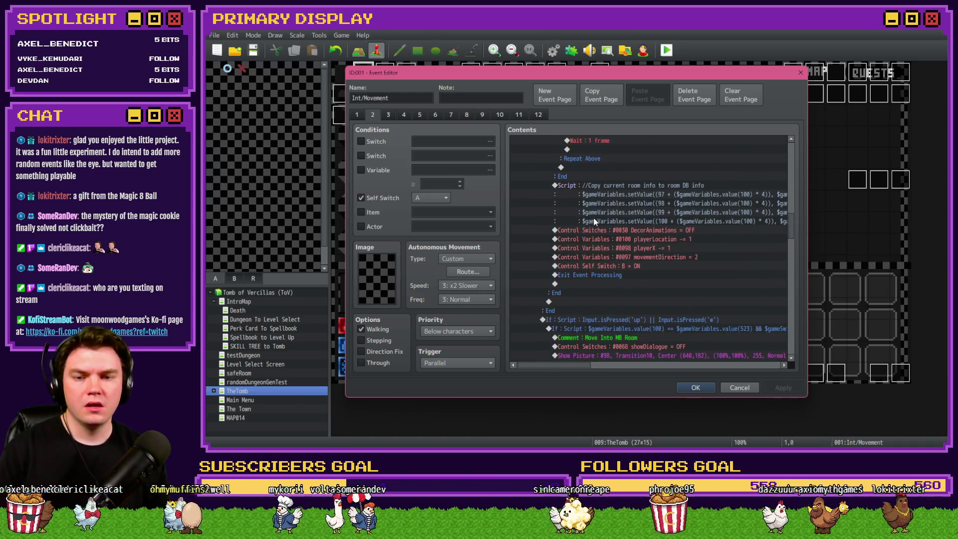
{"action": "scroll", "coordinate": [594, 219], "scroll_direction": "down", "scroll_amount": 4}
{"action": "scroll", "coordinate": [595, 219], "scroll_direction": "down", "scroll_amount": 5}
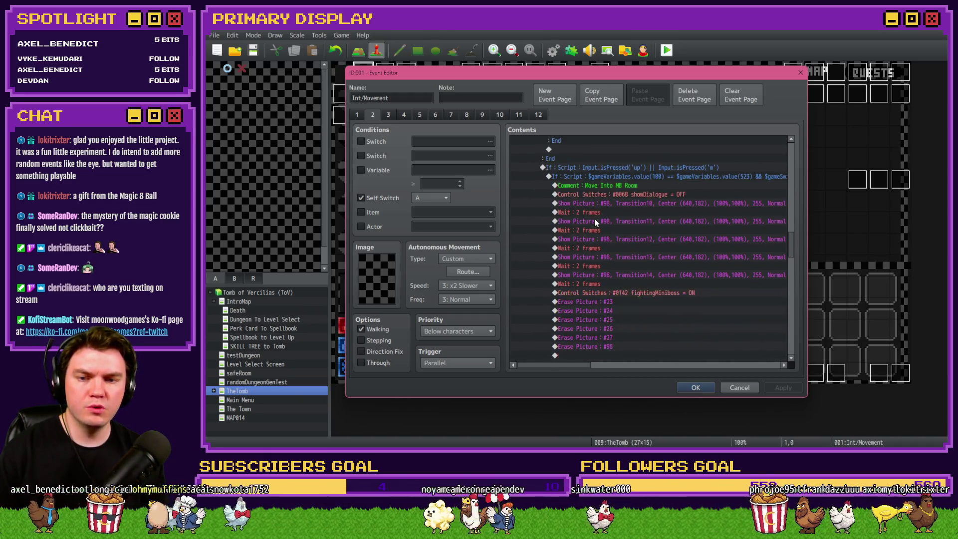
{"action": "left_click", "coordinate": [639, 231]}
{"action": "left_click", "coordinate": [640, 239]}
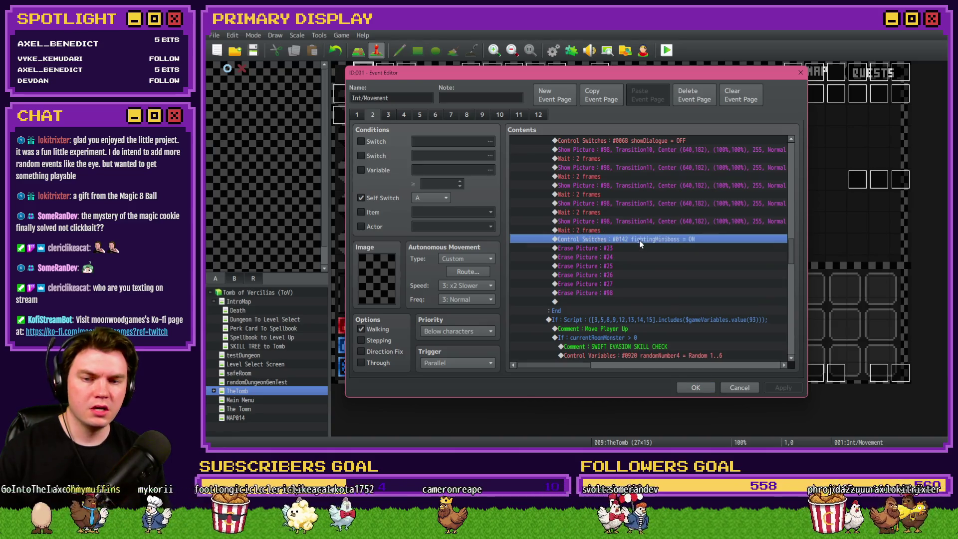
{"action": "left_click", "coordinate": [639, 233]}
{"action": "left_click", "coordinate": [639, 238]}
{"action": "scroll", "coordinate": [636, 242], "scroll_direction": "down", "scroll_amount": 2}
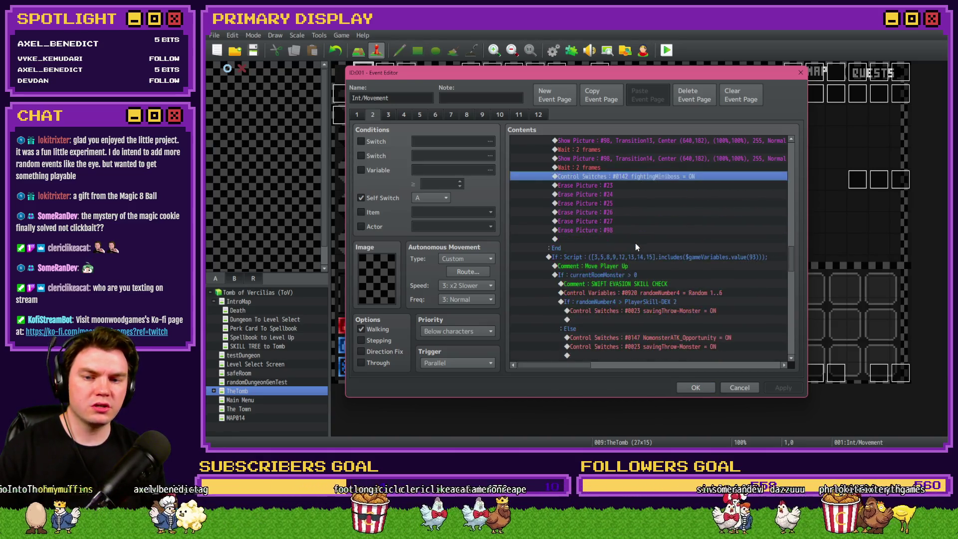
{"action": "scroll", "coordinate": [636, 243], "scroll_direction": "down", "scroll_amount": 2}
{"action": "scroll", "coordinate": [634, 245], "scroll_direction": "up", "scroll_amount": 2}
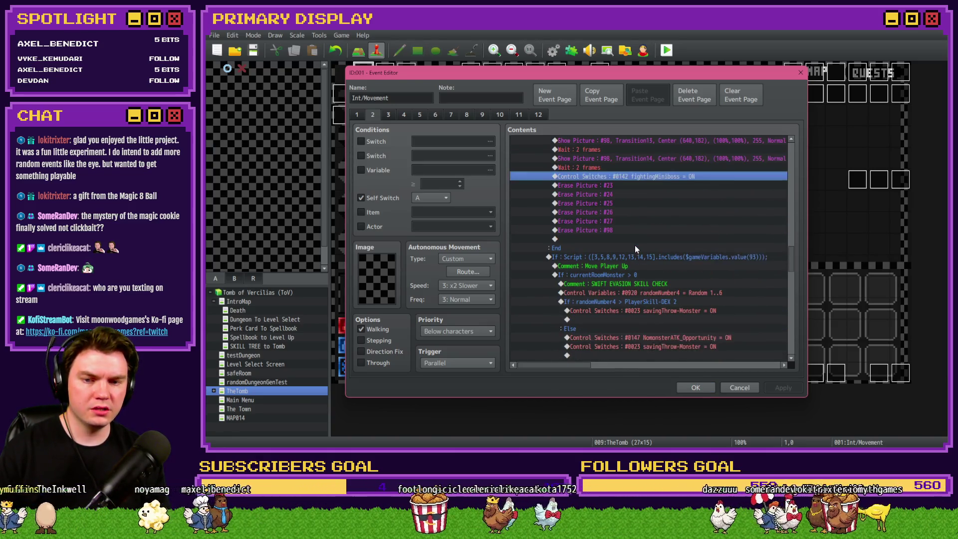
{"action": "left_click", "coordinate": [621, 169]}
{"action": "left_click", "coordinate": [621, 176]}
{"action": "left_click", "coordinate": [621, 170]}
{"action": "left_click", "coordinate": [621, 175]}
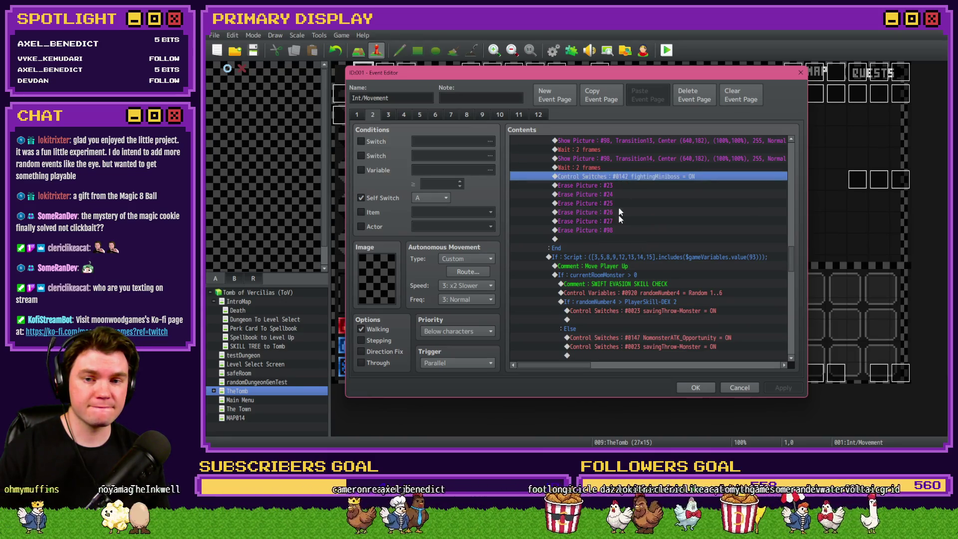
Step: After the picture erasures, add Control Self Switch C = ON and Exit Event Processing, then apply
{"action": "left_click", "coordinate": [614, 230]}
{"action": "double_click", "coordinate": [610, 239]}
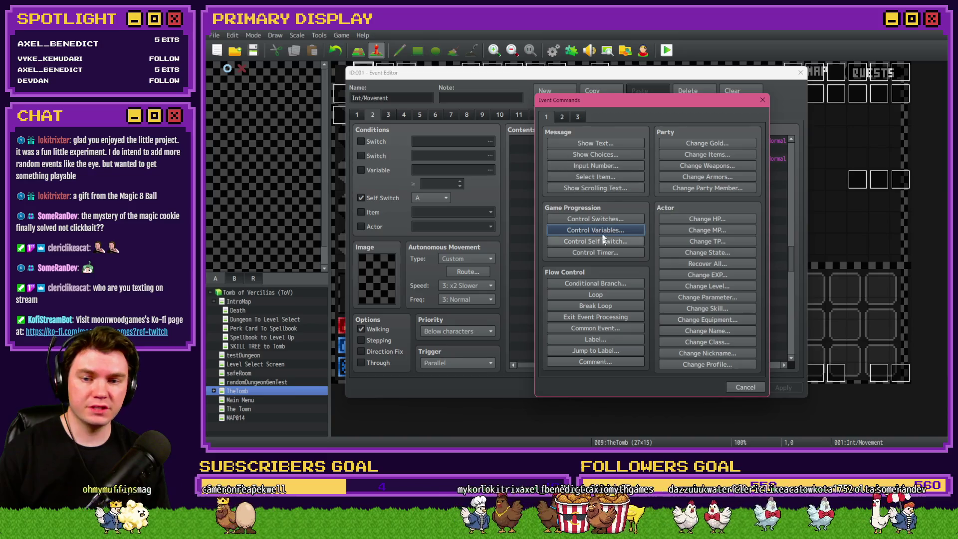
{"action": "left_click", "coordinate": [610, 241]}
{"action": "left_click", "coordinate": [636, 231]}
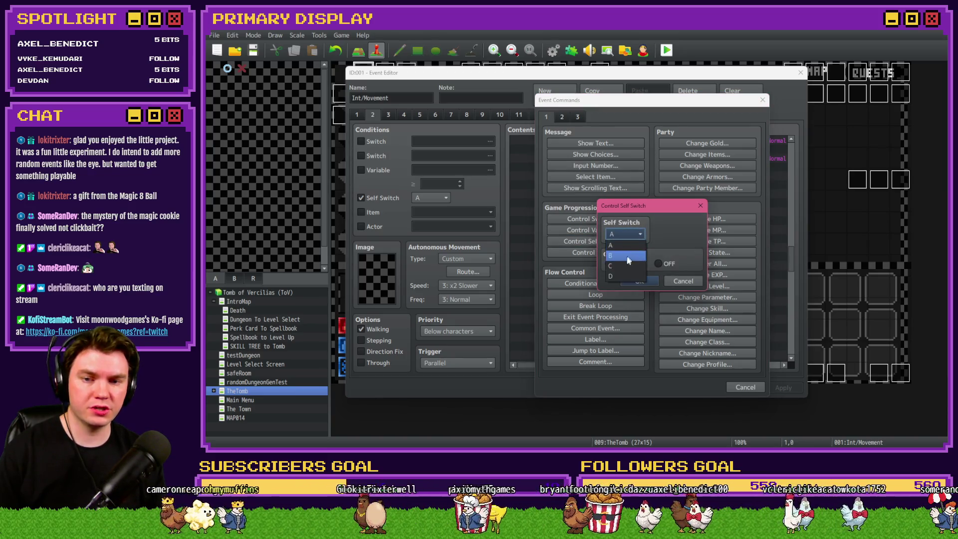
{"action": "left_click", "coordinate": [619, 243]}
{"action": "left_click", "coordinate": [640, 281]}
{"action": "double_click", "coordinate": [616, 251]}
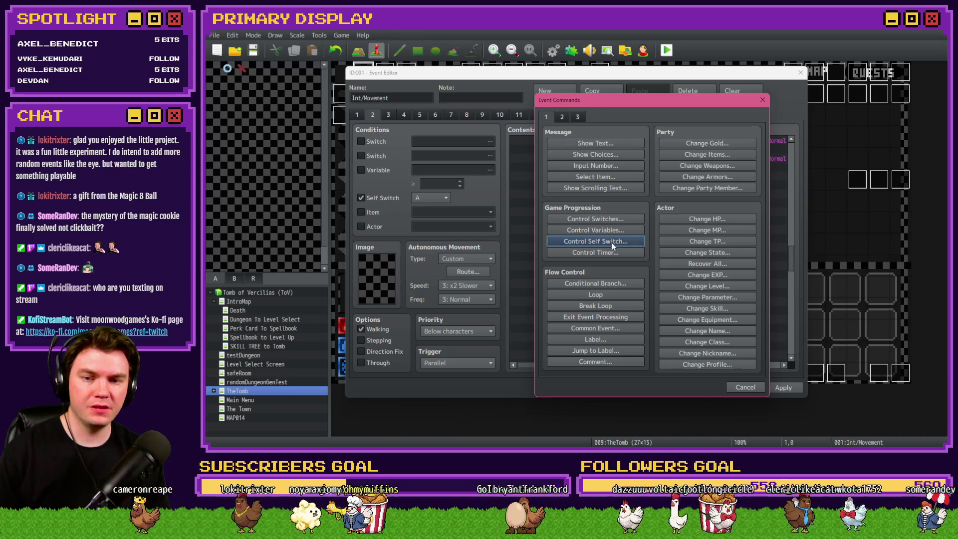
{"action": "left_click", "coordinate": [624, 316]}
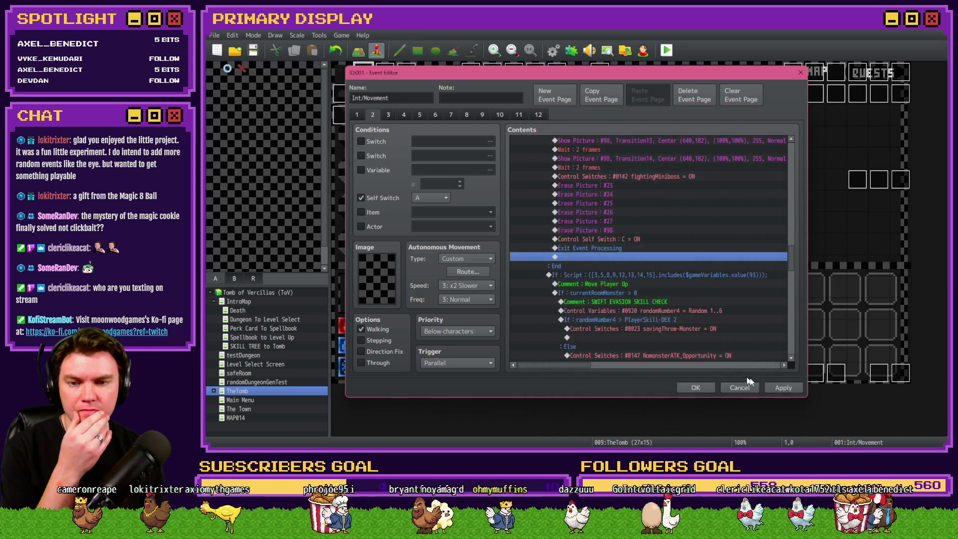
{"action": "left_click", "coordinate": [778, 388]}
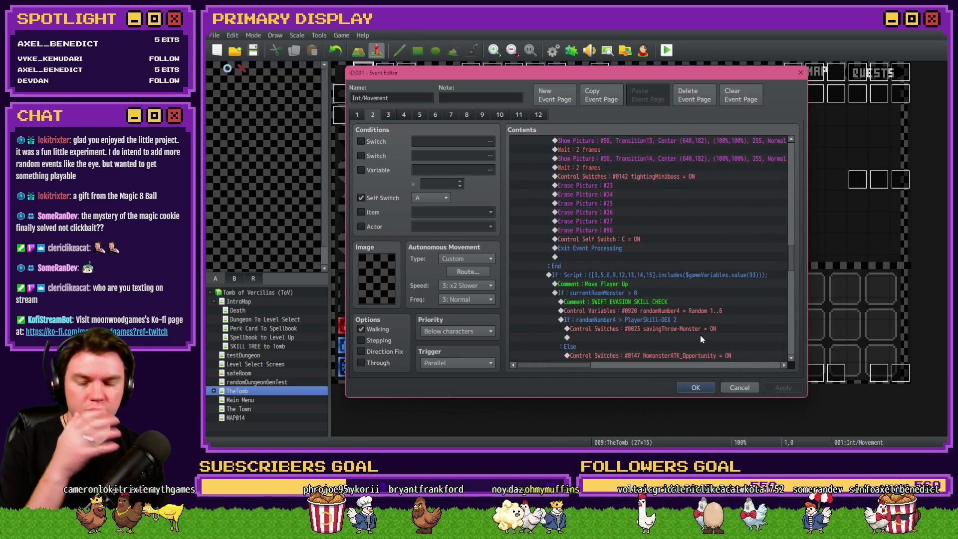
Step: On page 4, review the Spawn Miniboss, miniboss picture and setValue(55, 2) scripts in the mini-boss branch
{"action": "left_click", "coordinate": [389, 114]}
{"action": "left_click", "coordinate": [404, 115]}
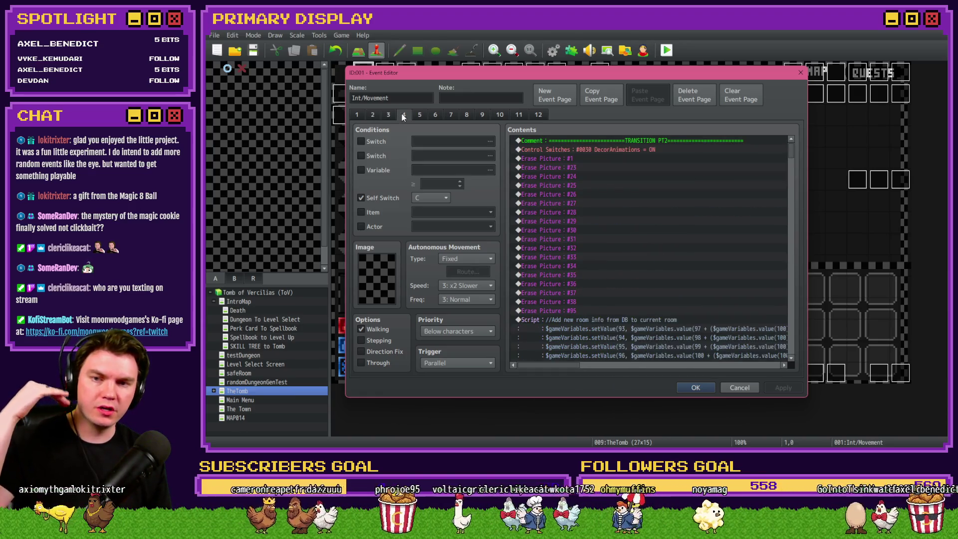
{"action": "mouse_move", "coordinate": [791, 148]}
{"action": "left_mouse_down"}
{"action": "mouse_move", "coordinate": [783, 301]}
{"action": "mouse_move", "coordinate": [789, 275]}
{"action": "left_mouse_up"}
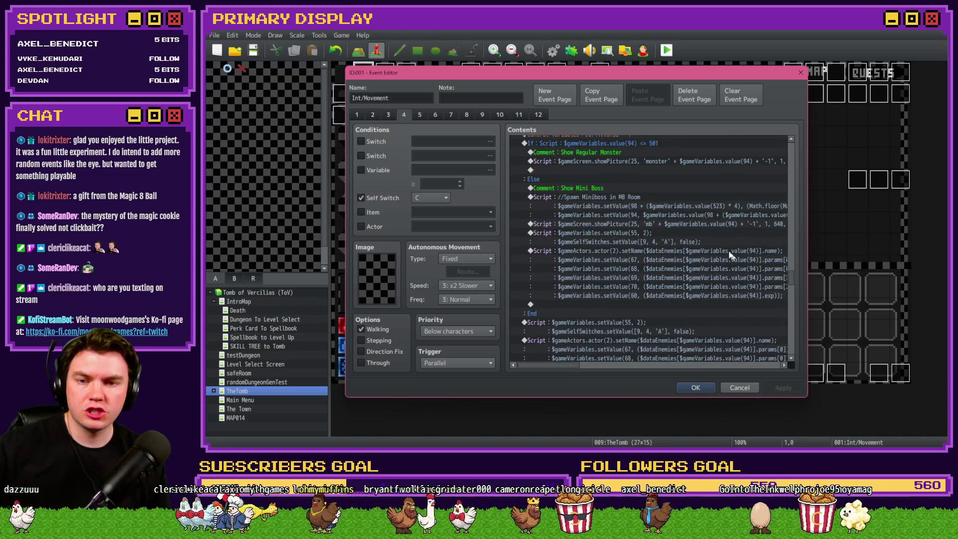
{"action": "left_click", "coordinate": [630, 202]}
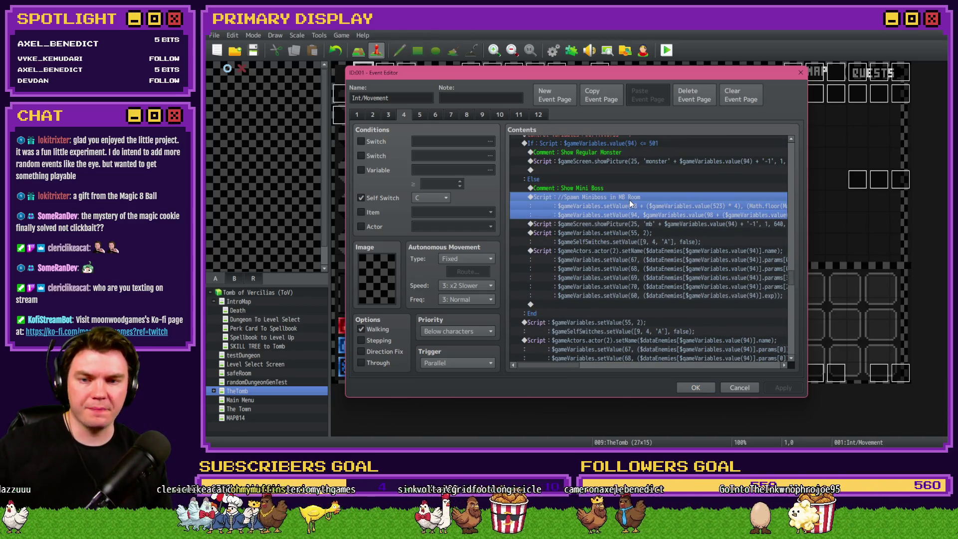
{"action": "left_click", "coordinate": [649, 224]}
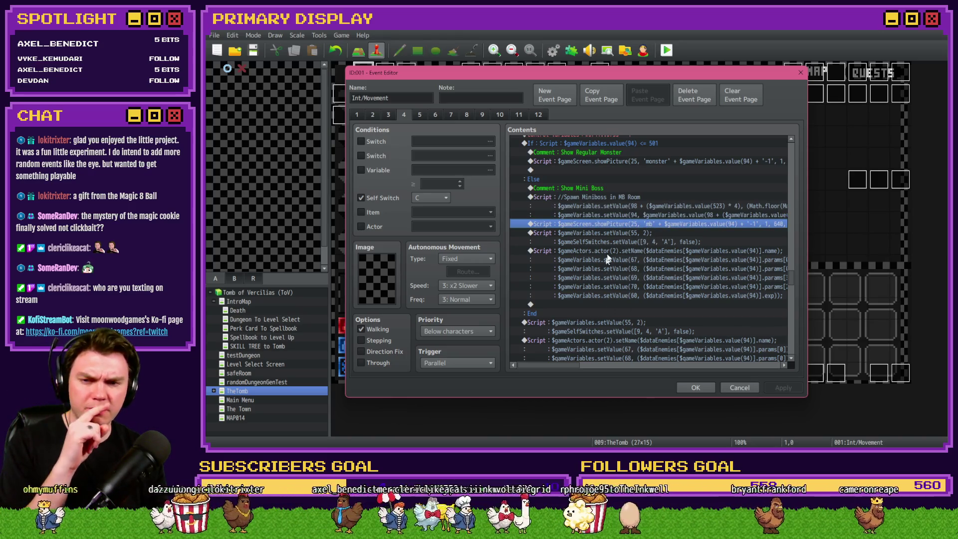
{"action": "left_click", "coordinate": [620, 233]}
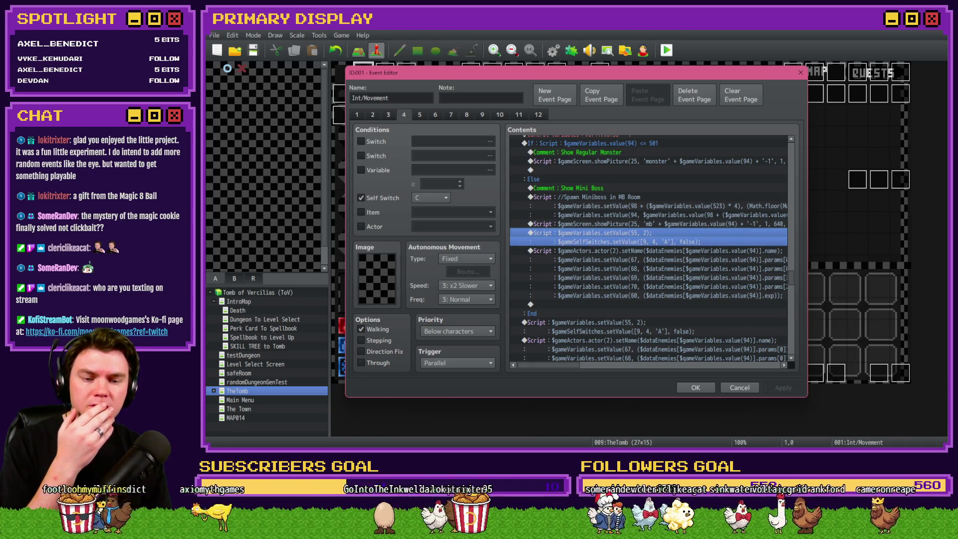
{"action": "key", "text": "alt+Tab"}
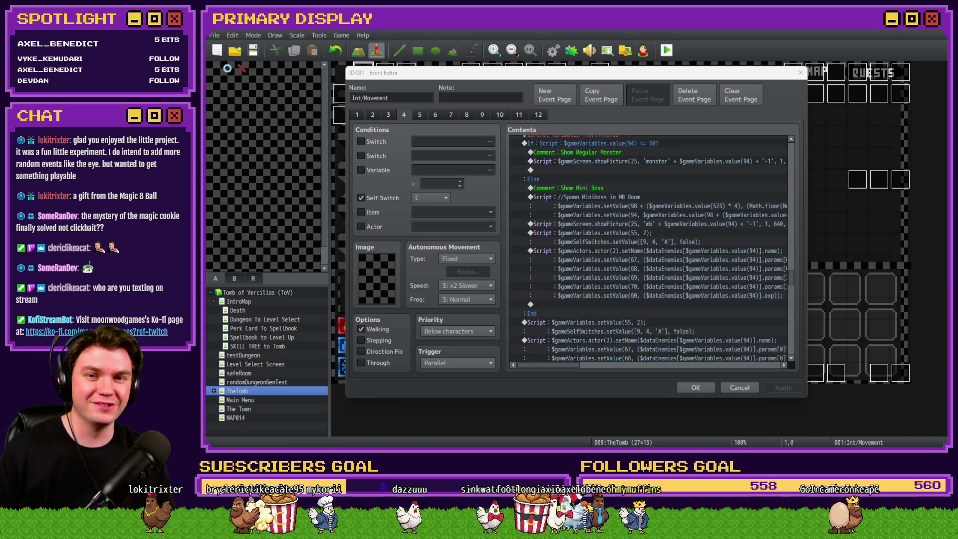
{"action": "left_click", "coordinate": [690, 231]}
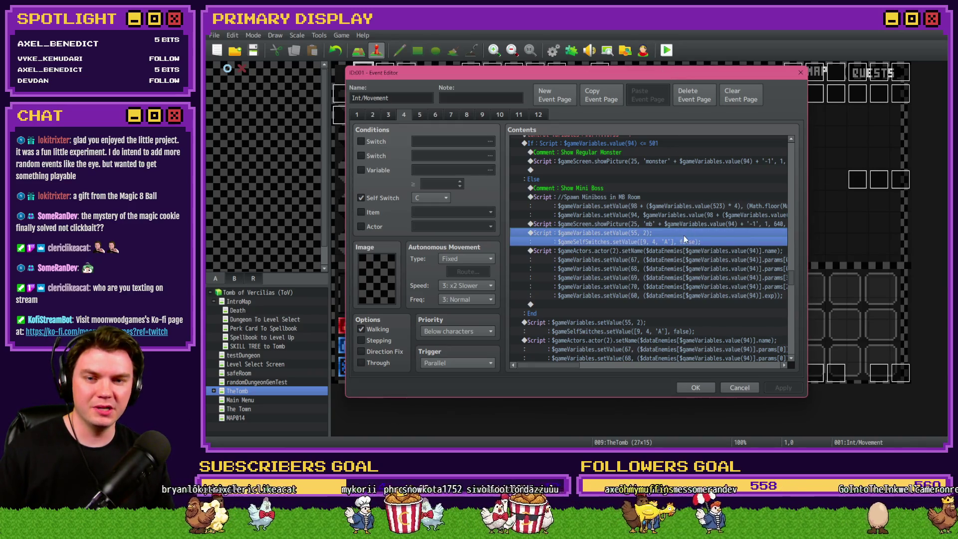
Step: Delete the duplicate self-switch and setName script blocks inside the Else branch
{"action": "left_click", "coordinate": [679, 251]}
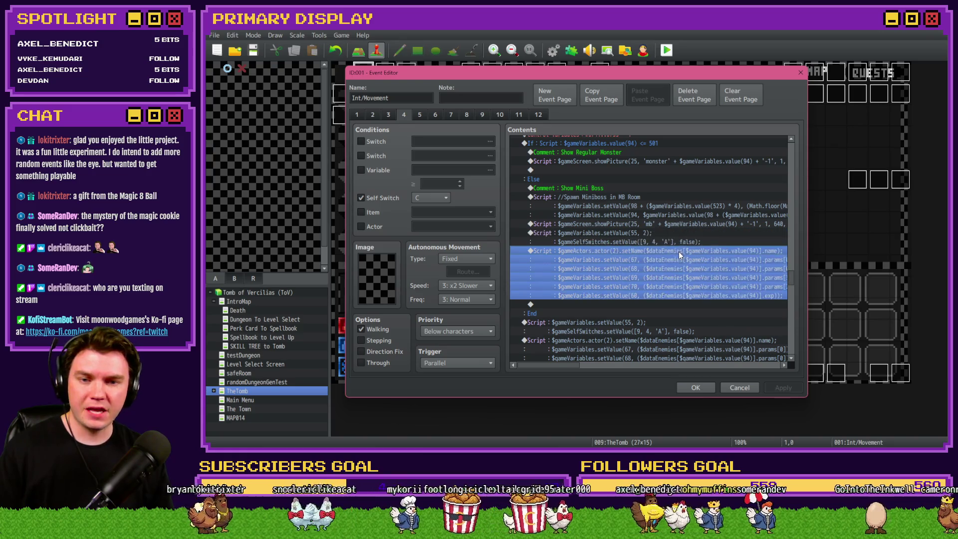
{"action": "scroll", "coordinate": [669, 295], "scroll_direction": "down", "scroll_amount": 2}
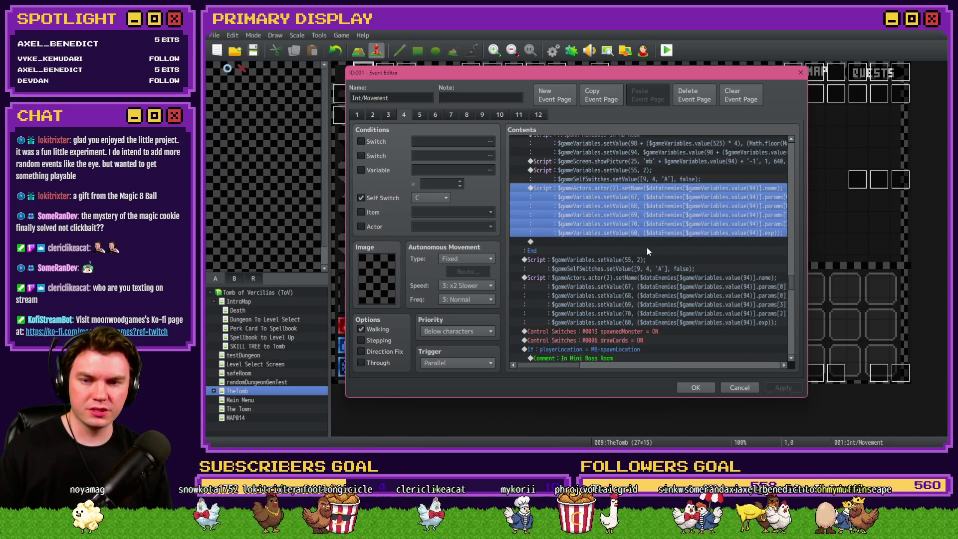
{"action": "left_click", "coordinate": [672, 177]}
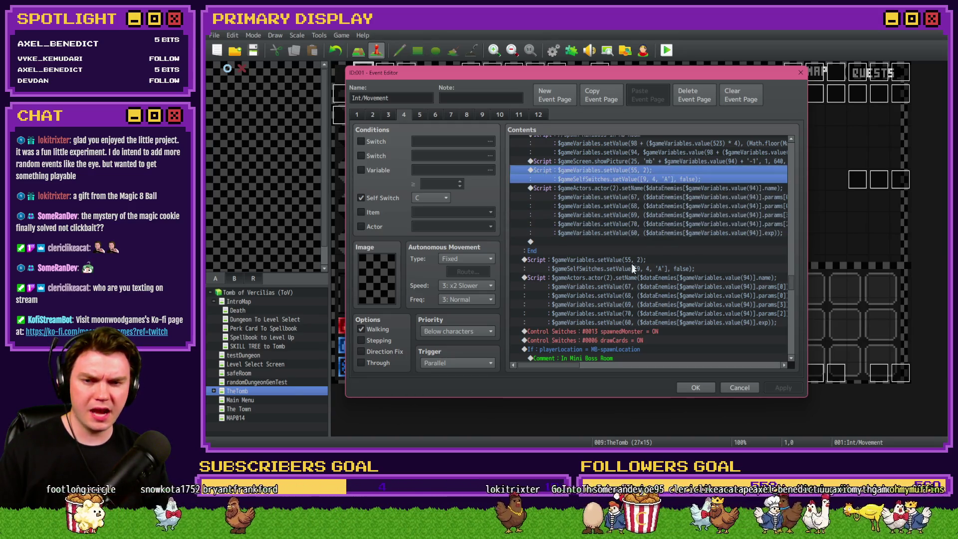
{"action": "left_click", "coordinate": [645, 262]}
{"action": "left_click", "coordinate": [655, 171]}
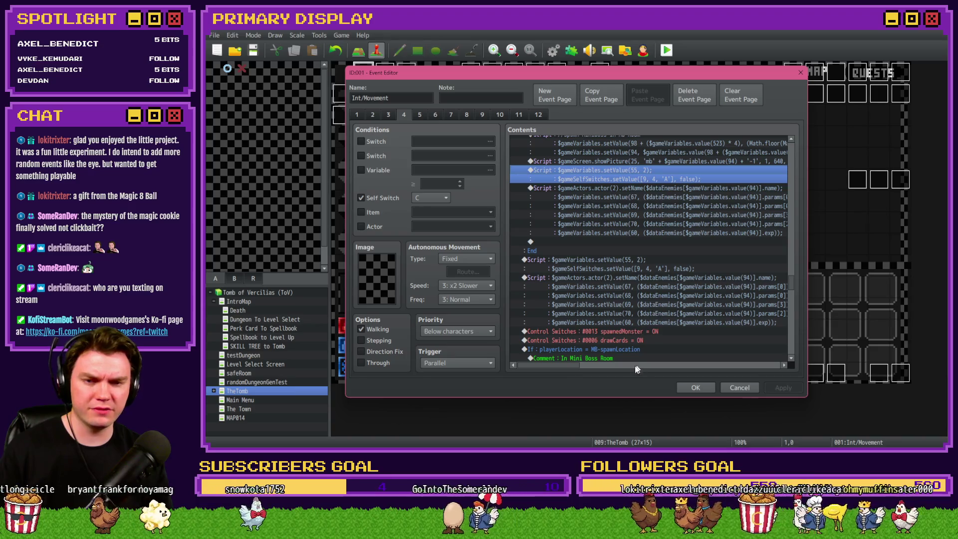
{"action": "scroll", "coordinate": [581, 366], "scroll_direction": "right", "scroll_amount": 3}
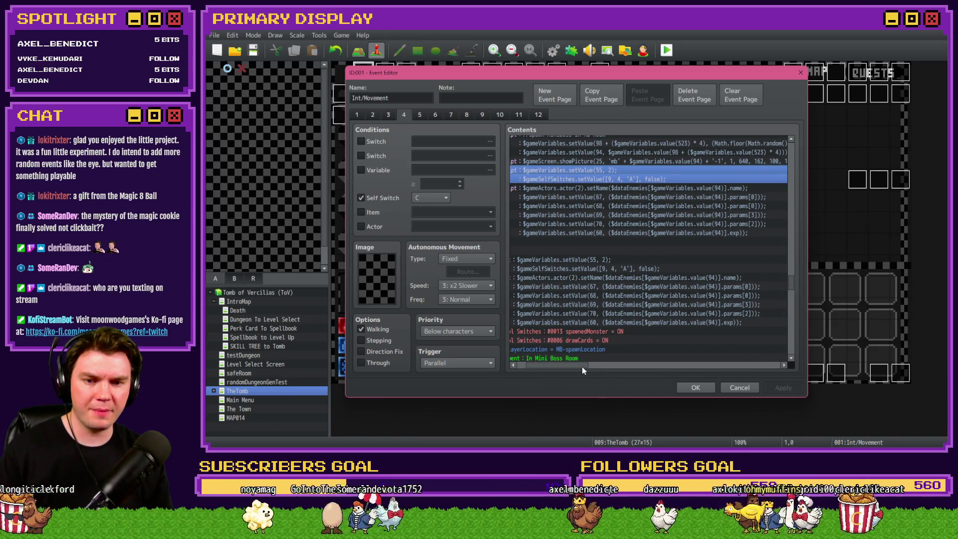
{"action": "scroll", "coordinate": [582, 366], "scroll_direction": "left", "scroll_amount": 3}
{"action": "left_click", "coordinate": [618, 170]}
{"action": "key", "text": "Delete"}
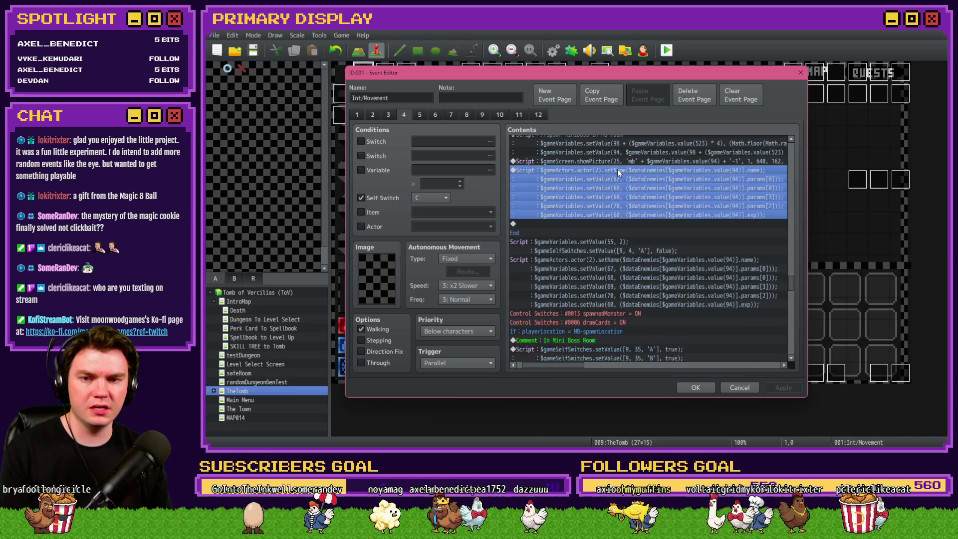
{"action": "key", "text": "Delete"}
Step: Paste the Regular Monster self-switch script above the MB-spawnLocation If block
{"action": "scroll", "coordinate": [609, 210], "scroll_direction": "up", "scroll_amount": 2}
{"action": "left_click", "coordinate": [593, 252]}
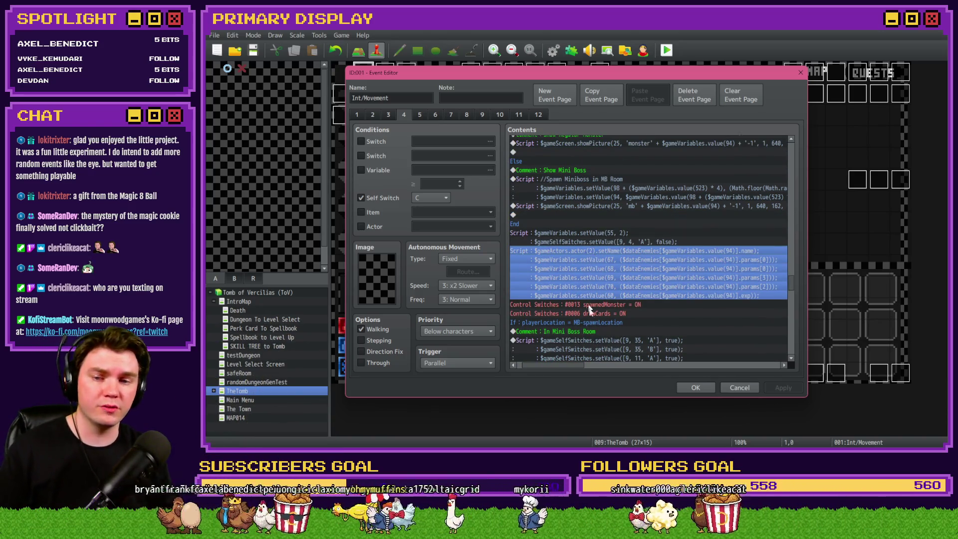
{"action": "left_click_drag", "start_coordinate": [571, 368], "coordinate": [555, 365]}
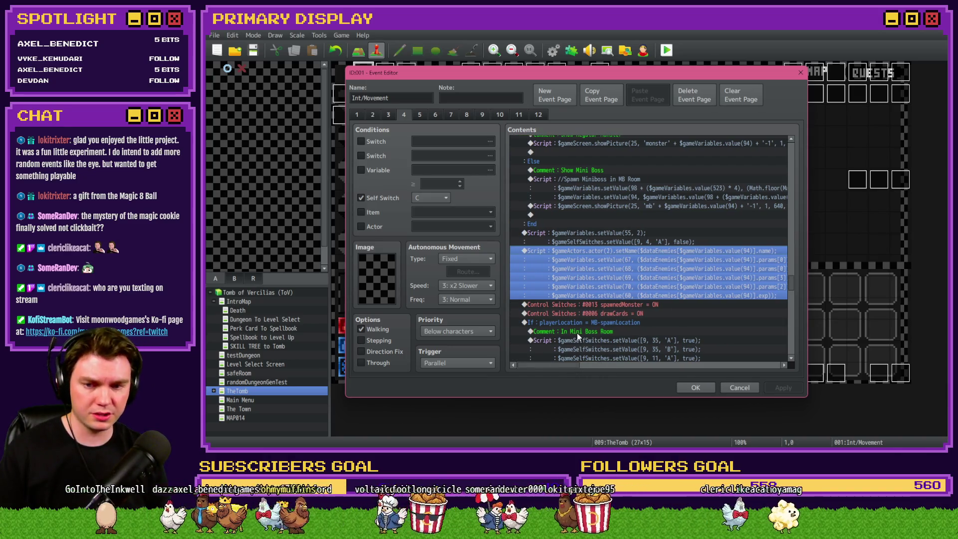
{"action": "scroll", "coordinate": [577, 333], "scroll_direction": "down", "scroll_amount": 3}
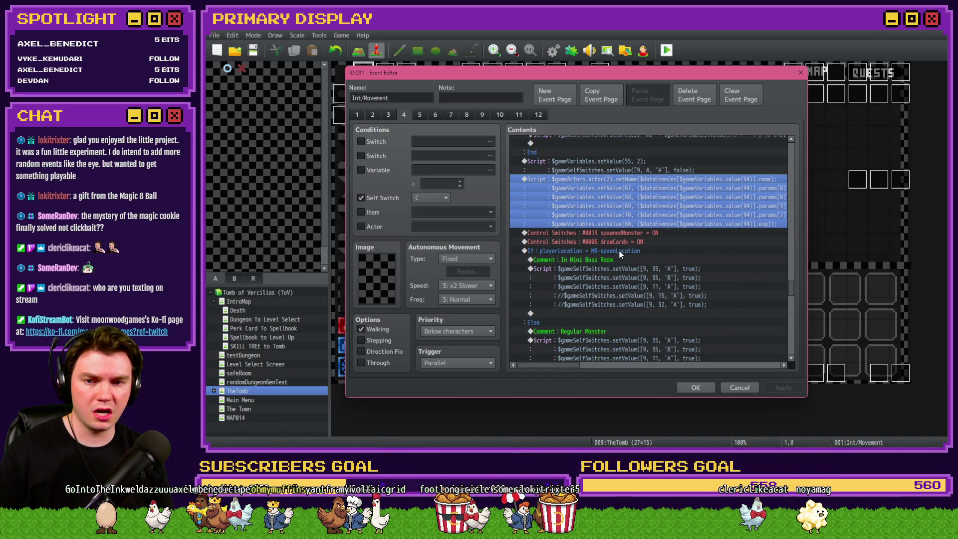
{"action": "scroll", "coordinate": [632, 246], "scroll_direction": "down", "scroll_amount": 2}
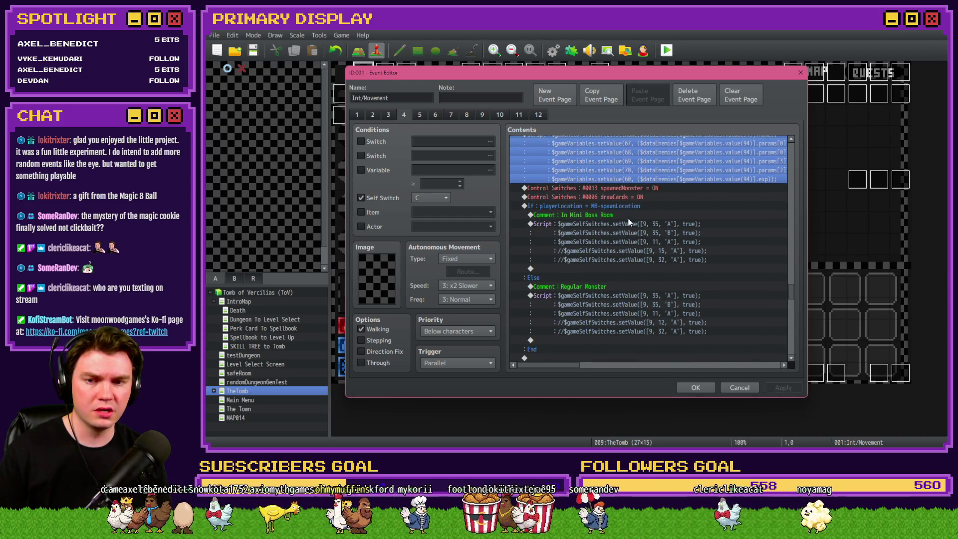
{"action": "scroll", "coordinate": [624, 230], "scroll_direction": "down", "scroll_amount": 2}
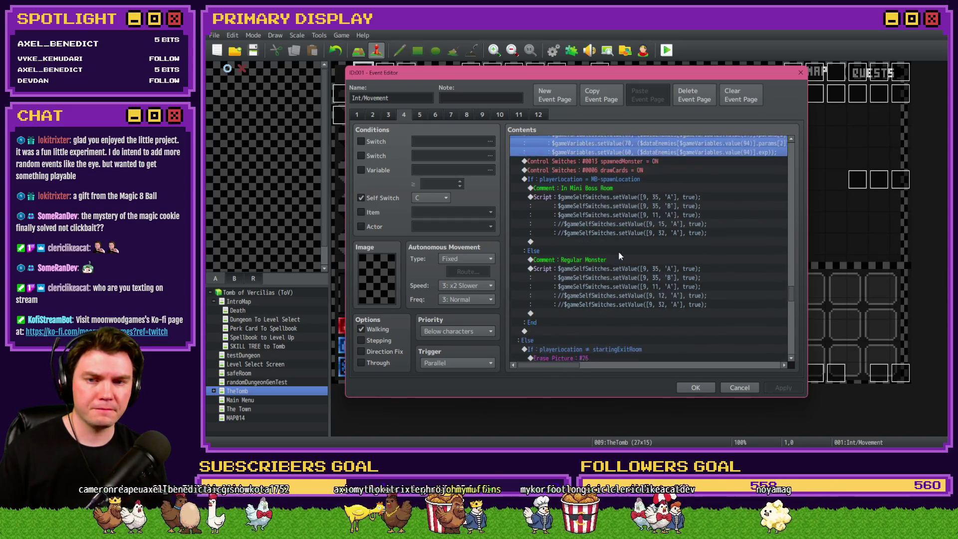
{"action": "scroll", "coordinate": [618, 250], "scroll_direction": "up", "scroll_amount": 2}
{"action": "left_click", "coordinate": [613, 207]}
{"action": "left_click", "coordinate": [614, 214]}
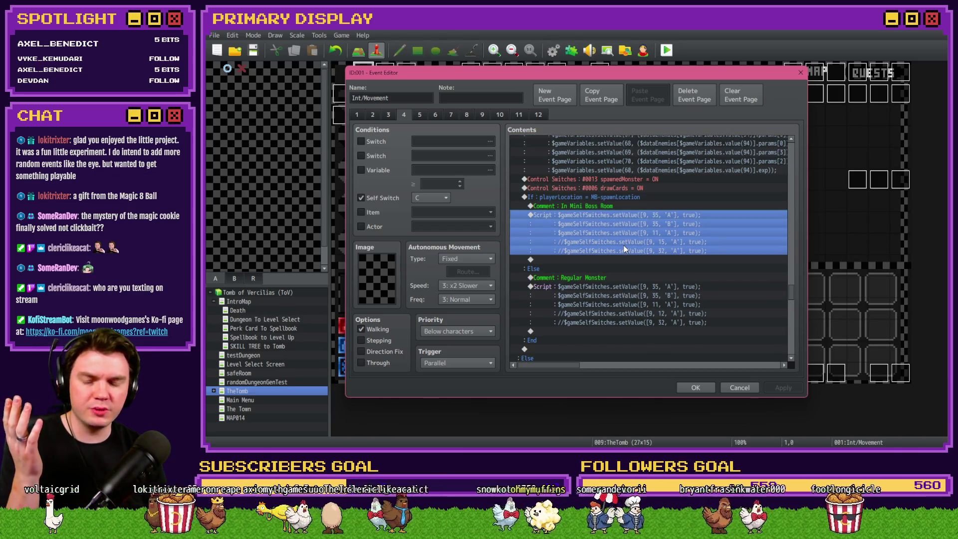
{"action": "left_click", "coordinate": [622, 203]}
{"action": "left_click", "coordinate": [623, 207]}
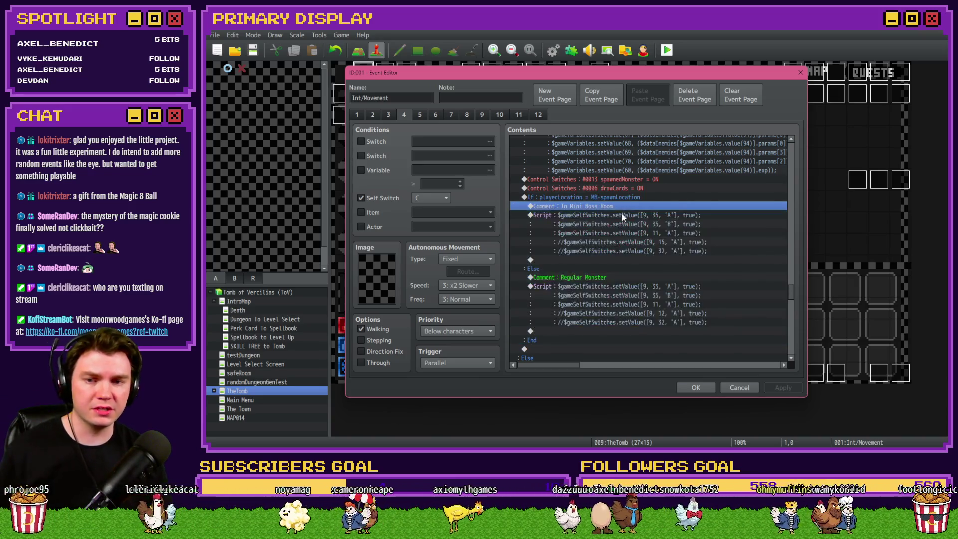
{"action": "left_click", "coordinate": [621, 213]}
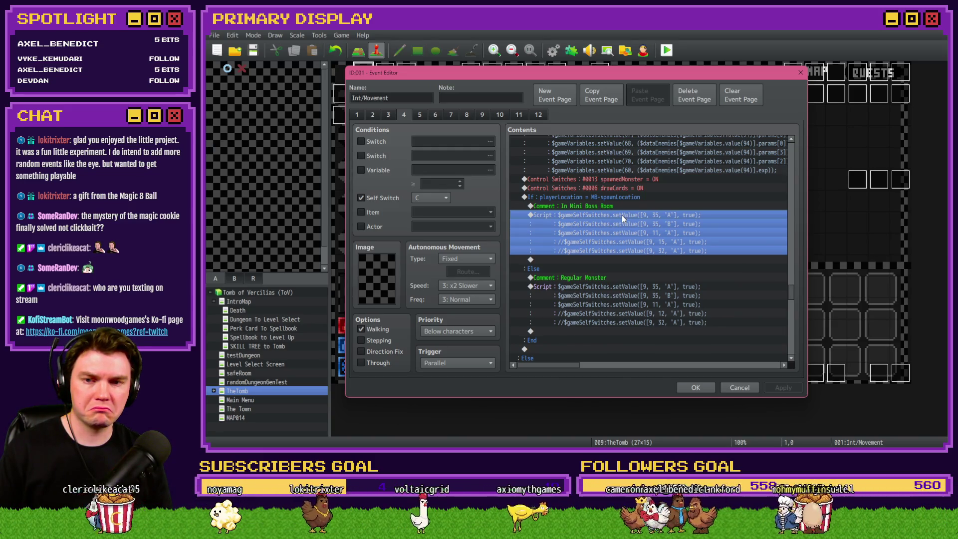
{"action": "left_click", "coordinate": [634, 288]}
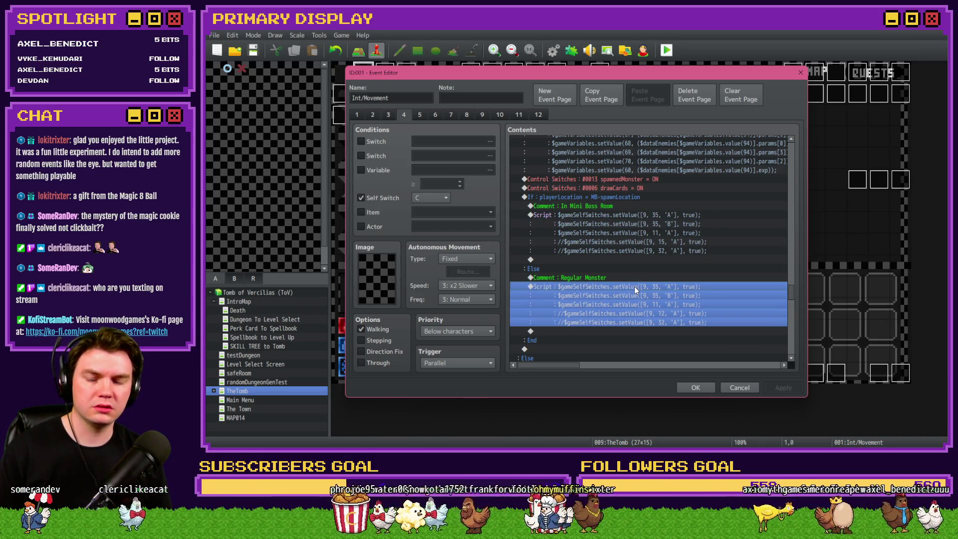
{"action": "left_click", "coordinate": [621, 197]}
{"action": "key", "text": "ctrl+v"}
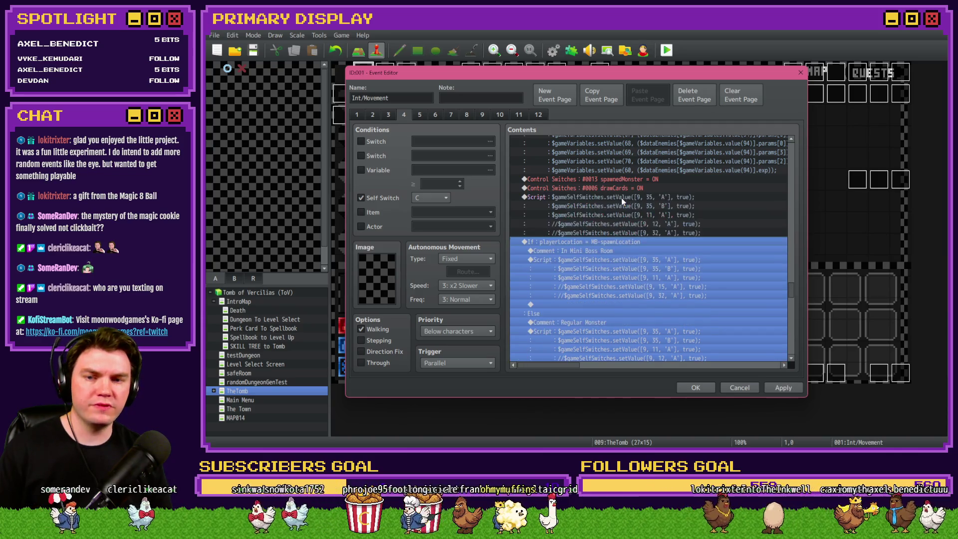
Step: Delete the MB-spawnLocation If block and close the event editor with OK
{"action": "left_click", "coordinate": [621, 197]}
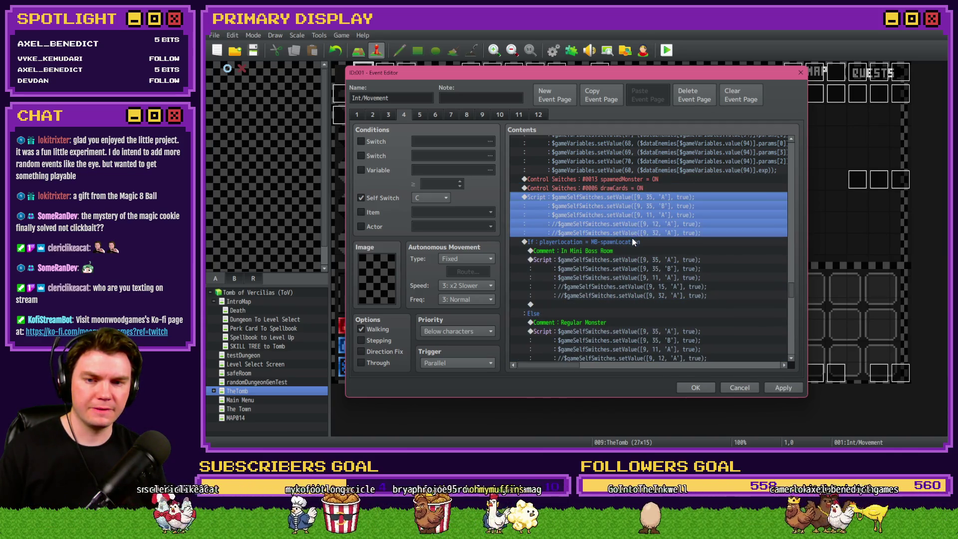
{"action": "left_click", "coordinate": [633, 242]}
{"action": "scroll", "coordinate": [625, 283], "scroll_direction": "down", "scroll_amount": 3}
{"action": "scroll", "coordinate": [625, 283], "scroll_direction": "up", "scroll_amount": 3}
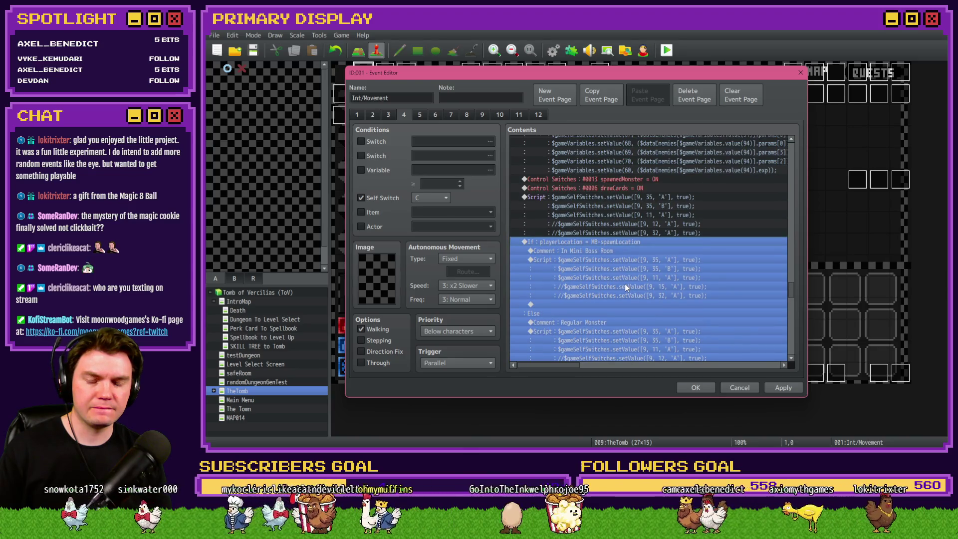
{"action": "key", "text": "Delete"}
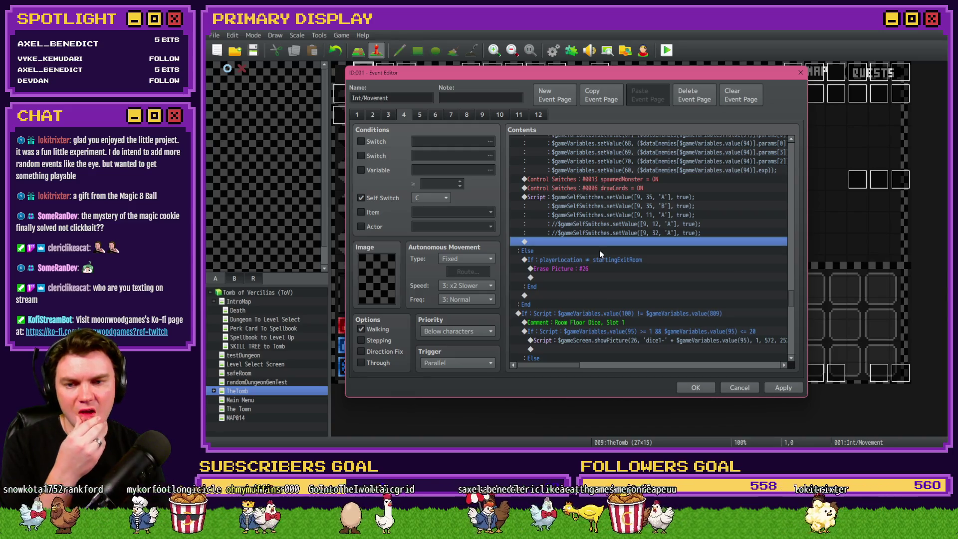
{"action": "scroll", "coordinate": [599, 250], "scroll_direction": "down", "scroll_amount": 10}
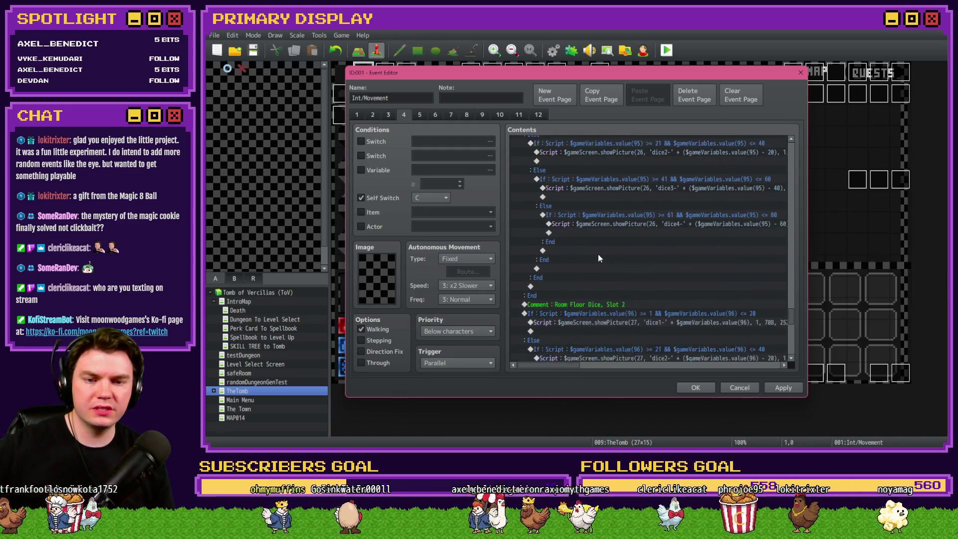
{"action": "scroll", "coordinate": [599, 258], "scroll_direction": "down", "scroll_amount": 10}
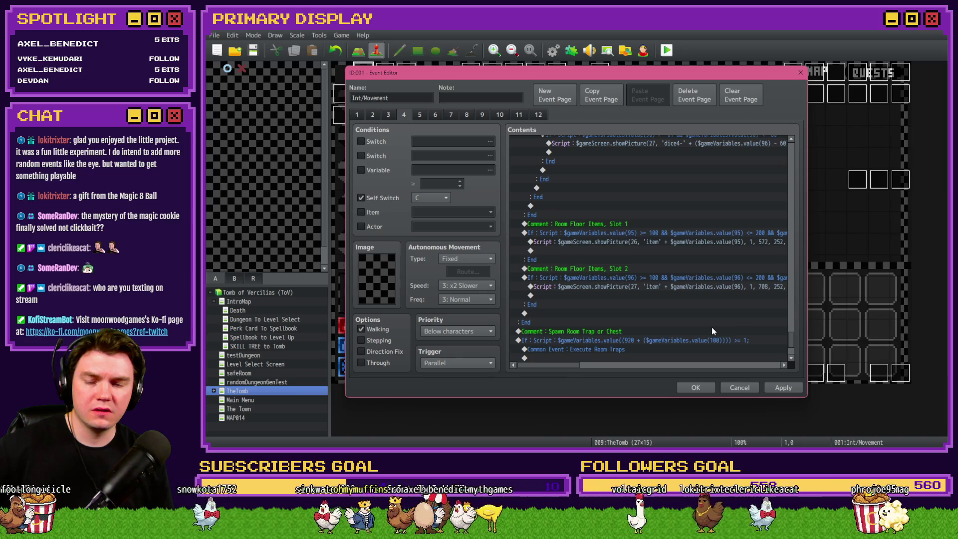
{"action": "left_click", "coordinate": [696, 387]}
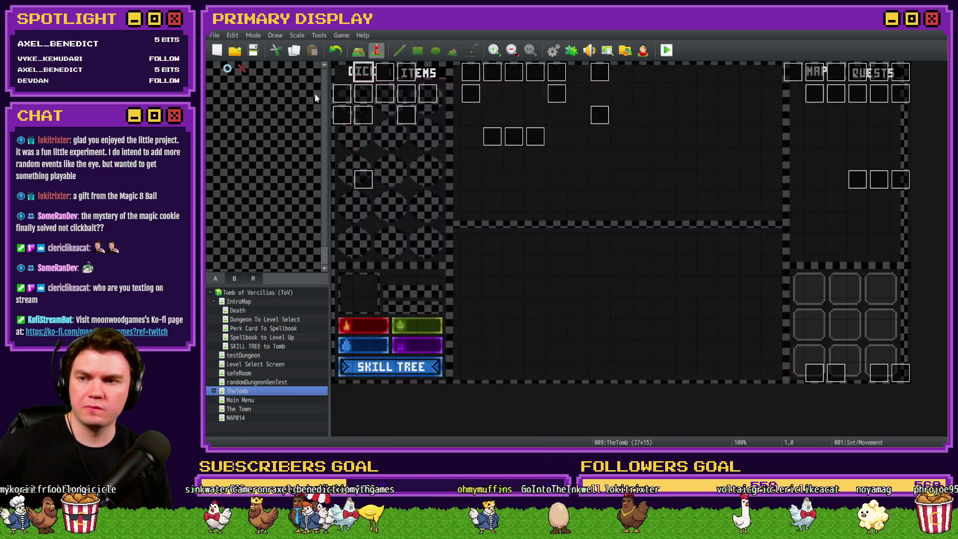
Step: Confirm the randomNumber2 random range in the database and save the changes to the game
{"action": "left_click", "coordinate": [552, 49]}
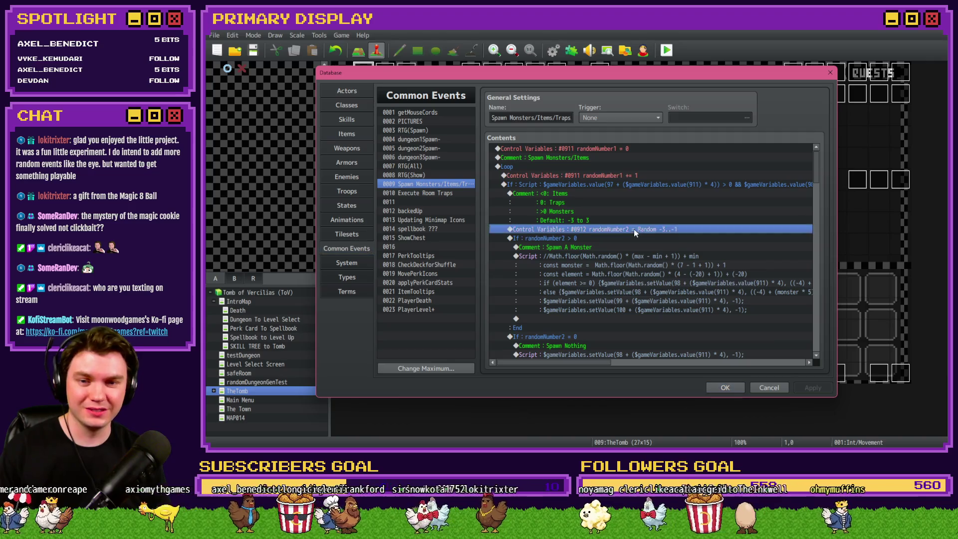
{"action": "double_click", "coordinate": [635, 229]}
{"action": "scroll", "coordinate": [644, 283], "scroll_direction": "up", "scroll_amount": 2}
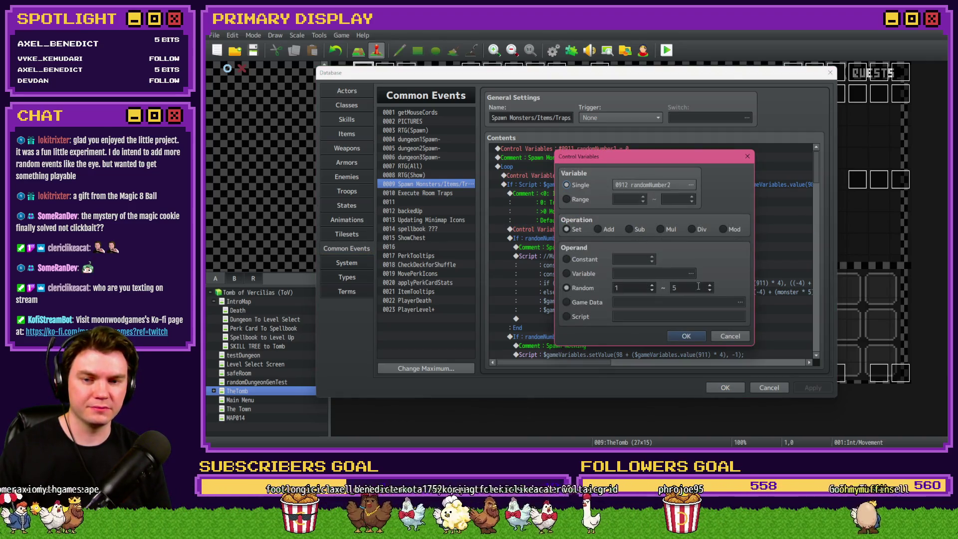
{"action": "left_click", "coordinate": [695, 340]}
{"action": "left_click", "coordinate": [725, 387]}
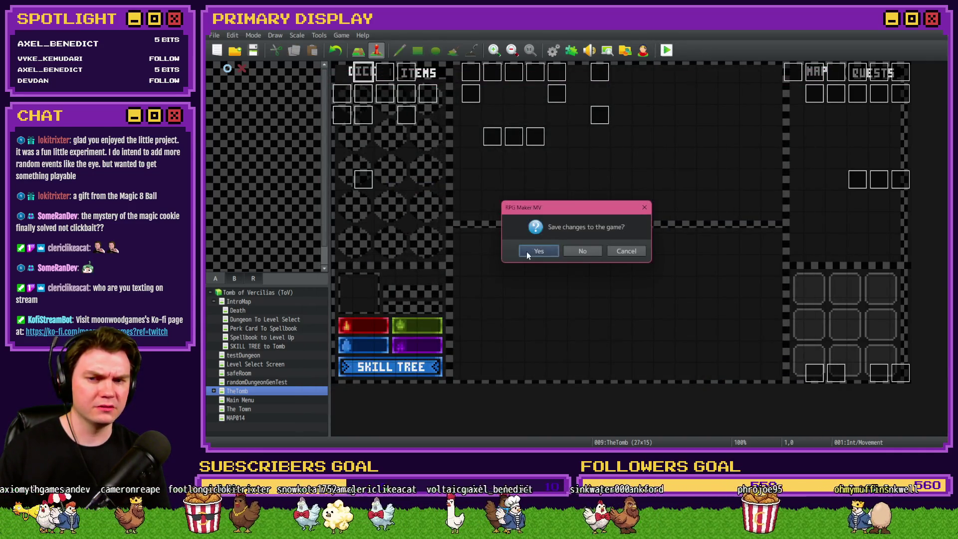
{"action": "left_click", "coordinate": [526, 252]}
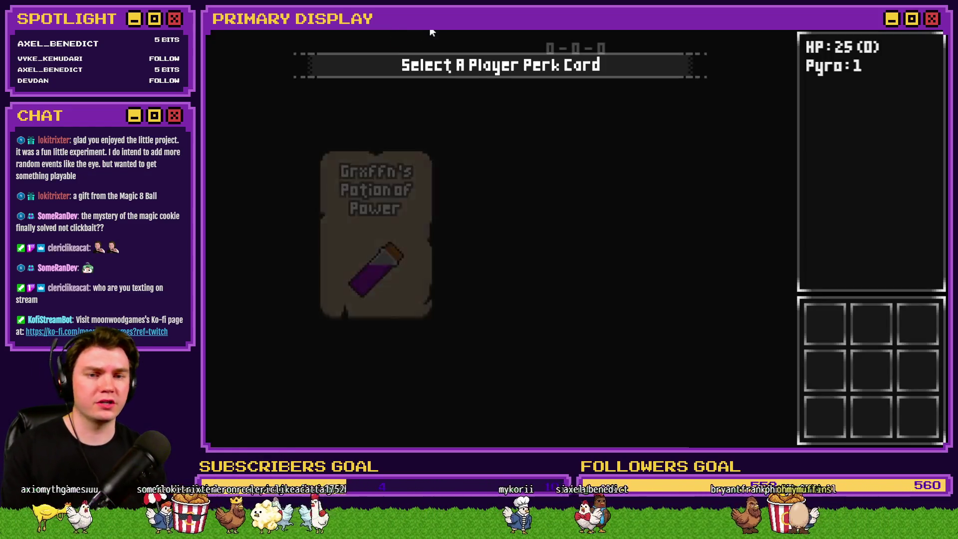
Step: Take the Spiked Pauldron perk and play the Iron Sentinal hands, splitting the pair of queens
{"action": "left_click", "coordinate": [502, 170]}
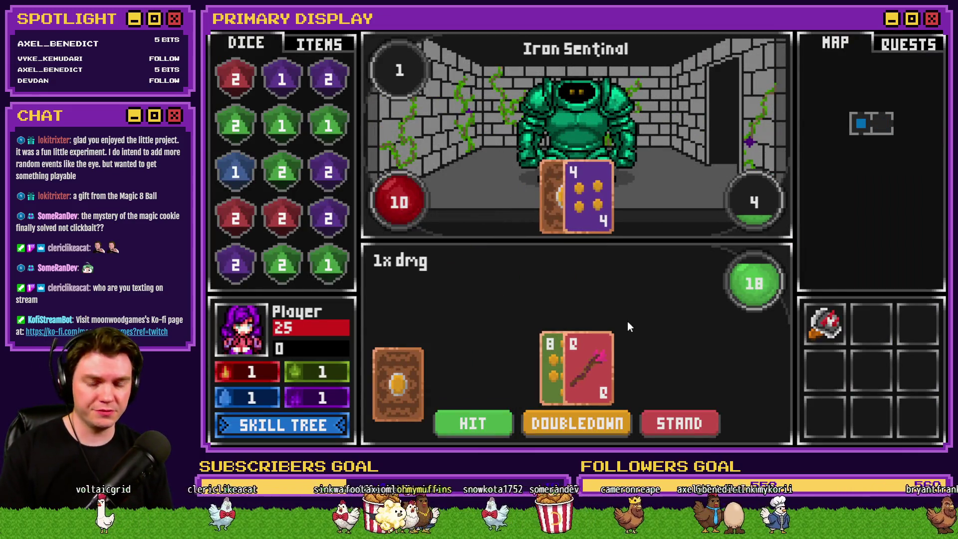
{"action": "left_click", "coordinate": [681, 428]}
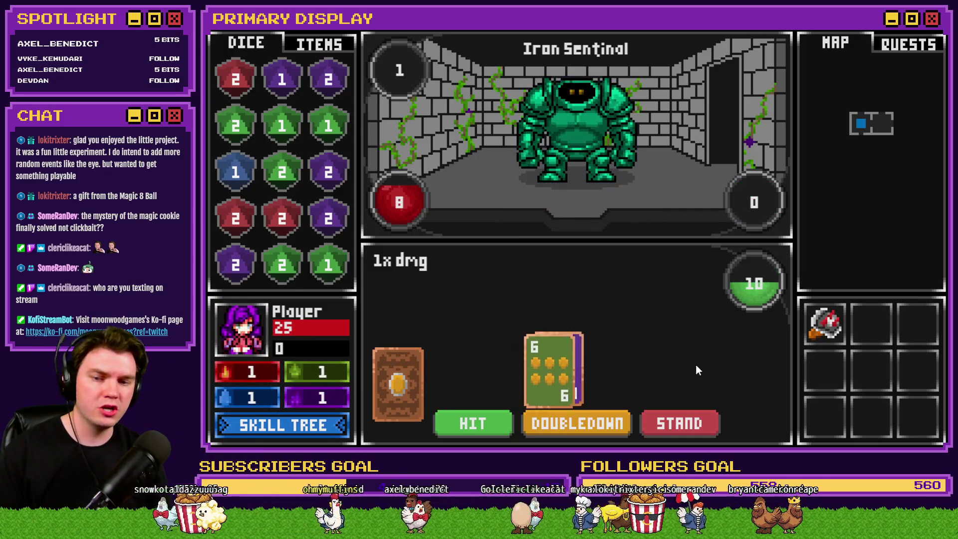
{"action": "left_click", "coordinate": [576, 424]}
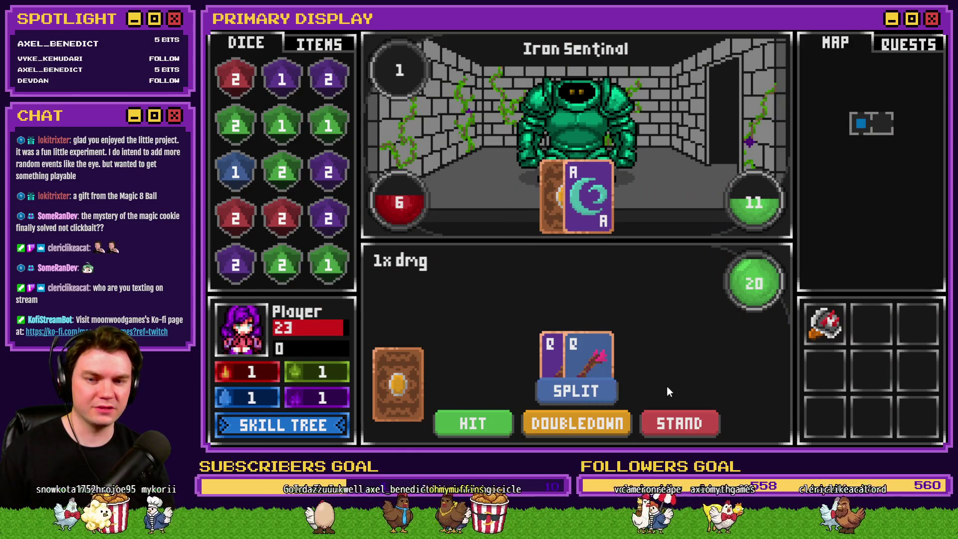
{"action": "left_click", "coordinate": [614, 391]}
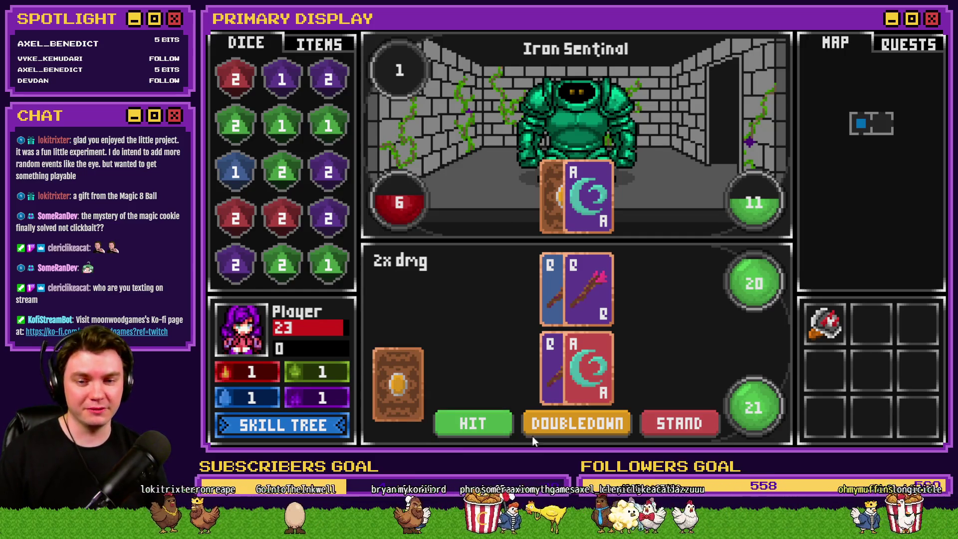
{"action": "left_click", "coordinate": [669, 423]}
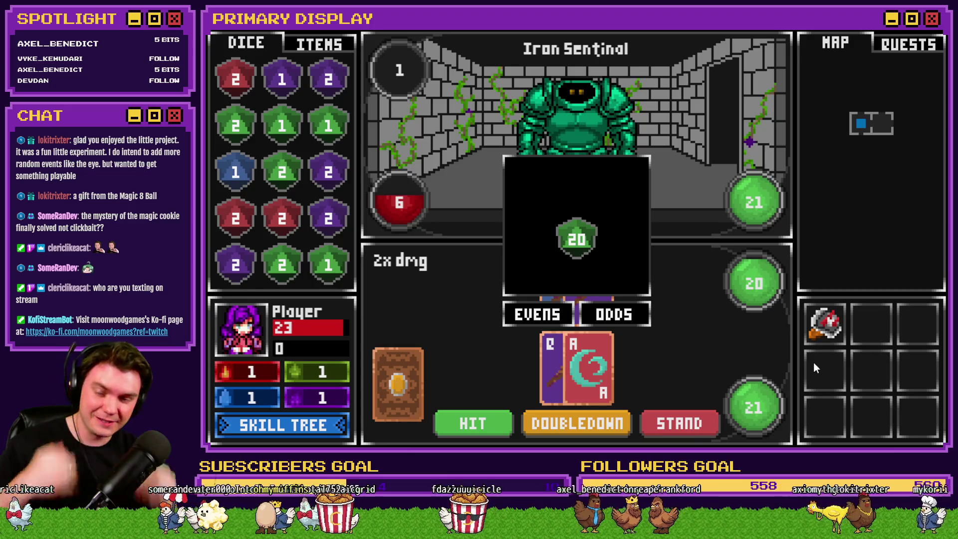
{"action": "left_click", "coordinate": [556, 316]}
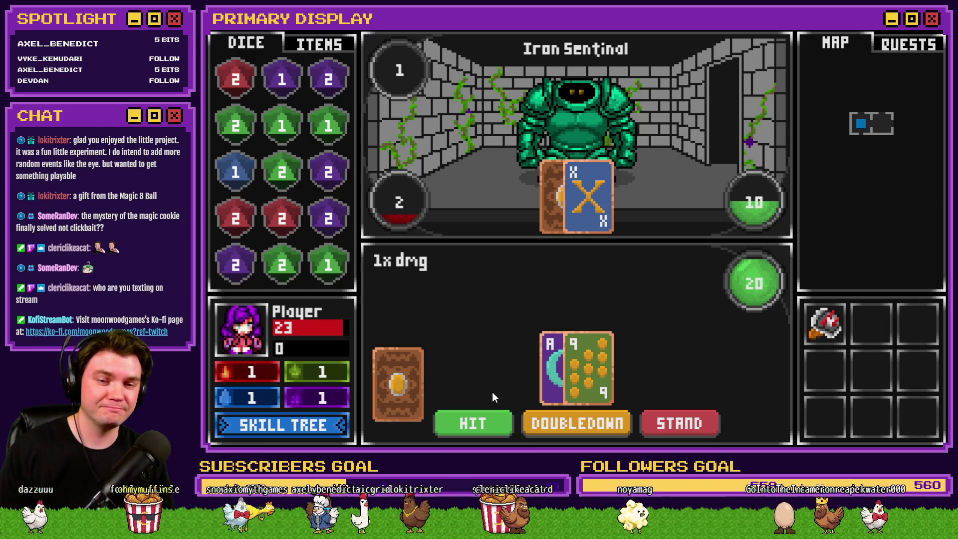
Step: Finish the next card fight standing on 15, advance a room, and end the playtest
{"action": "left_click", "coordinate": [670, 424]}
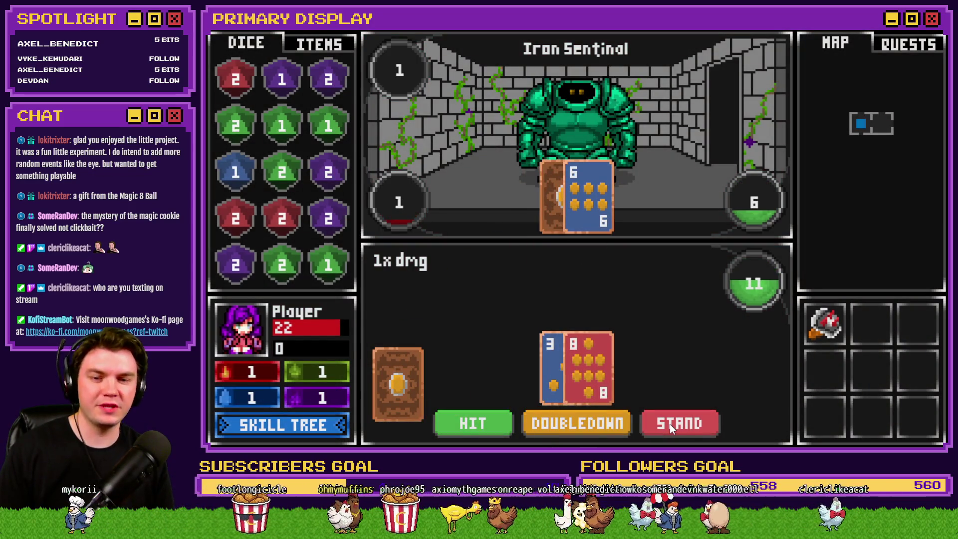
{"action": "left_click", "coordinate": [472, 421]}
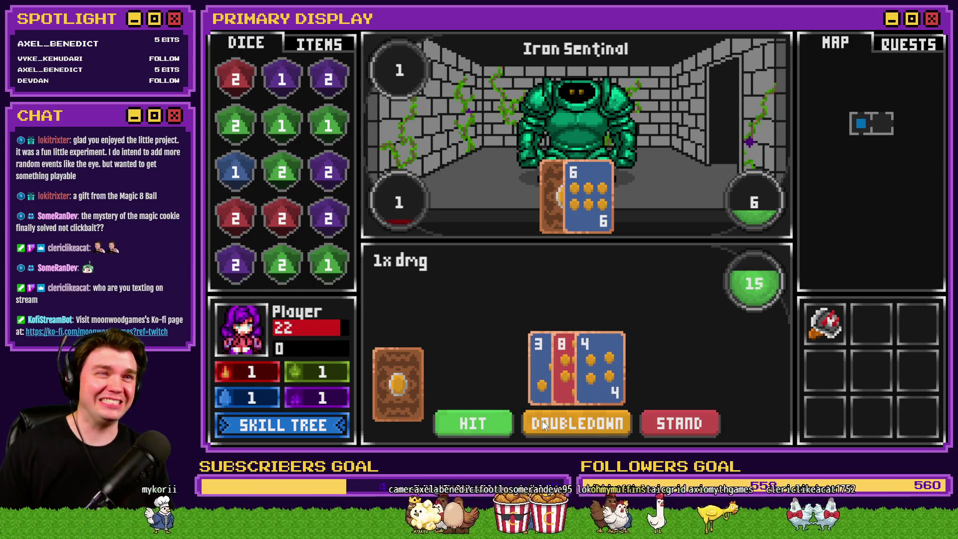
{"action": "left_click", "coordinate": [692, 419]}
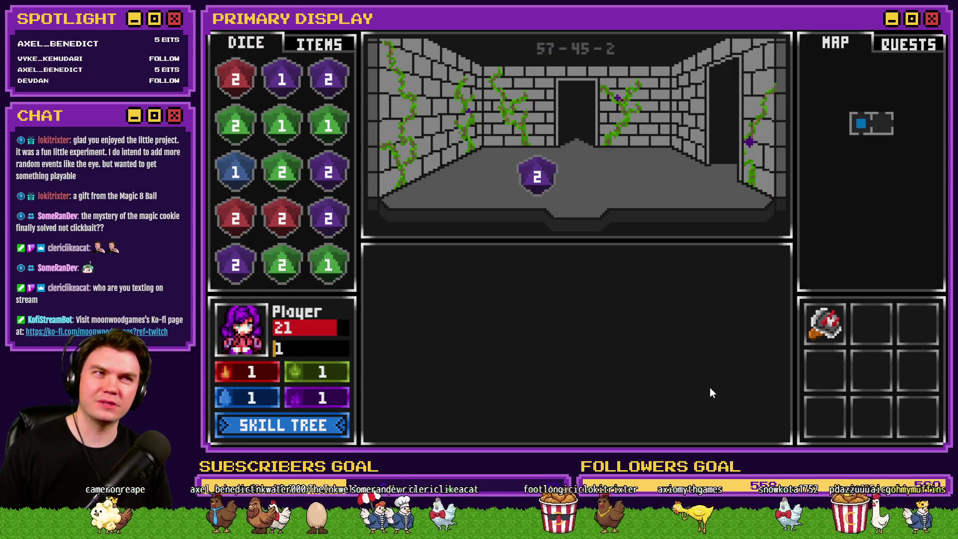
{"action": "left_click", "coordinate": [535, 205]}
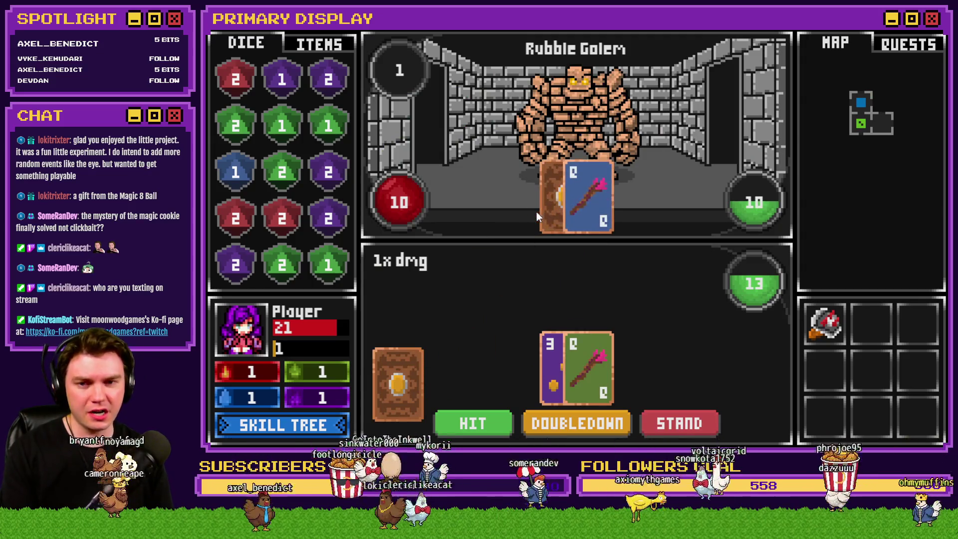
{"action": "left_click", "coordinate": [935, 30]}
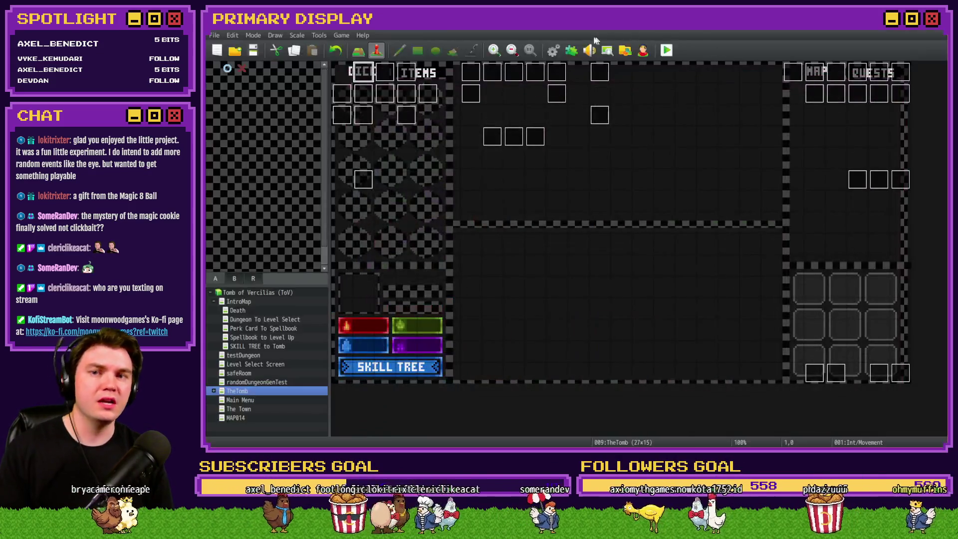
Step: Recheck the randomNumber2 Control Variables range in Common Events, then save and start a playtest
{"action": "left_click", "coordinate": [554, 50]}
{"action": "double_click", "coordinate": [626, 231]}
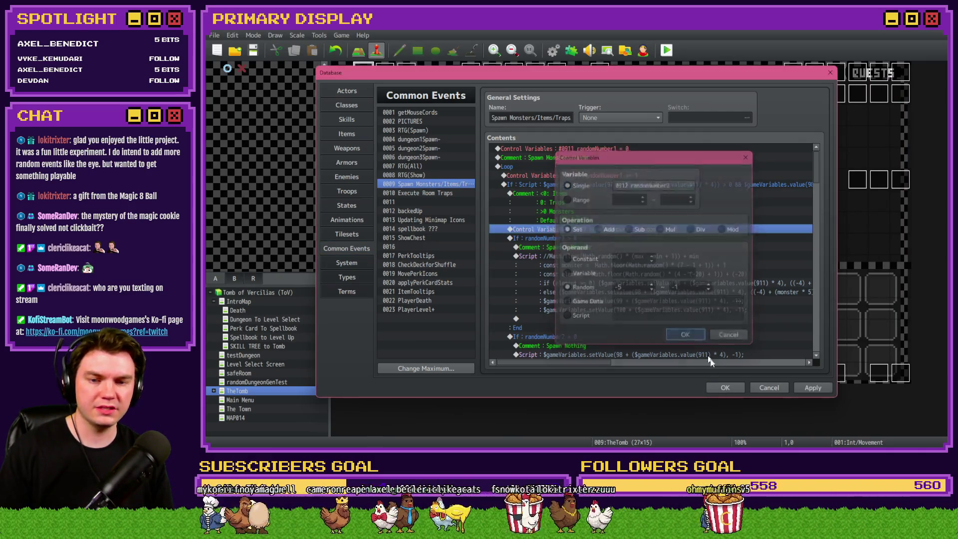
{"action": "key", "text": "alt+F4"}
{"action": "key", "text": "alt+F4"}
{"action": "key", "text": "alt+F4"}
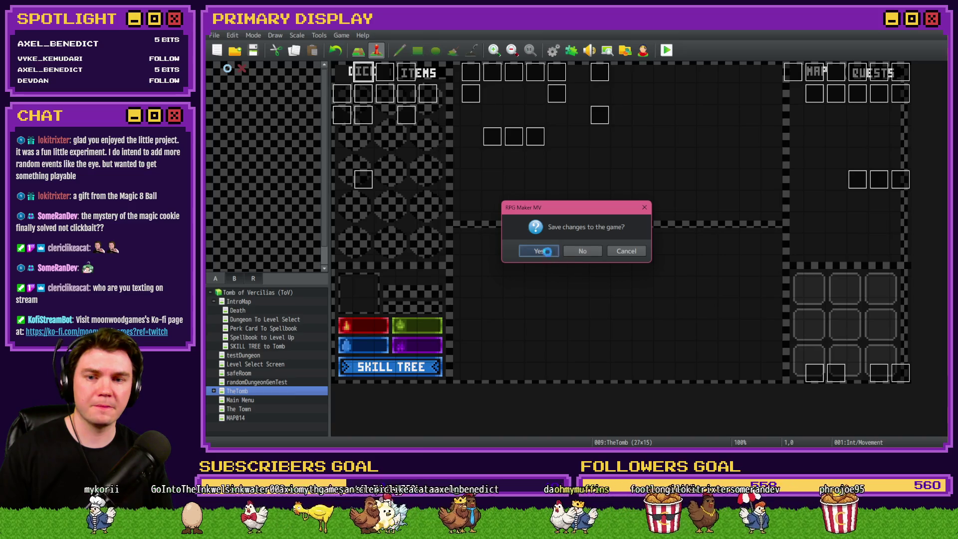
{"action": "left_click", "coordinate": [547, 251]}
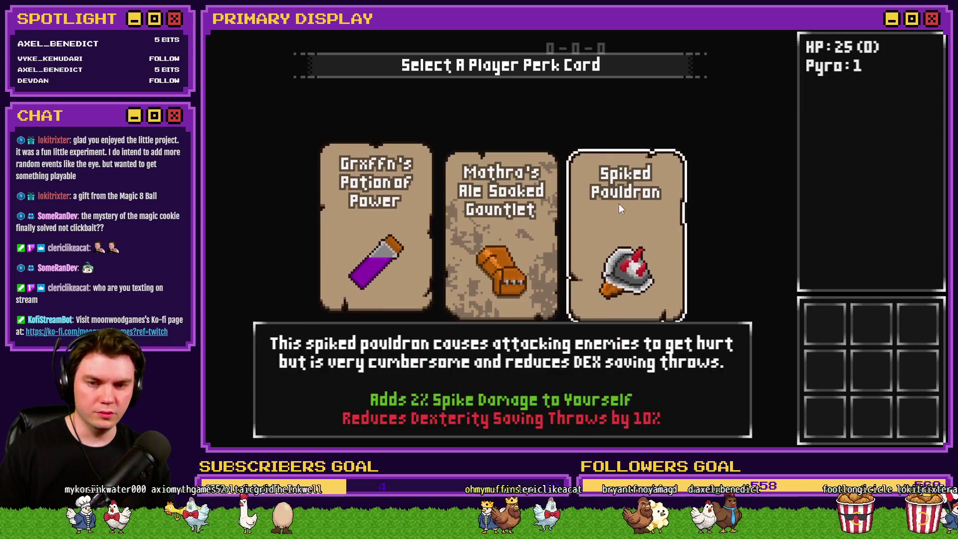
Step: Take the Spiked Pauldron perk, walk ahead to the glyph room, and attune to the glyphs
{"action": "left_click", "coordinate": [619, 208]}
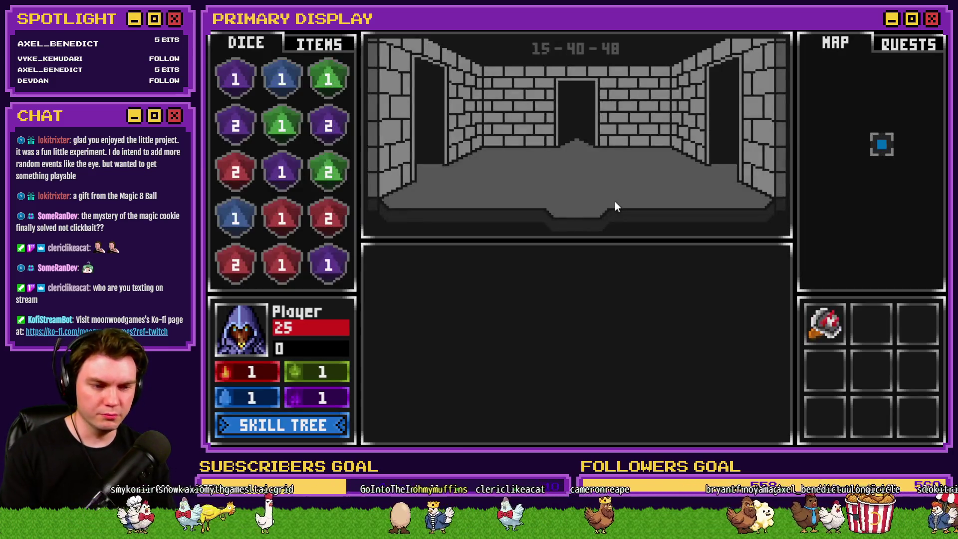
{"action": "key", "text": "w"}
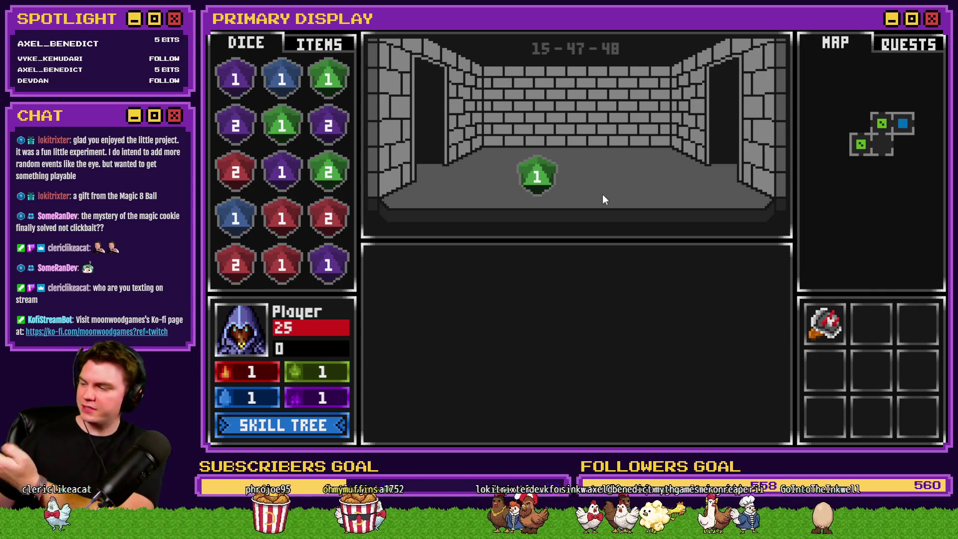
{"action": "key", "text": "w"}
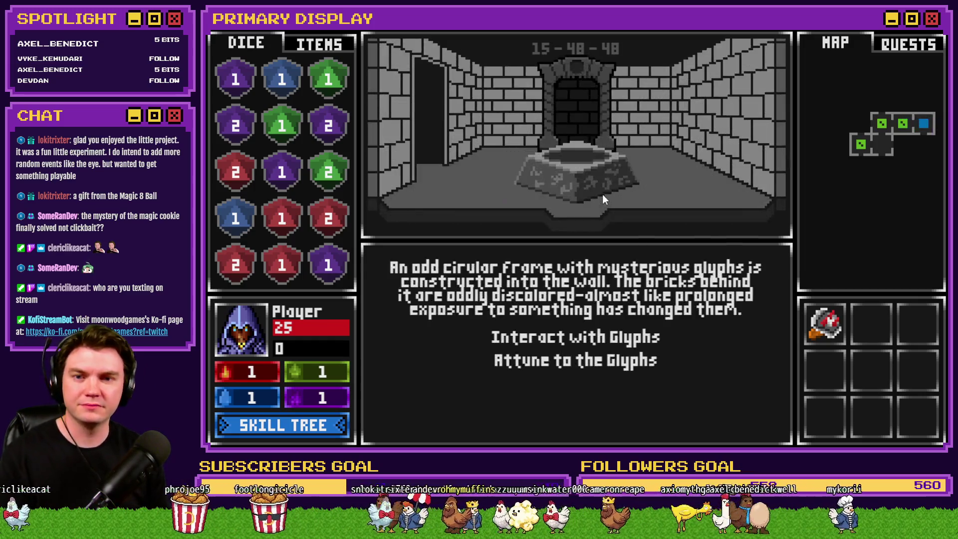
{"action": "left_click", "coordinate": [594, 361]}
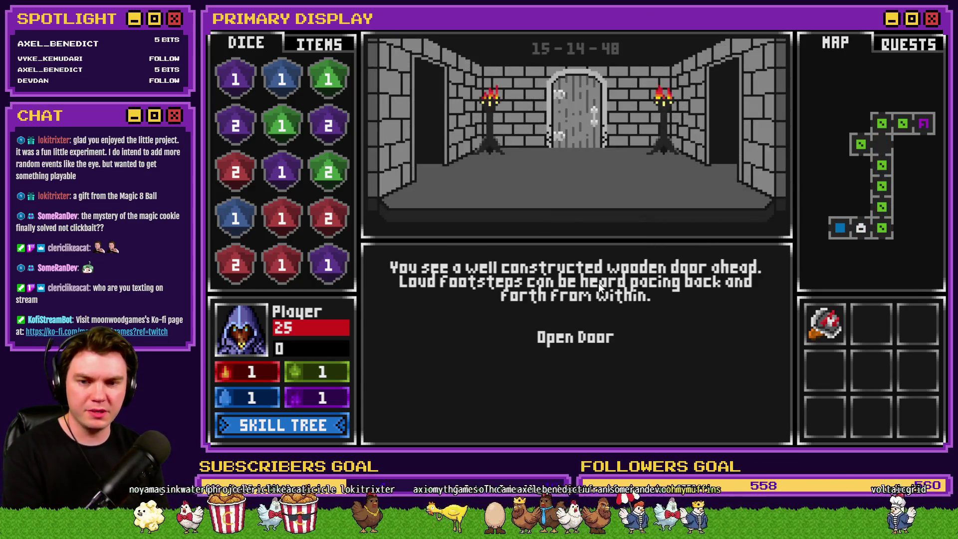
Step: Open the miniboss room's wooden door, combine the purple dice into a 3, and walk in
{"action": "left_click", "coordinate": [576, 336]}
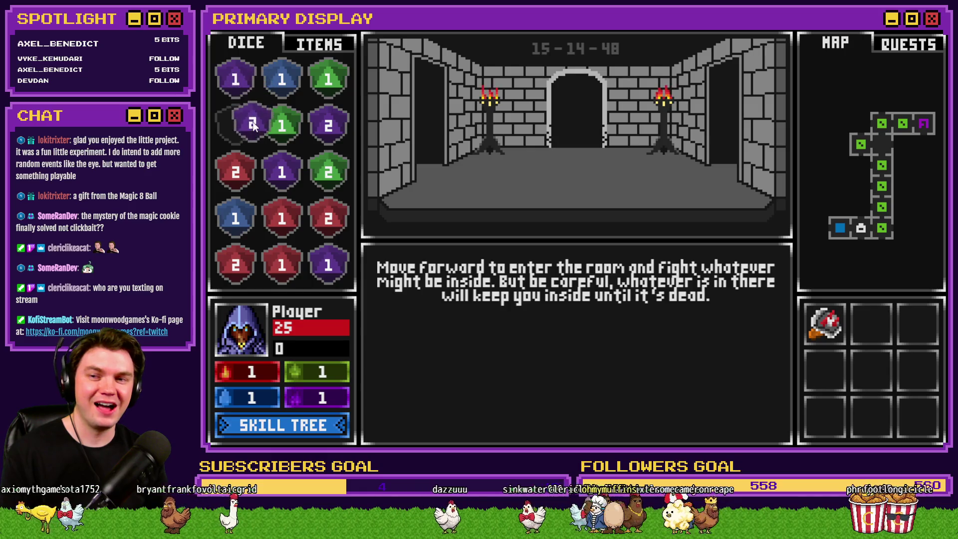
{"action": "left_click", "coordinate": [269, 127]}
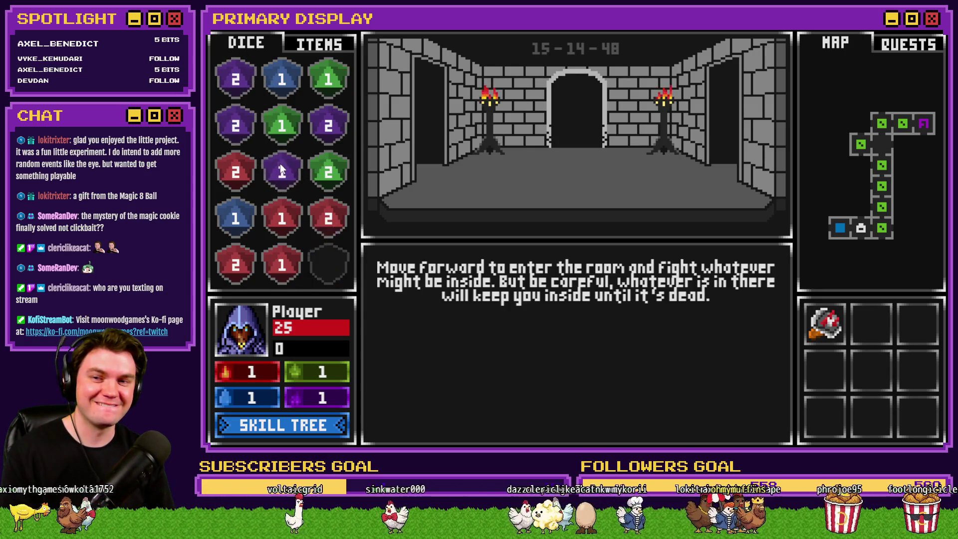
{"action": "left_click_drag", "start_coordinate": [328, 124], "coordinate": [235, 131]}
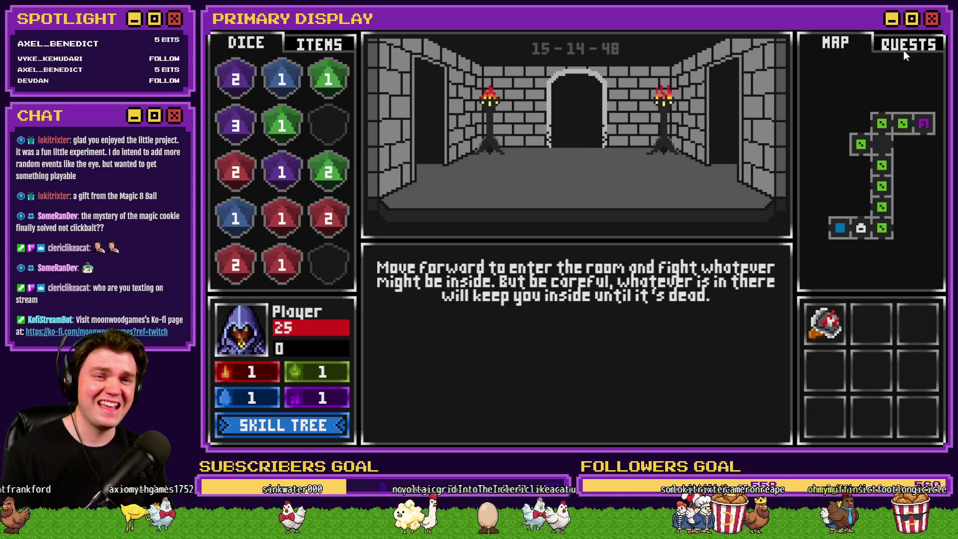
{"action": "key", "text": "w"}
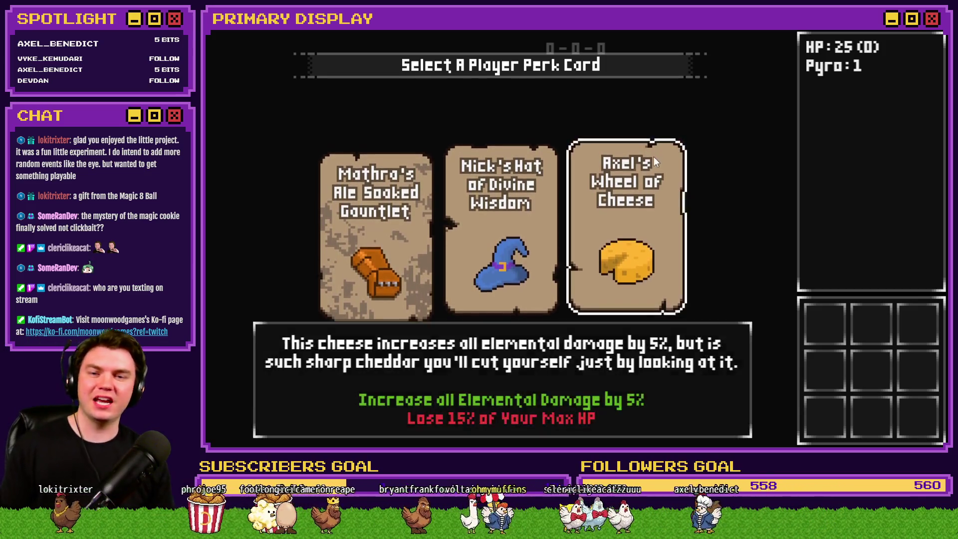
Step: Take the cheese wheel perk, walk through the corridors, and interact with the glyphs
{"action": "left_click", "coordinate": [654, 156]}
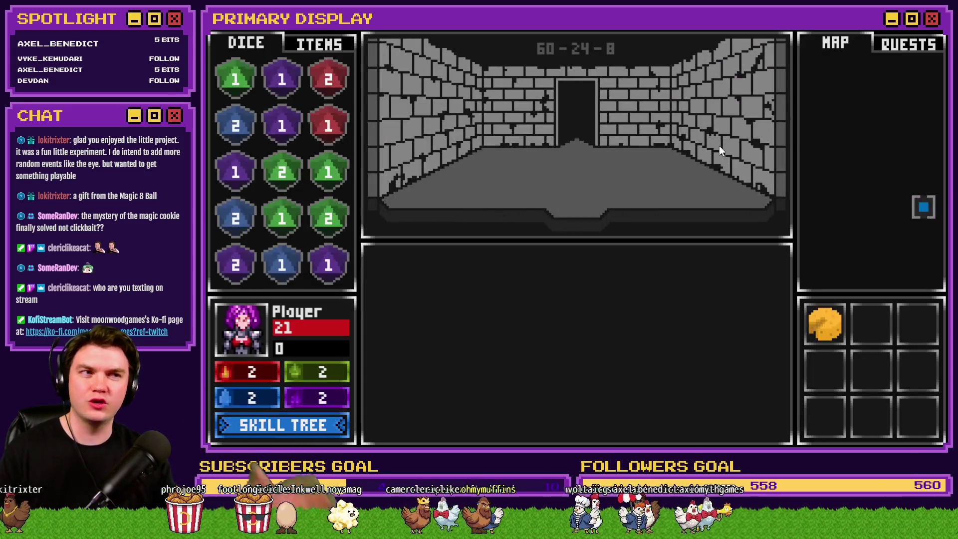
{"action": "left_click", "coordinate": [710, 180]}
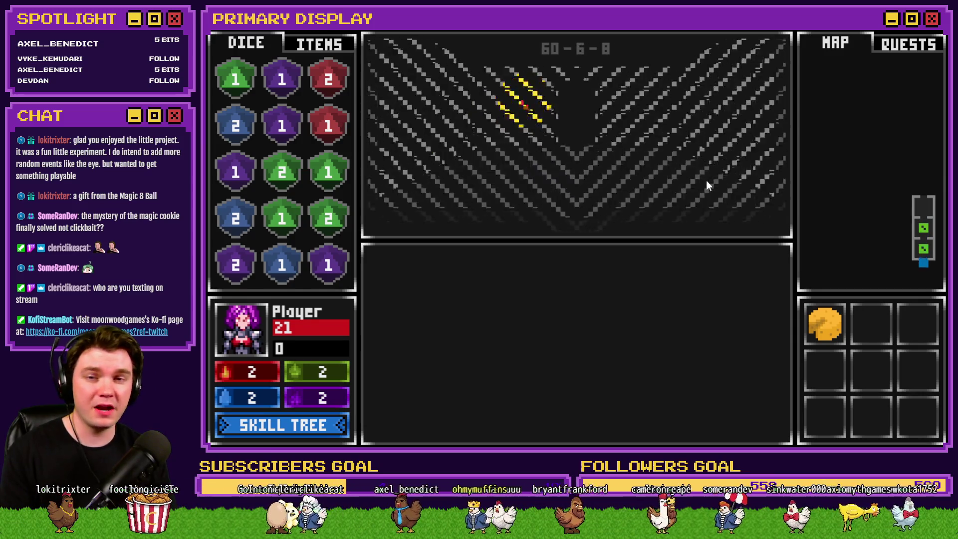
{"action": "left_click", "coordinate": [707, 185]}
{"action": "key", "text": "Up"}
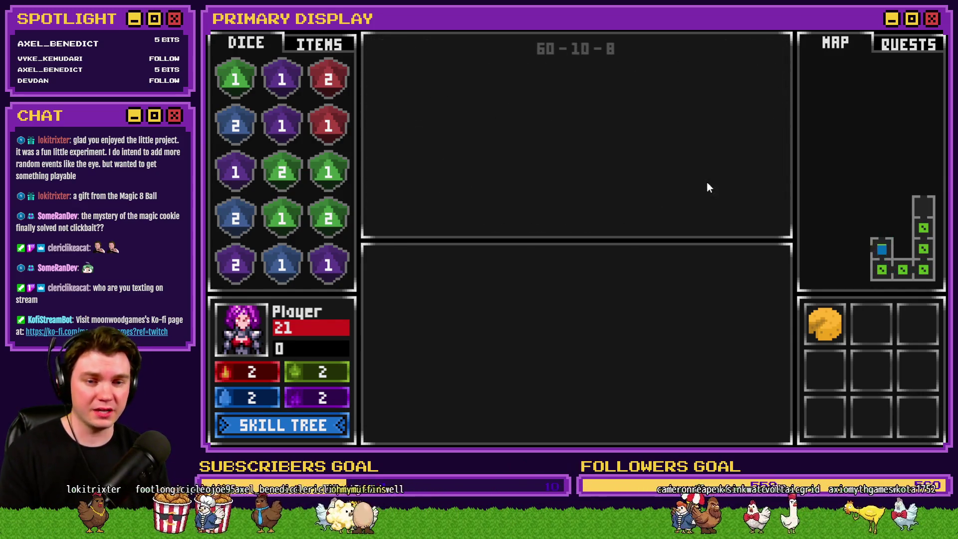
{"action": "key", "text": "Left"}
{"action": "key", "text": "Up"}
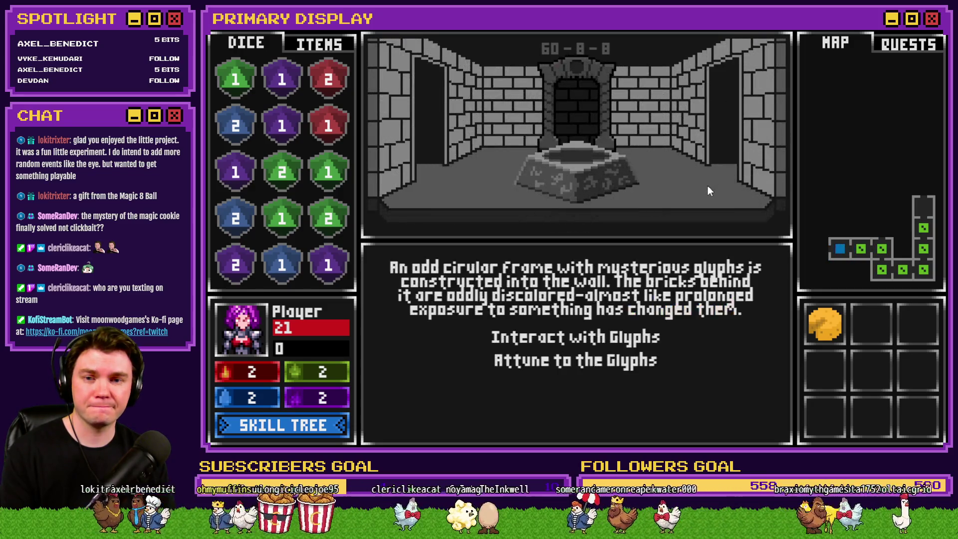
{"action": "left_click", "coordinate": [609, 337]}
{"action": "left_click", "coordinate": [666, 327]}
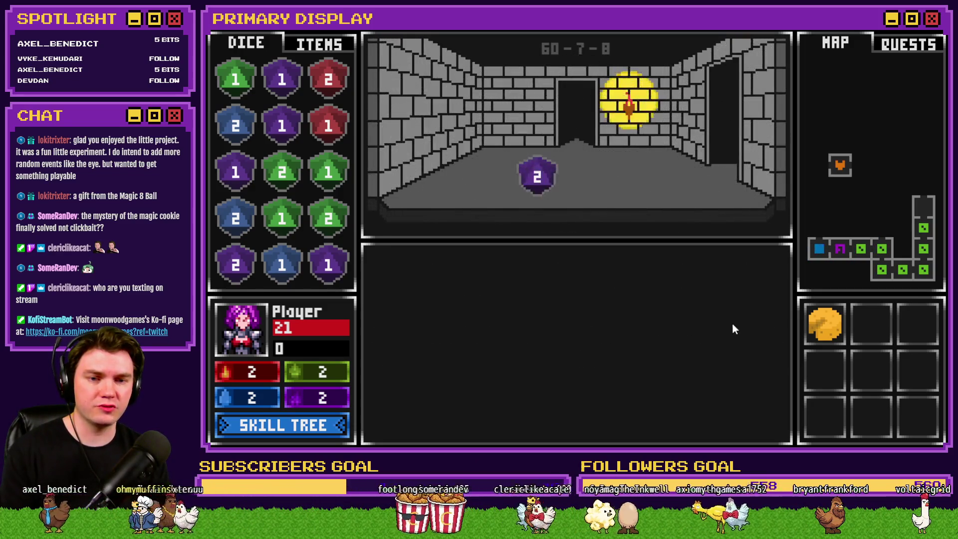
Step: Open the wooden door into the pitch-black room, quit the playtest, and edit the Int/Movement event
{"action": "key", "text": "Up"}
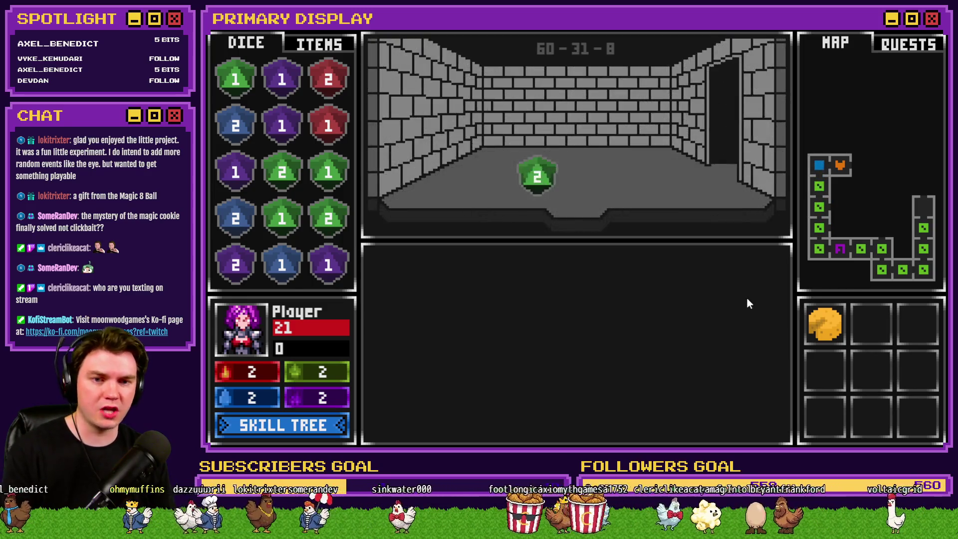
{"action": "key", "text": "Right"}
{"action": "left_click", "coordinate": [584, 343]}
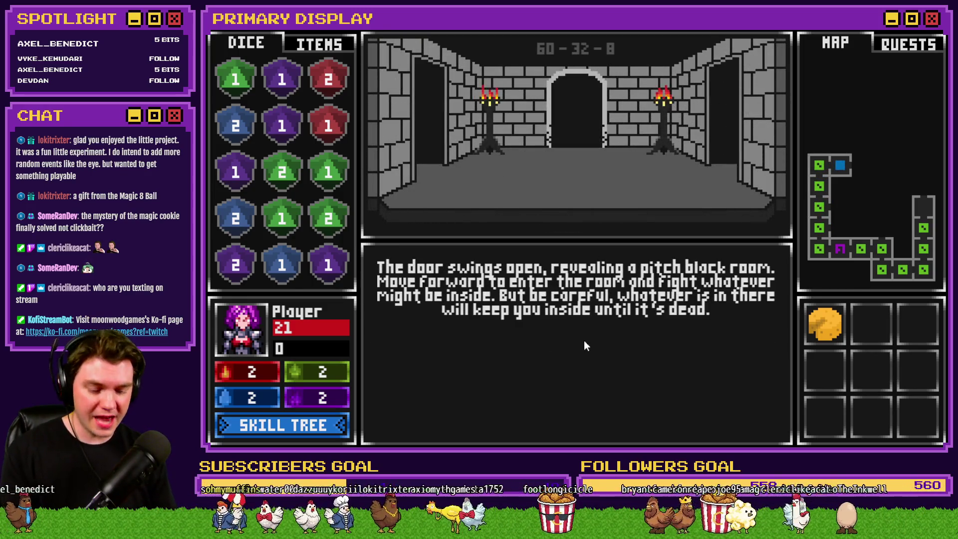
{"action": "key", "text": "Up"}
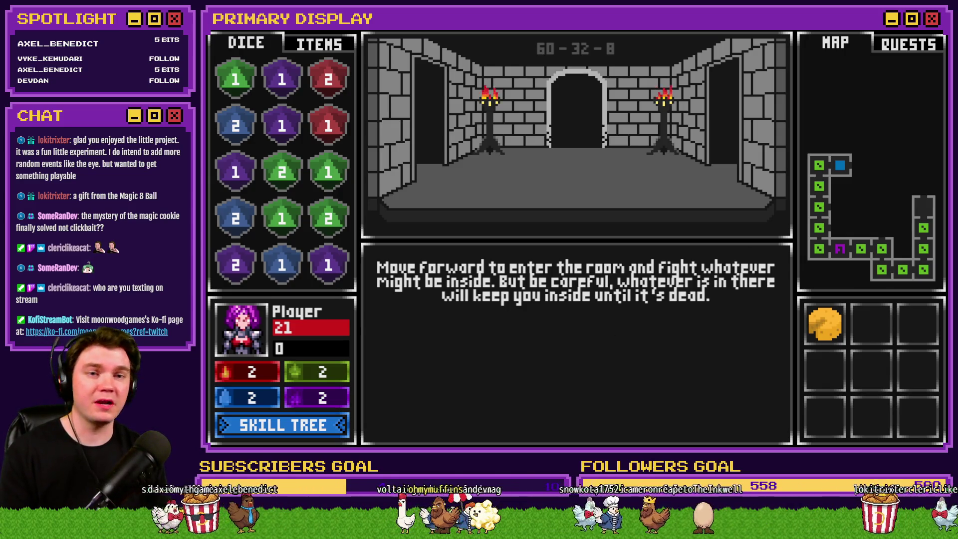
{"action": "key", "text": "alt+F4"}
{"action": "double_click", "coordinate": [402, 136]}
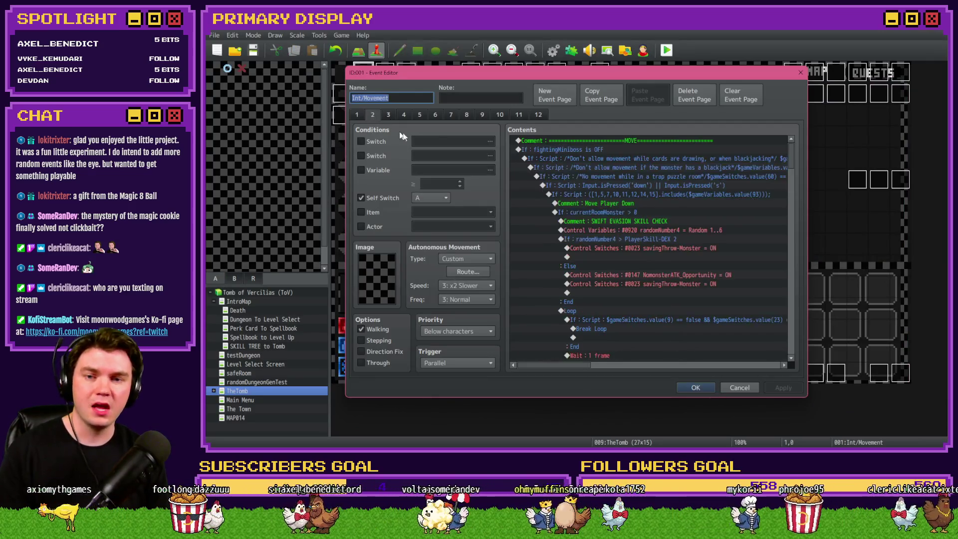
{"action": "scroll", "coordinate": [719, 302], "scroll_direction": "down", "scroll_amount": 10}
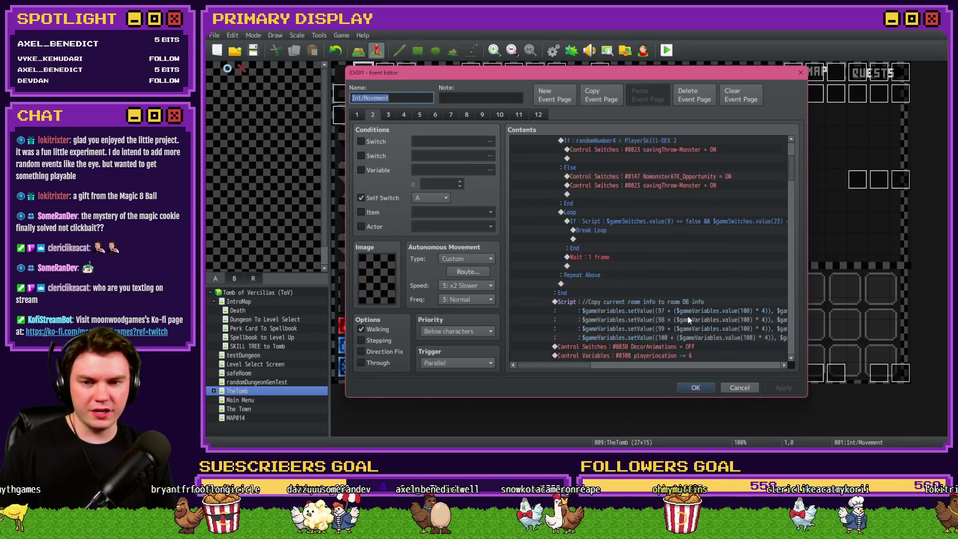
{"action": "scroll", "coordinate": [688, 317], "scroll_direction": "down", "scroll_amount": 7}
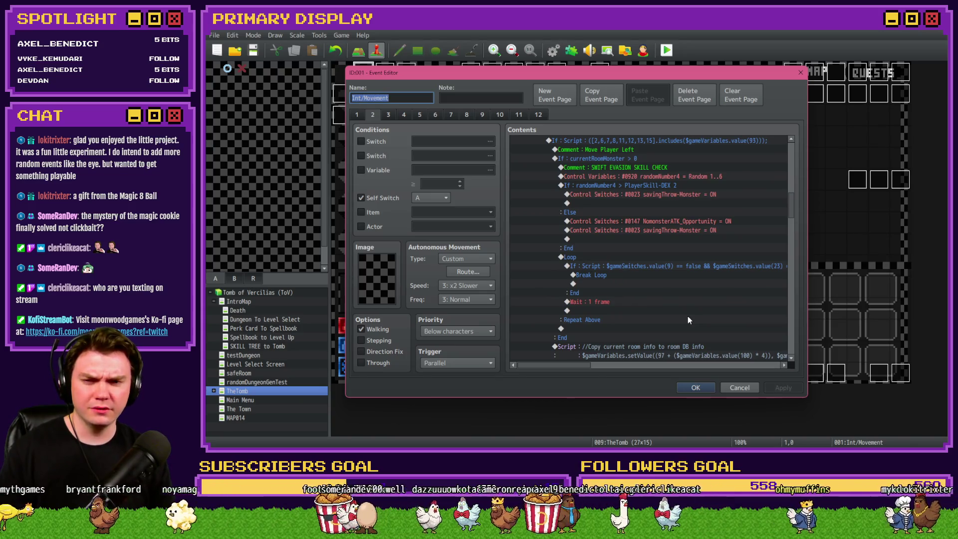
{"action": "scroll", "coordinate": [688, 316], "scroll_direction": "down", "scroll_amount": 8}
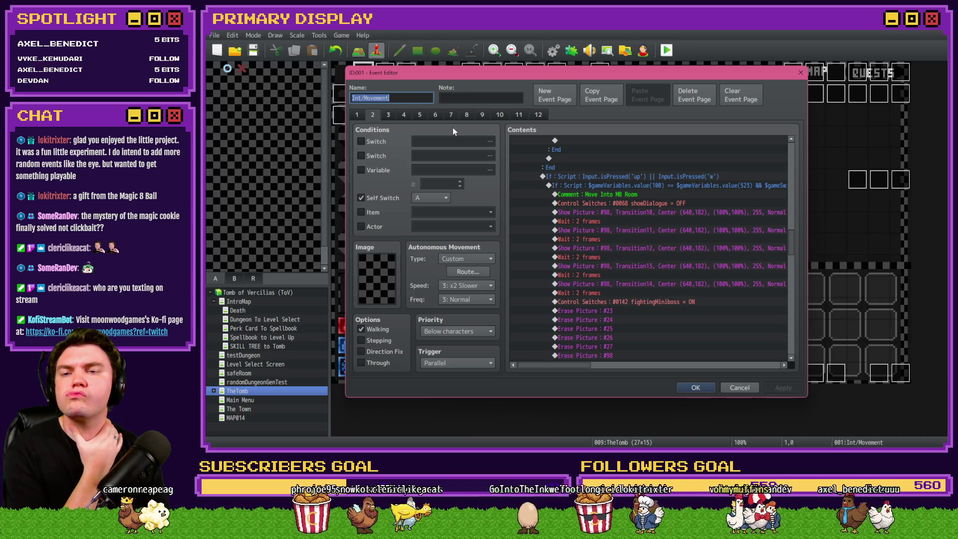
{"action": "left_click", "coordinate": [404, 113]}
{"action": "scroll", "coordinate": [644, 272], "scroll_direction": "down", "scroll_amount": 5}
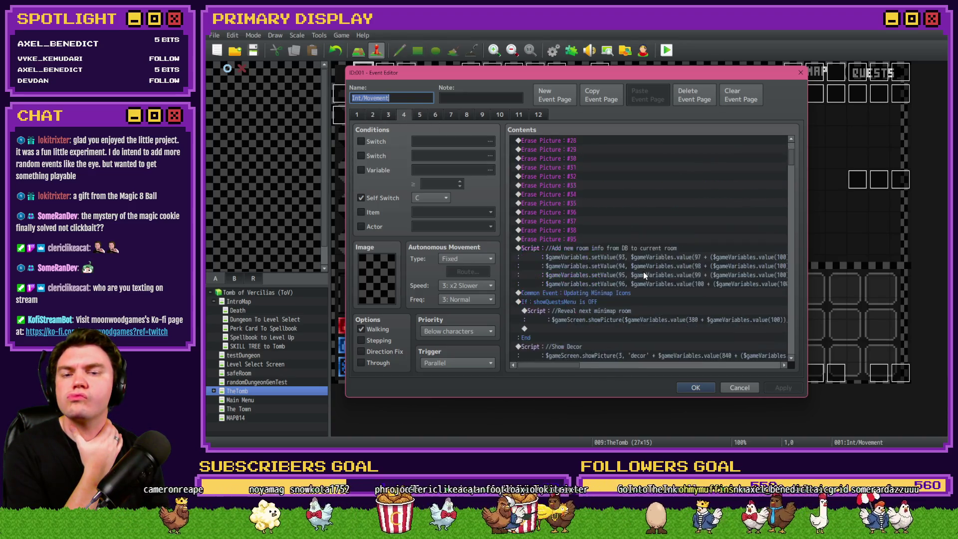
{"action": "scroll", "coordinate": [646, 273], "scroll_direction": "down", "scroll_amount": 1}
{"action": "left_click_drag", "start_coordinate": [791, 172], "coordinate": [808, 349]}
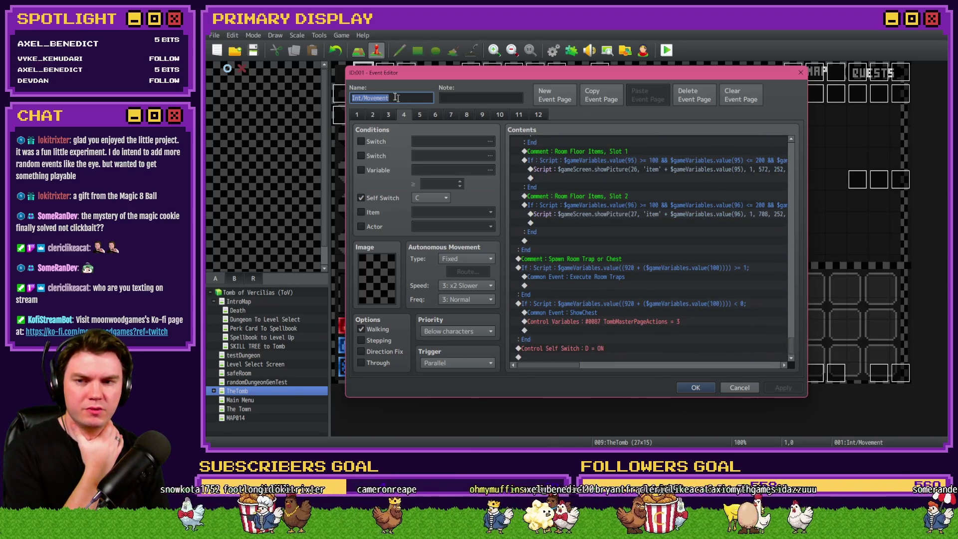
{"action": "left_click", "coordinate": [418, 115]}
{"action": "left_click", "coordinate": [432, 115]}
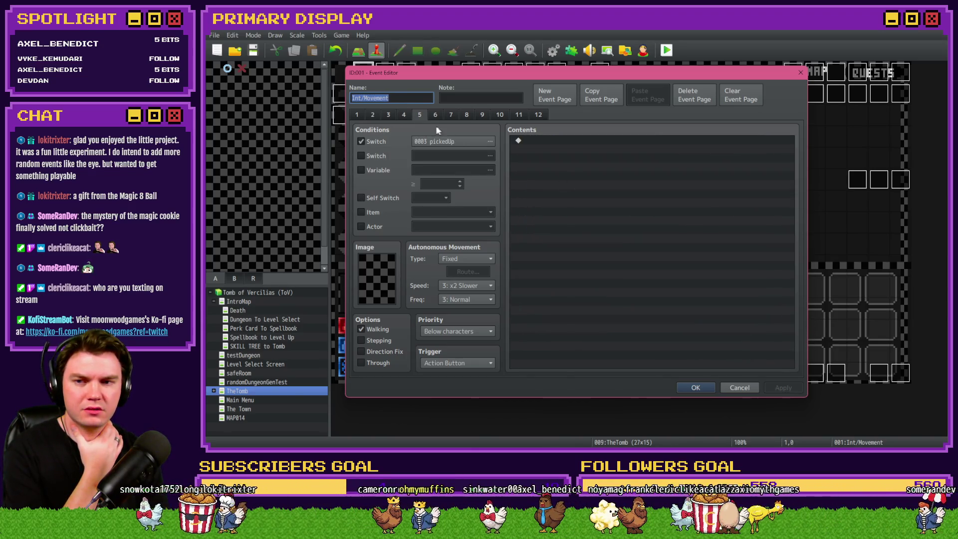
{"action": "left_click", "coordinate": [466, 115]}
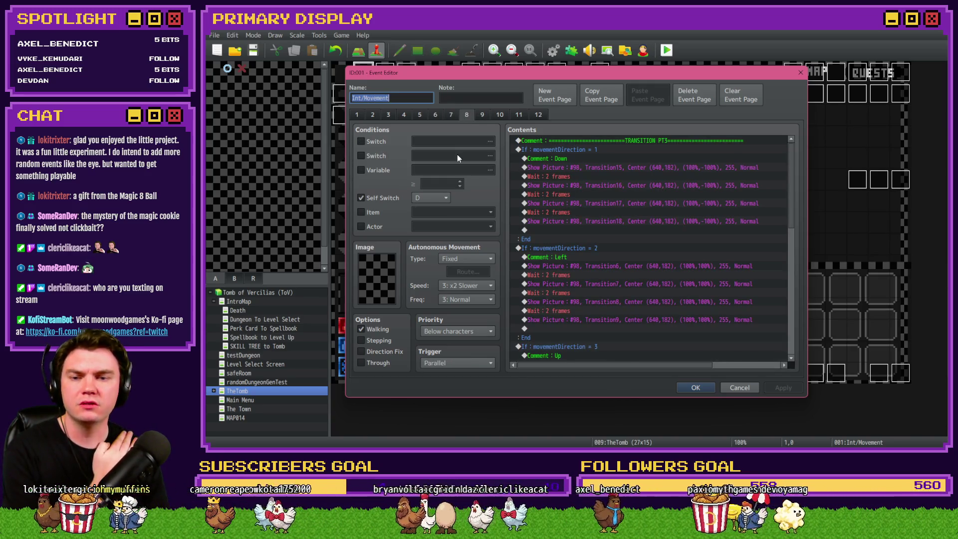
{"action": "scroll", "coordinate": [585, 214], "scroll_direction": "down", "scroll_amount": 7}
{"action": "left_click", "coordinate": [373, 115]}
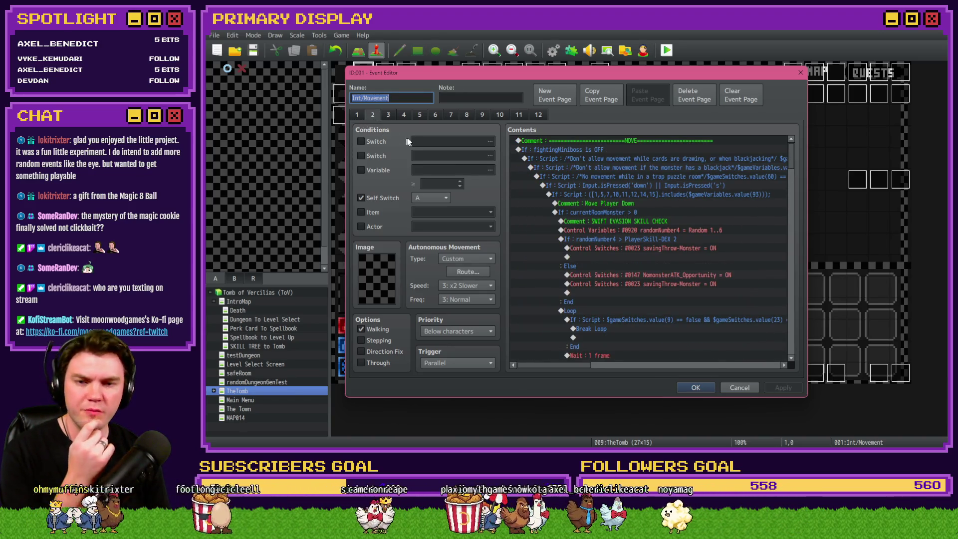
{"action": "scroll", "coordinate": [572, 225], "scroll_direction": "down", "scroll_amount": 6}
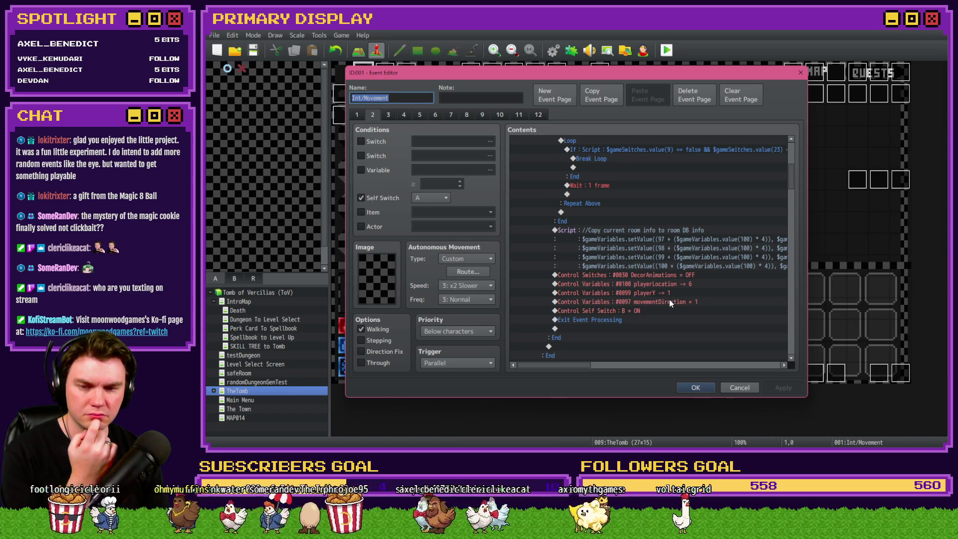
{"action": "scroll", "coordinate": [669, 300], "scroll_direction": "up", "scroll_amount": 3}
{"action": "scroll", "coordinate": [669, 297], "scroll_direction": "down", "scroll_amount": 4}
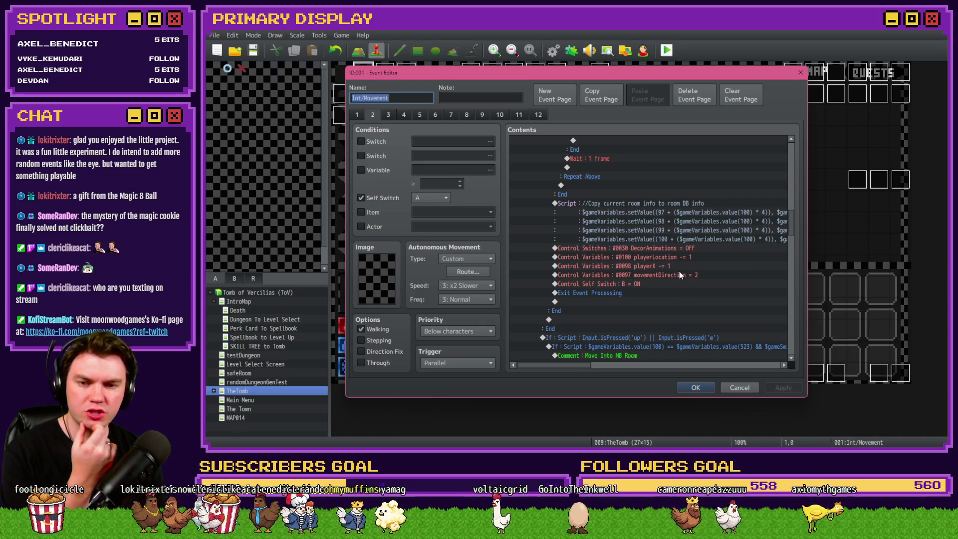
{"action": "scroll", "coordinate": [678, 274], "scroll_direction": "down", "scroll_amount": 6}
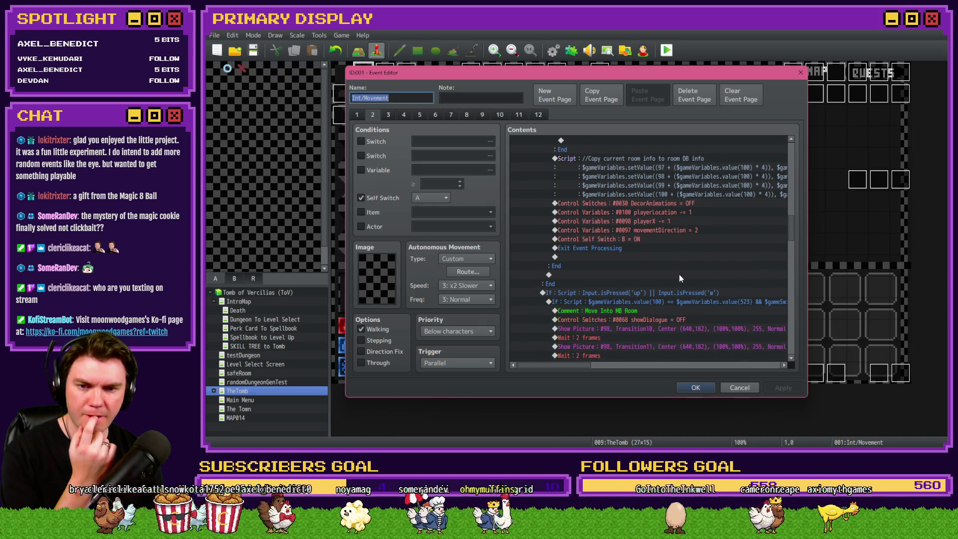
{"action": "scroll", "coordinate": [680, 277], "scroll_direction": "down", "scroll_amount": 3}
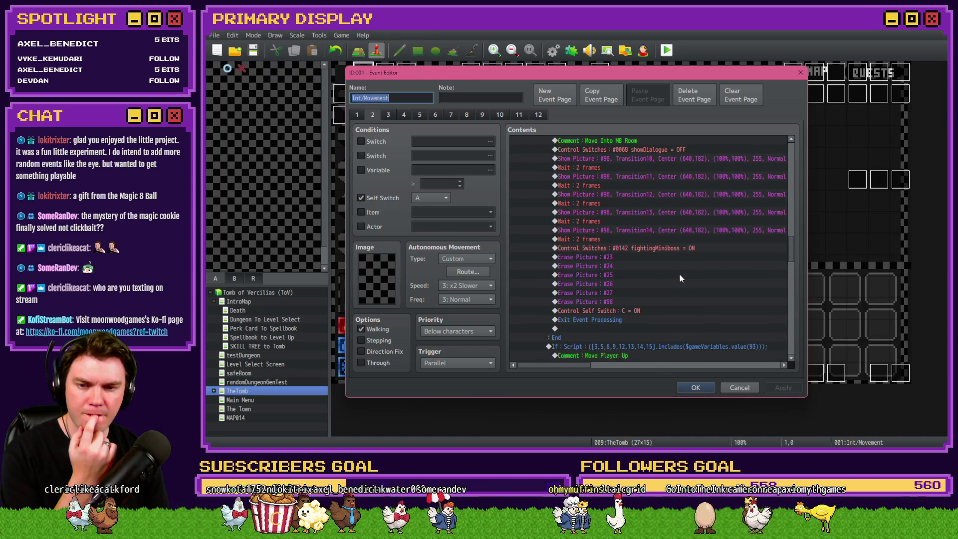
Step: Scroll to the Move Into MB Room block and open Event Commands on an empty row there
{"action": "scroll", "coordinate": [680, 278], "scroll_direction": "down", "scroll_amount": 3}
{"action": "scroll", "coordinate": [679, 278], "scroll_direction": "down", "scroll_amount": 7}
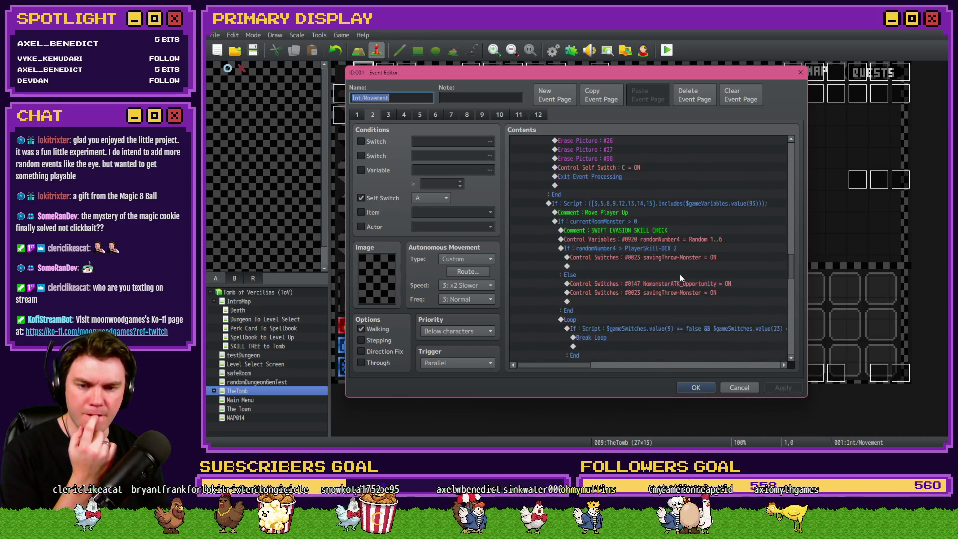
{"action": "scroll", "coordinate": [680, 278], "scroll_direction": "down", "scroll_amount": 1}
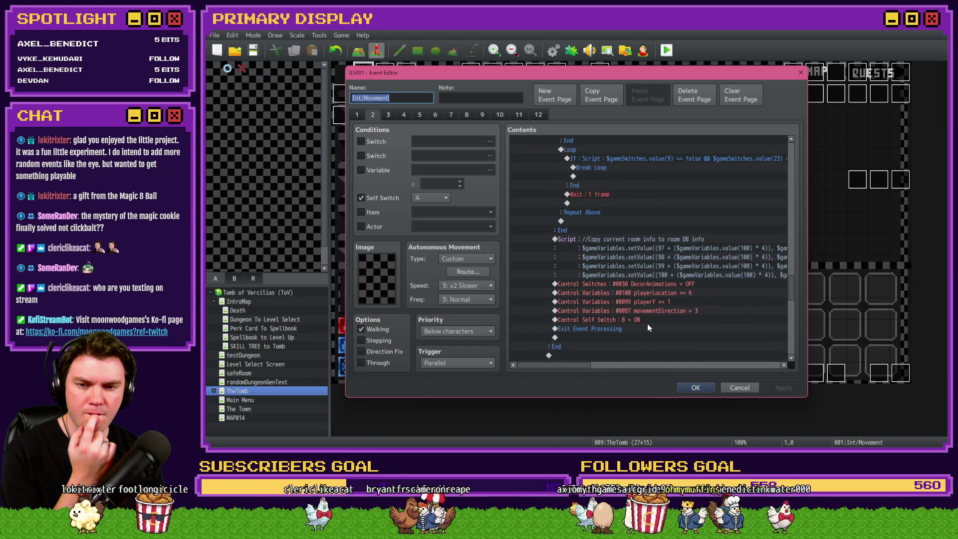
{"action": "scroll", "coordinate": [648, 323], "scroll_direction": "up", "scroll_amount": 10}
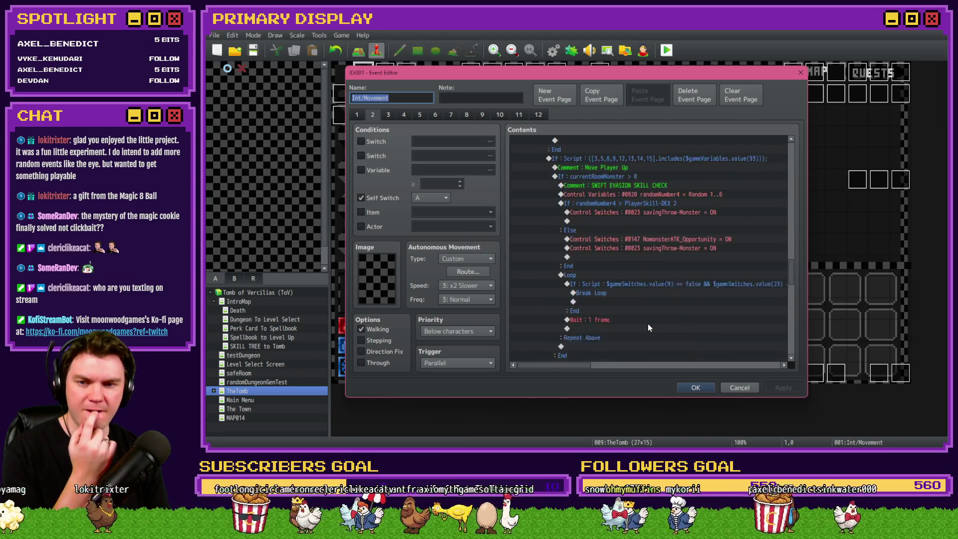
{"action": "double_click", "coordinate": [630, 255]}
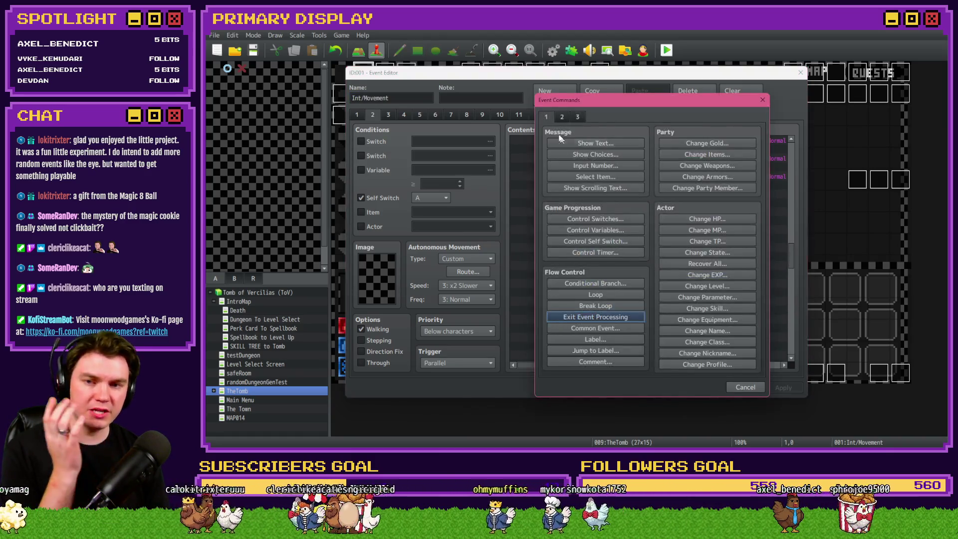
Step: Add a Control Variables command setting 0097 movementDirection to constant 3, then close the event
{"action": "left_click", "coordinate": [595, 229]}
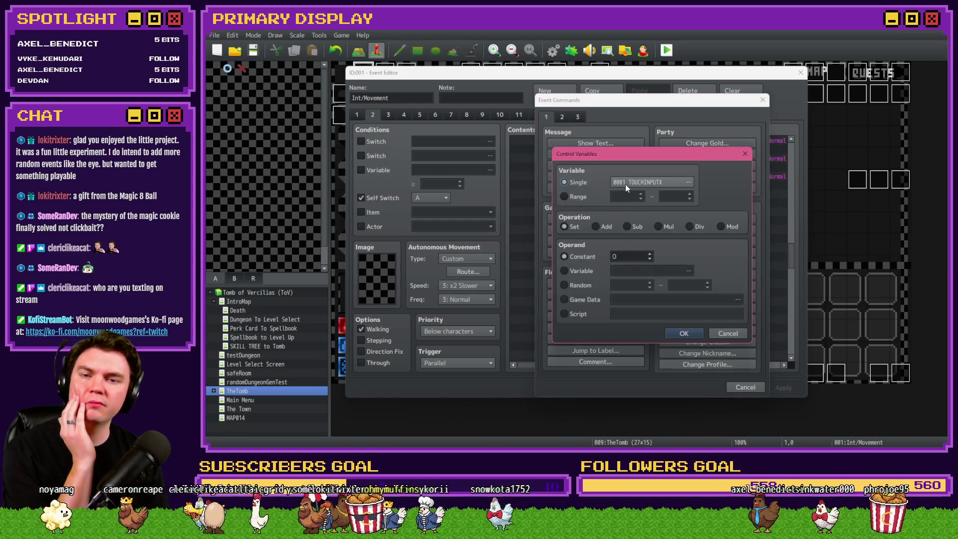
{"action": "left_click", "coordinate": [625, 183]}
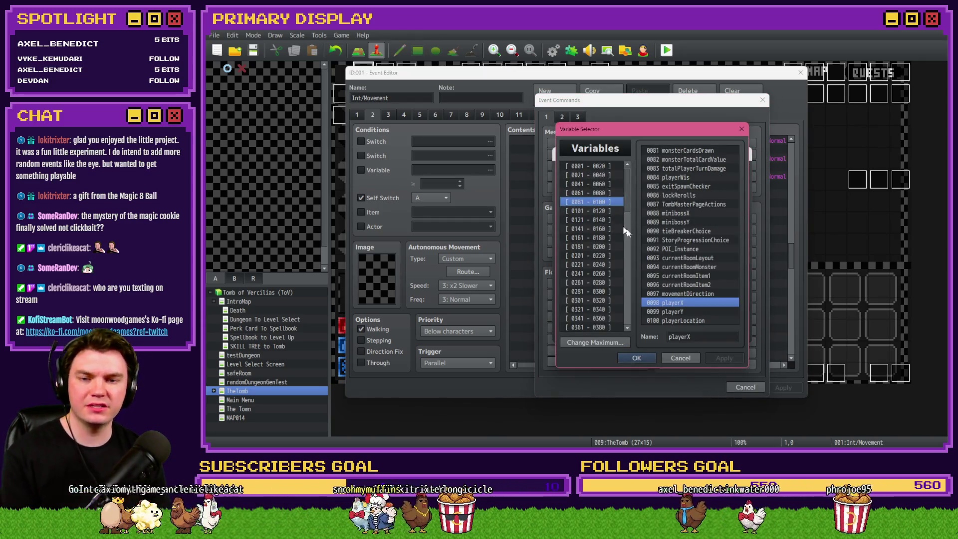
{"action": "double_click", "coordinate": [684, 294]}
{"action": "double_click", "coordinate": [639, 257]}
{"action": "type", "text": "3"}
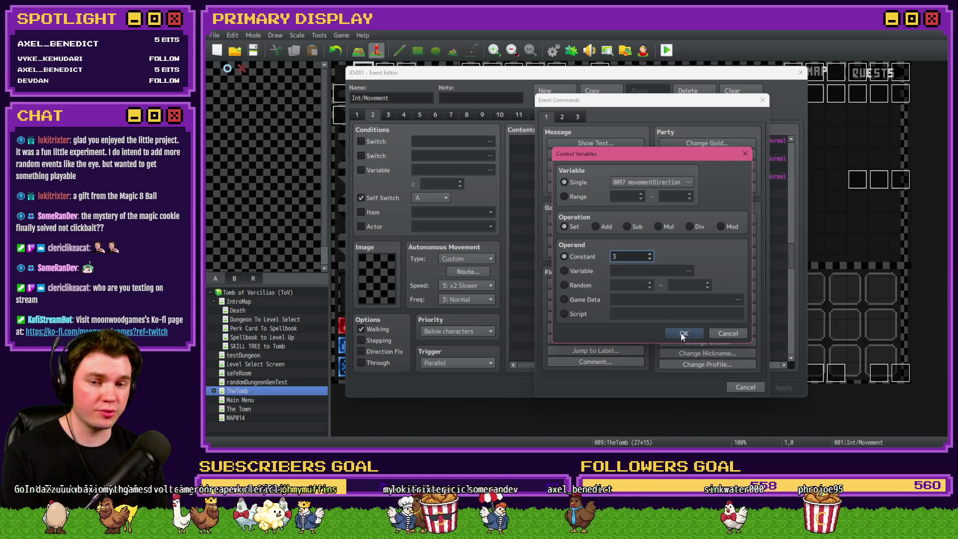
{"action": "left_click", "coordinate": [682, 334]}
{"action": "left_click", "coordinate": [709, 387]}
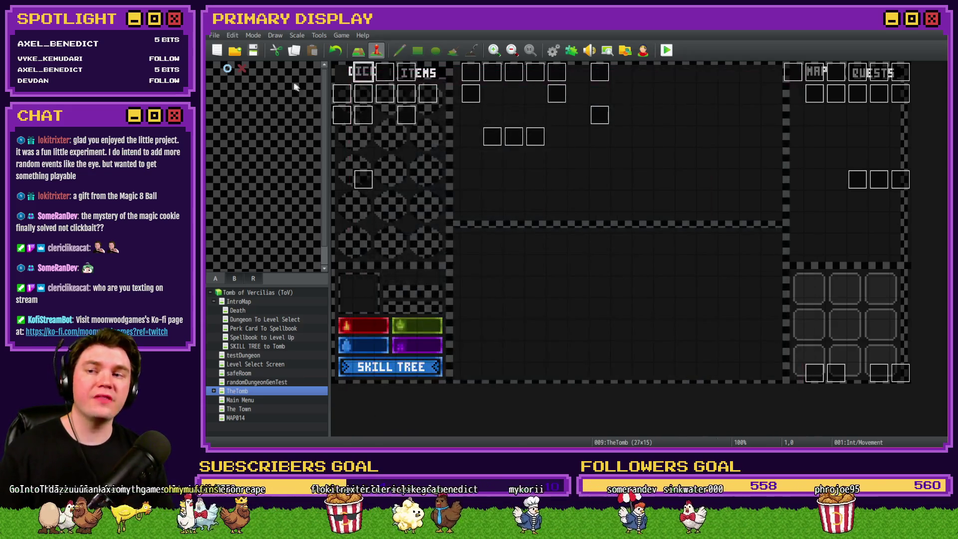
{"action": "left_click", "coordinate": [667, 51]}
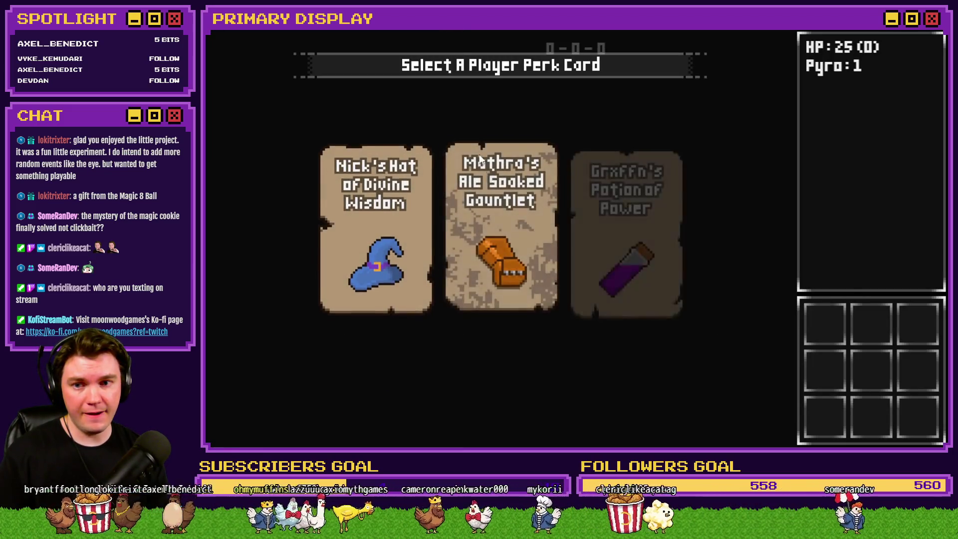
{"action": "mouse_move", "coordinate": [529, 157]}
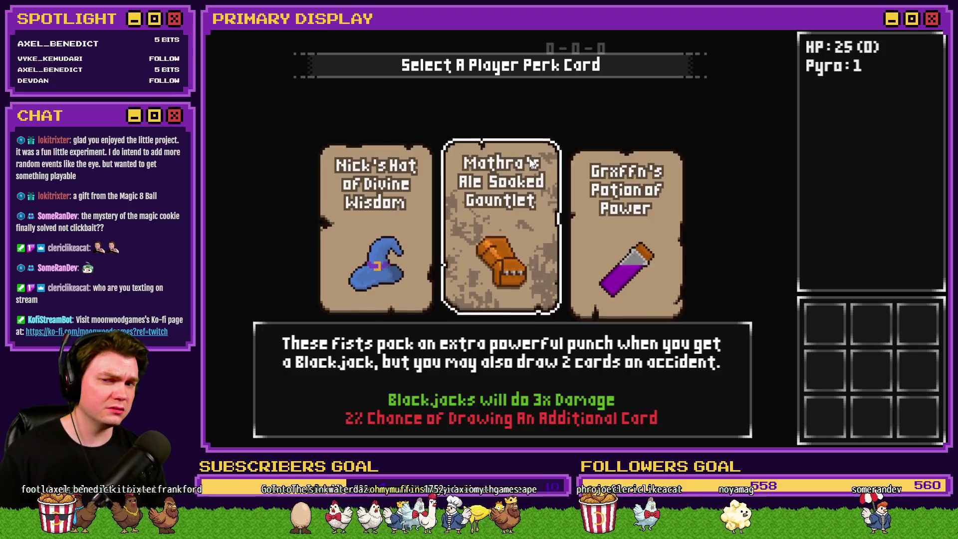
{"action": "left_click", "coordinate": [532, 183]}
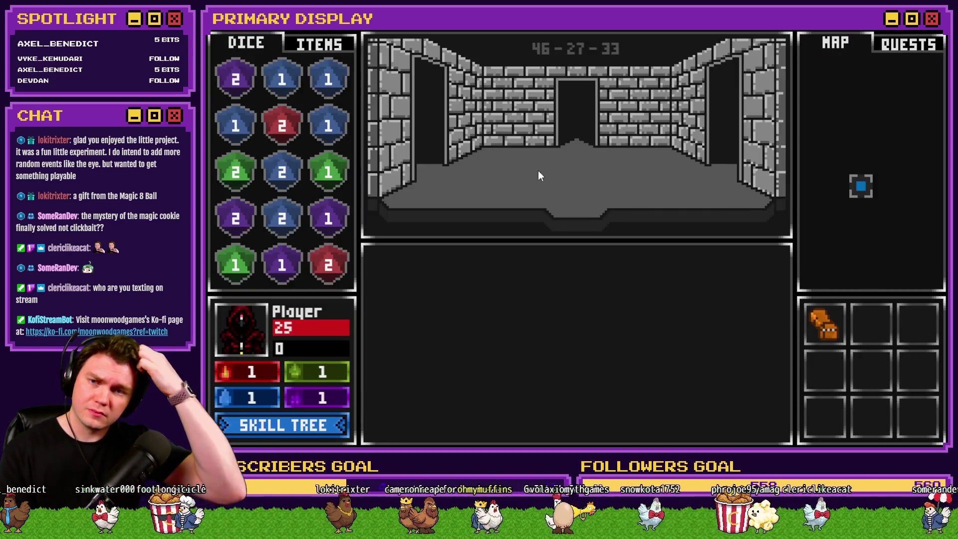
{"action": "left_click", "coordinate": [538, 170]}
{"action": "left_click", "coordinate": [552, 368]}
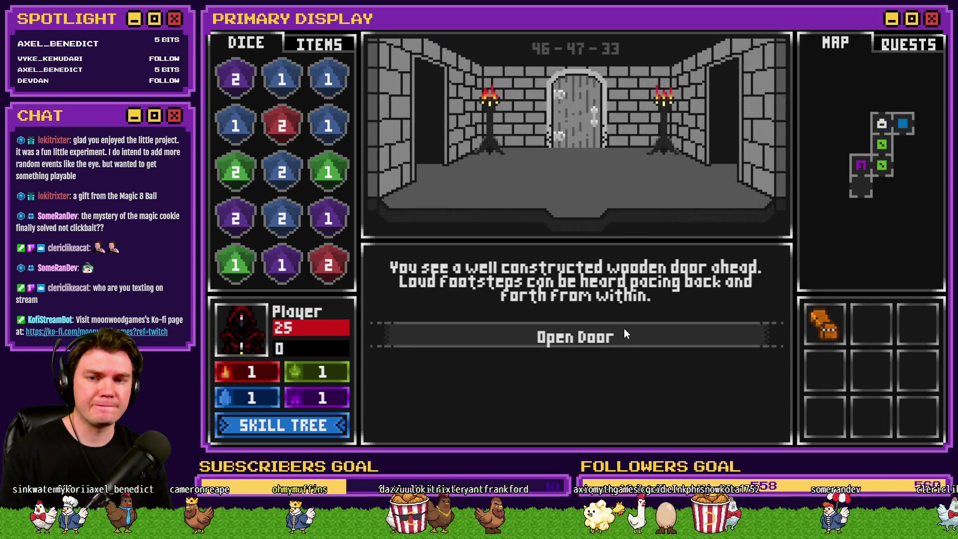
{"action": "left_click", "coordinate": [618, 334]}
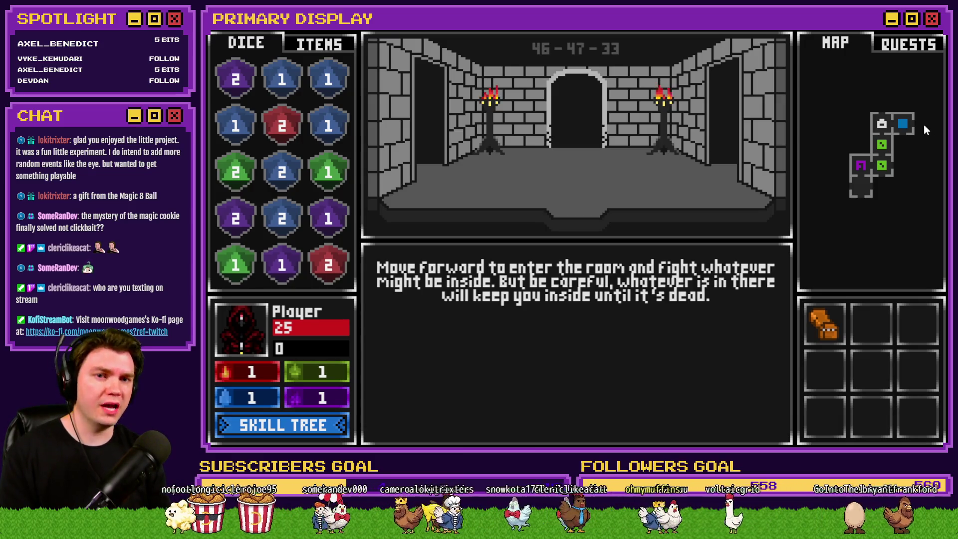
{"action": "key", "text": "alt+F4"}
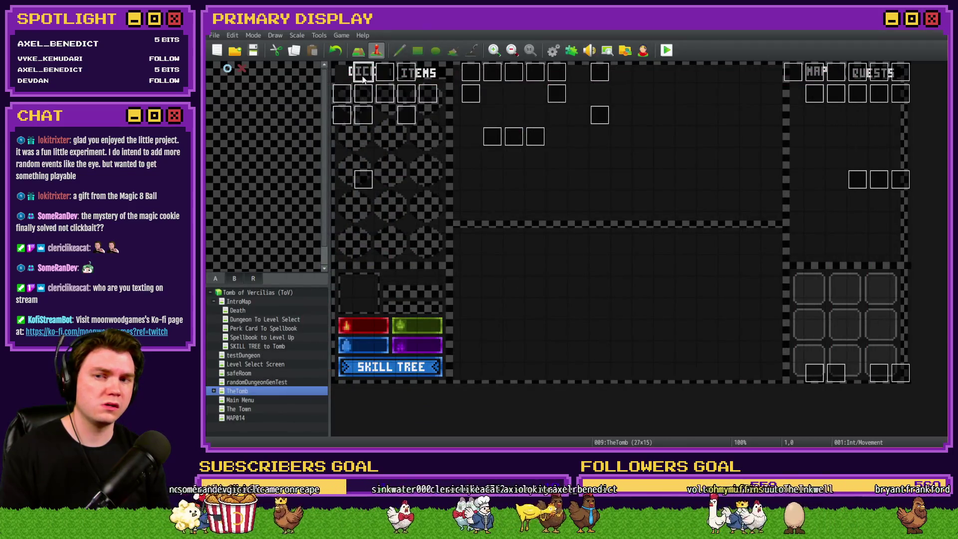
Step: Reopen Int/Movement, scroll through page 2's movement commands, then view page 3's TRANSITION PT1 commands
{"action": "double_click", "coordinate": [363, 75]}
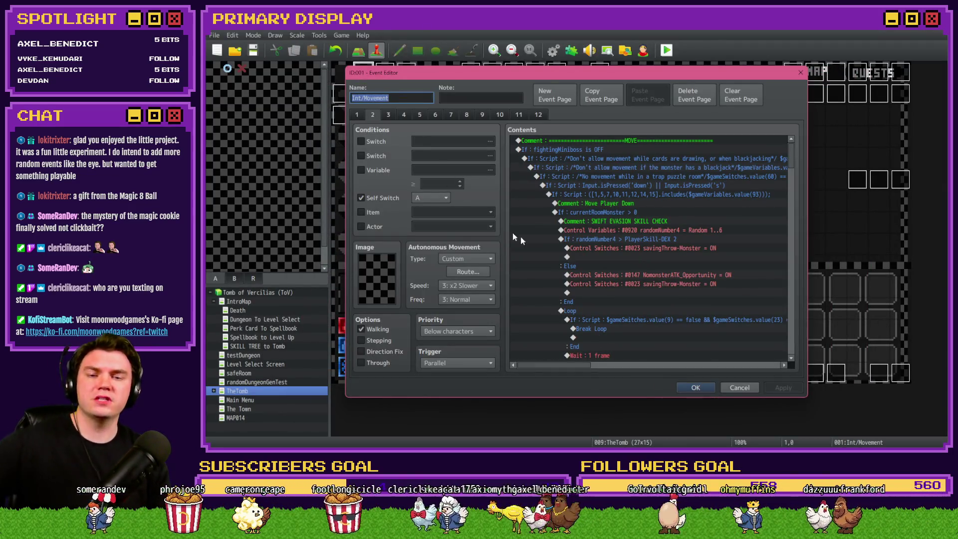
{"action": "scroll", "coordinate": [643, 256], "scroll_direction": "down", "scroll_amount": 5}
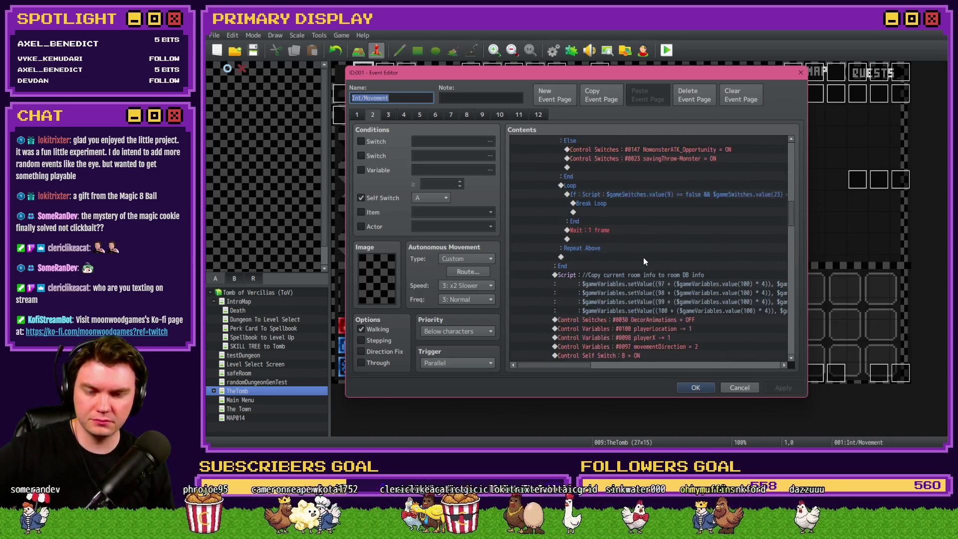
{"action": "scroll", "coordinate": [643, 257], "scroll_direction": "down", "scroll_amount": 10}
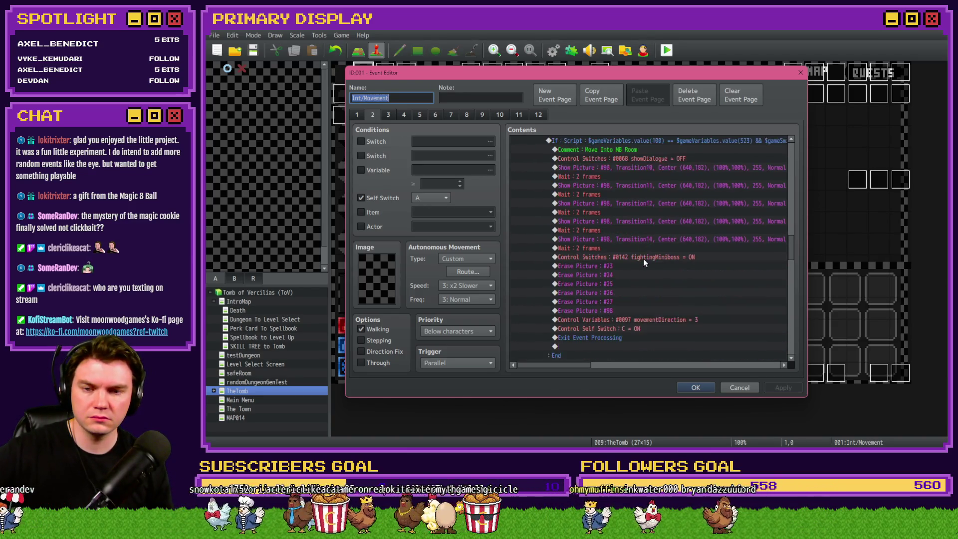
{"action": "scroll", "coordinate": [643, 258], "scroll_direction": "down", "scroll_amount": 5}
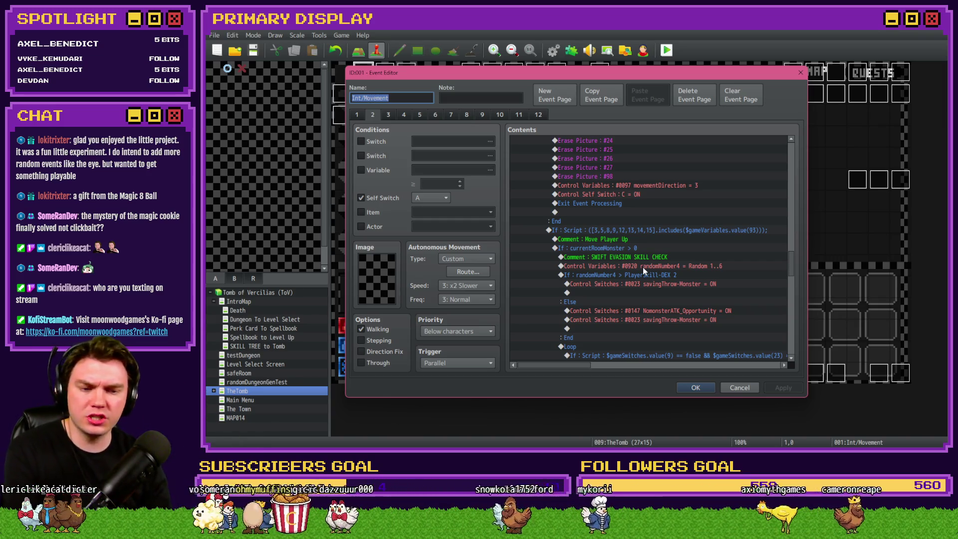
{"action": "scroll", "coordinate": [648, 272], "scroll_direction": "down", "scroll_amount": 3}
{"action": "scroll", "coordinate": [647, 272], "scroll_direction": "down", "scroll_amount": 3}
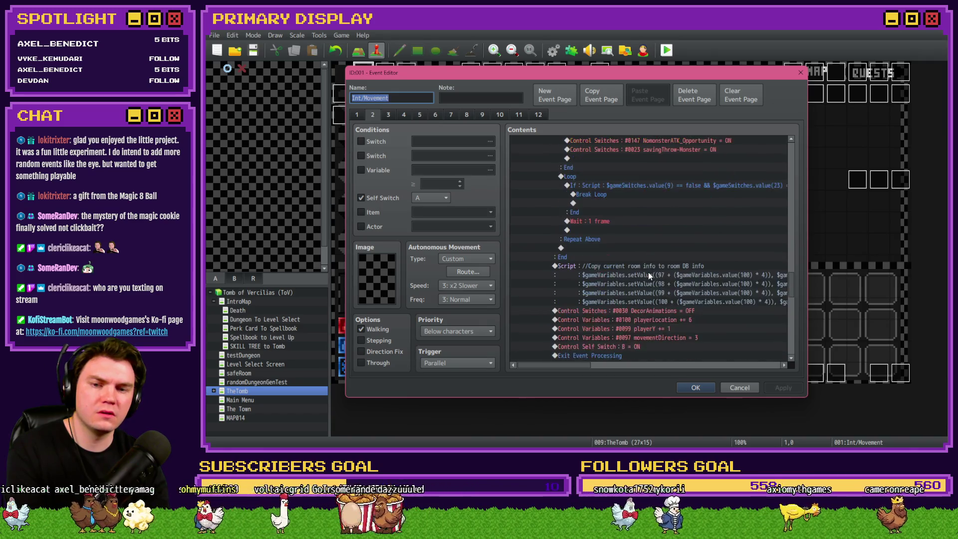
{"action": "scroll", "coordinate": [649, 271], "scroll_direction": "down", "scroll_amount": 2}
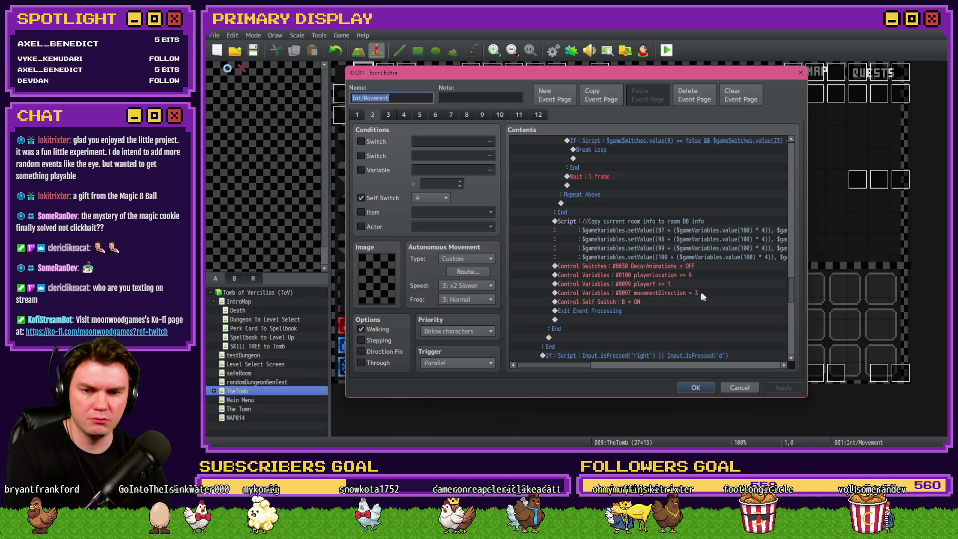
{"action": "left_click", "coordinate": [389, 115]}
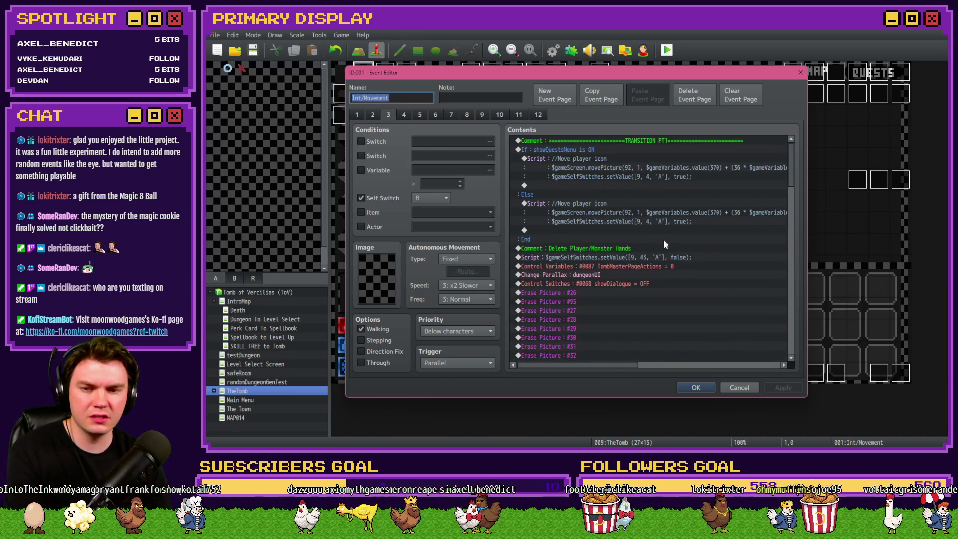
Step: Review the event pages' commands and return to page 2's miniboss-room block
{"action": "scroll", "coordinate": [664, 244], "scroll_direction": "down", "scroll_amount": 2}
{"action": "scroll", "coordinate": [665, 246], "scroll_direction": "down", "scroll_amount": 5}
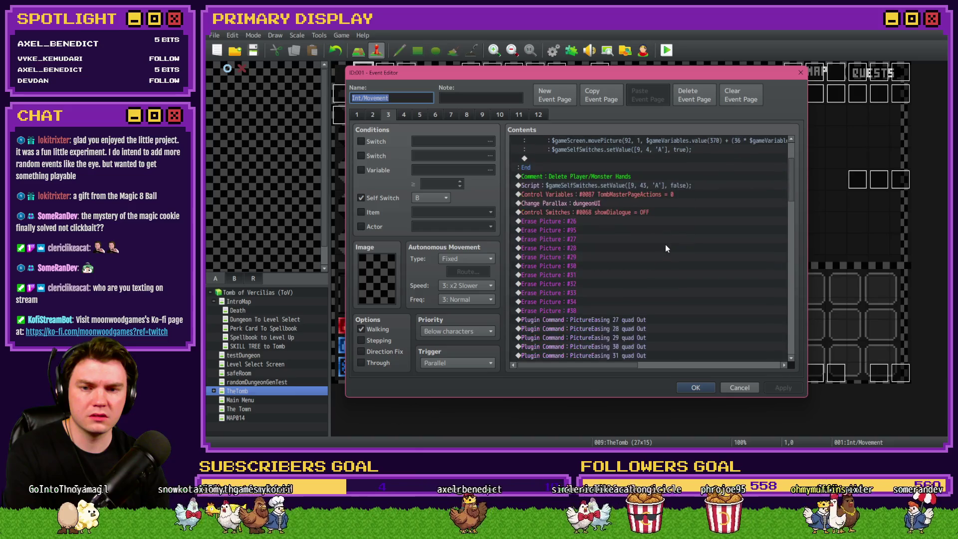
{"action": "scroll", "coordinate": [666, 245], "scroll_direction": "down", "scroll_amount": 5}
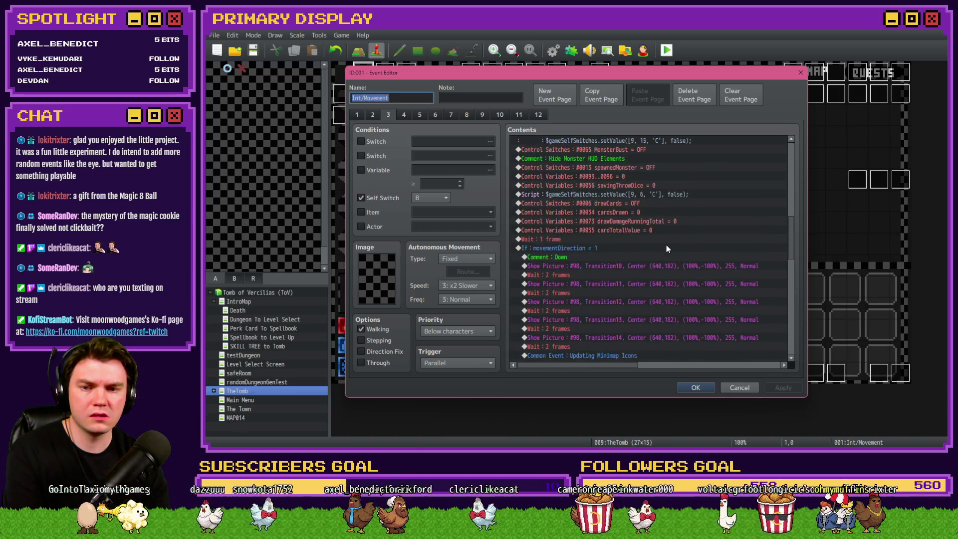
{"action": "scroll", "coordinate": [666, 245], "scroll_direction": "down", "scroll_amount": 3}
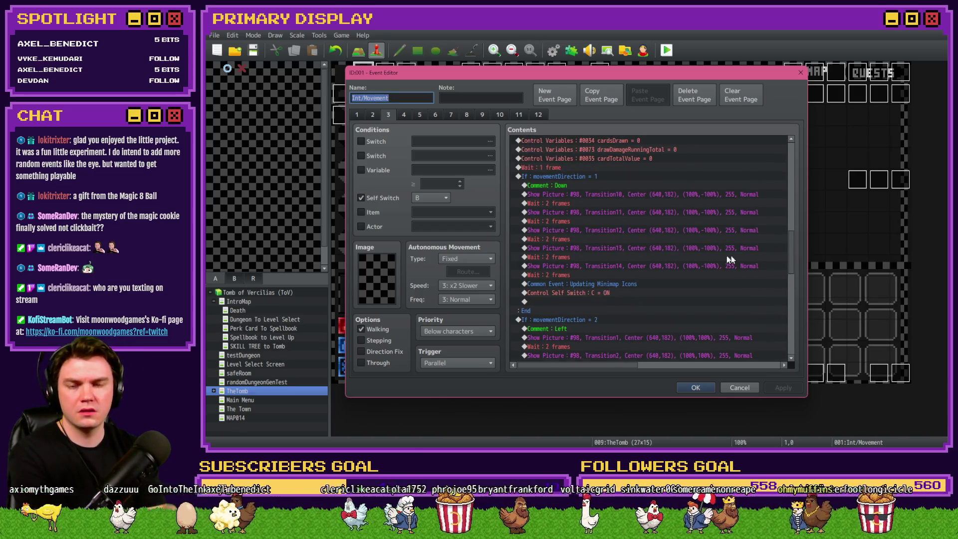
{"action": "left_click_drag", "start_coordinate": [790, 255], "coordinate": [767, 144]}
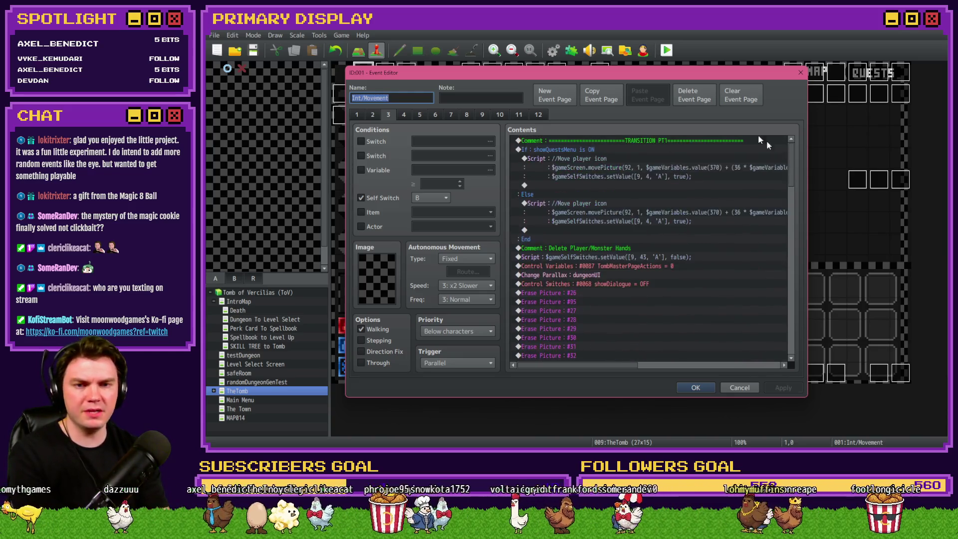
{"action": "left_click", "coordinate": [372, 115]}
{"action": "left_click", "coordinate": [389, 115]}
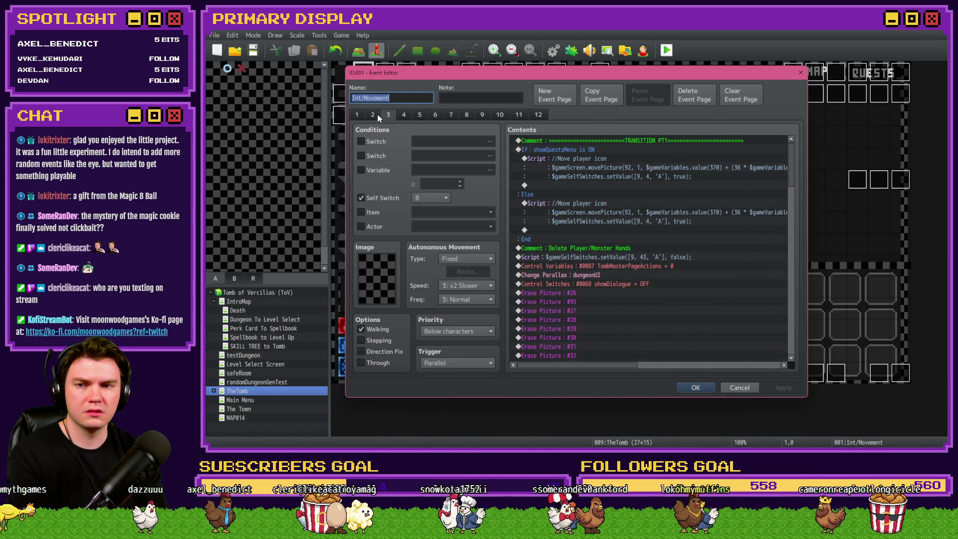
{"action": "left_click", "coordinate": [373, 115]}
{"action": "scroll", "coordinate": [619, 272], "scroll_direction": "down", "scroll_amount": 15}
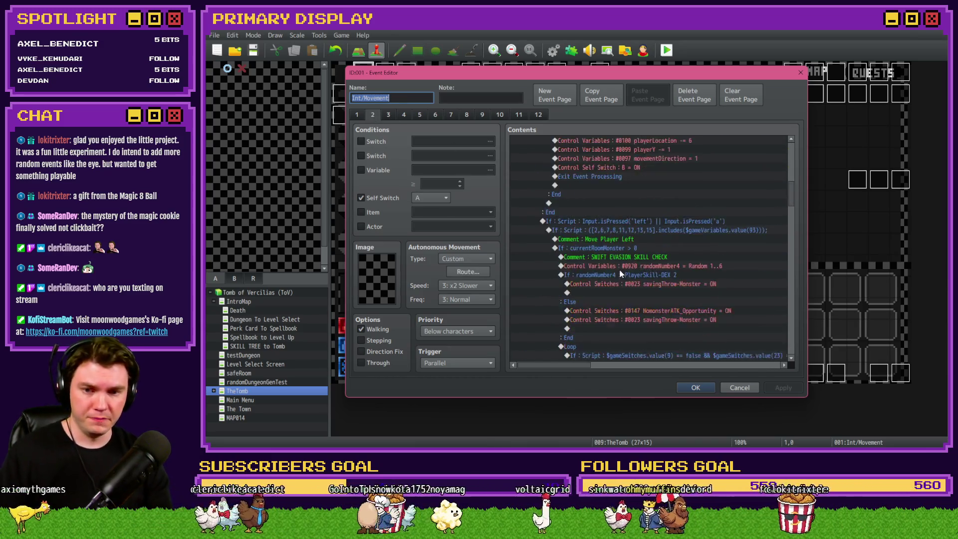
{"action": "scroll", "coordinate": [619, 272], "scroll_direction": "down", "scroll_amount": 9}
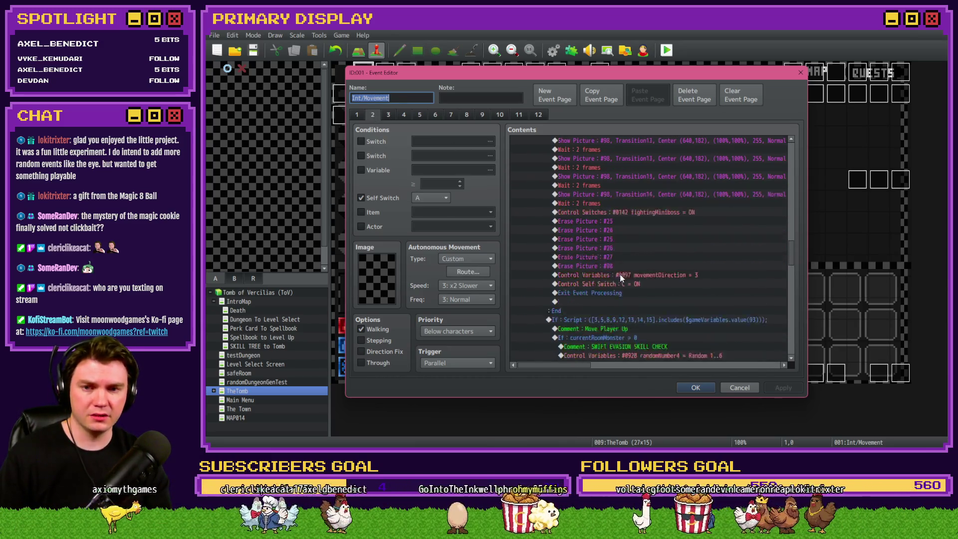
Step: Set the Control Self Switch command to B ON, close the event, and start a playtest
{"action": "double_click", "coordinate": [648, 258]}
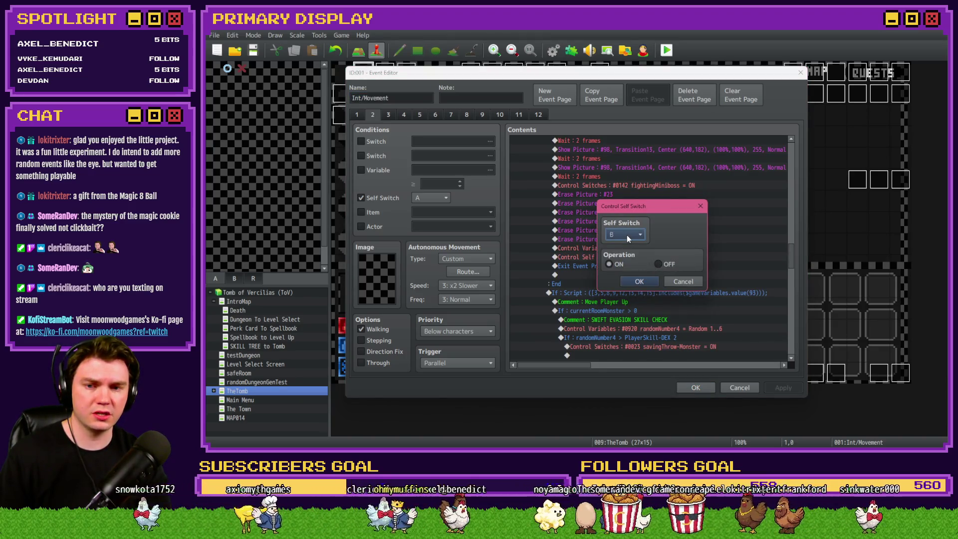
{"action": "left_click", "coordinate": [638, 275]}
{"action": "left_click", "coordinate": [703, 383]}
{"action": "left_click", "coordinate": [665, 56]}
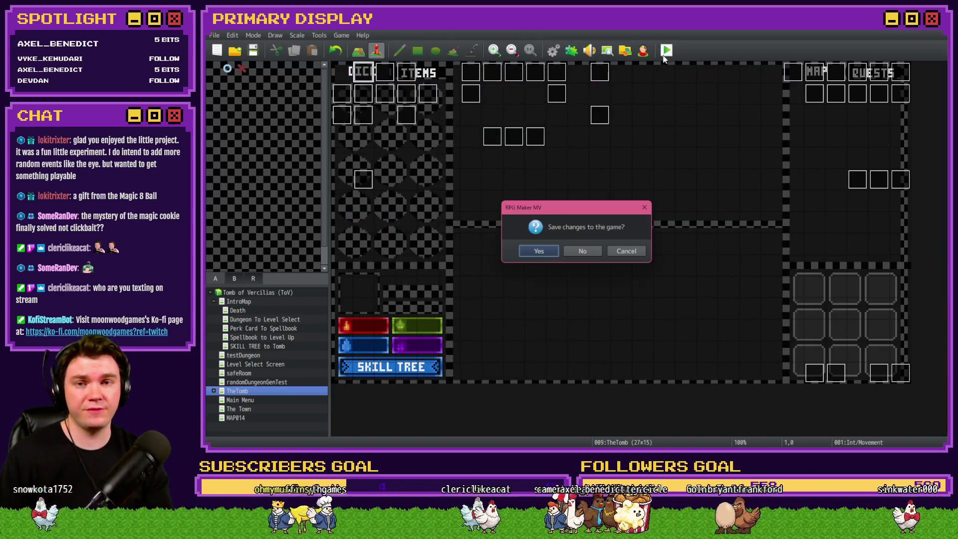
Step: Save changes, choose the cheese perk card, and advance through the dungeon rooms
{"action": "left_click", "coordinate": [535, 252]}
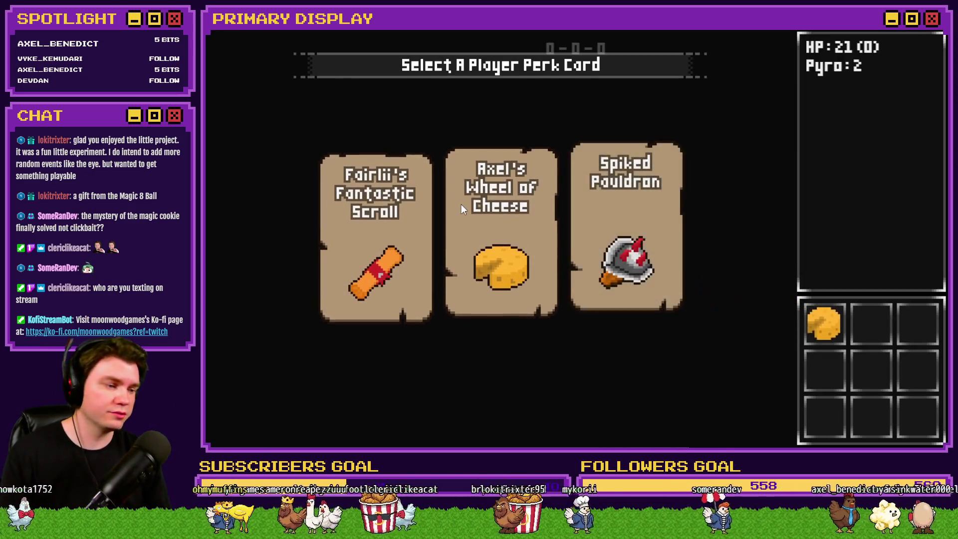
{"action": "left_click", "coordinate": [460, 205]}
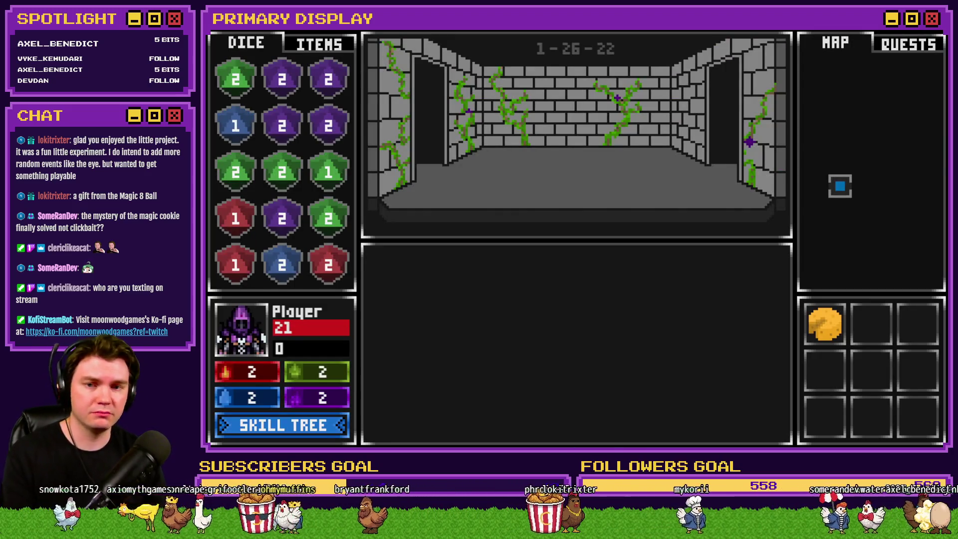
{"action": "left_click", "coordinate": [574, 164]}
{"action": "left_click", "coordinate": [574, 169]}
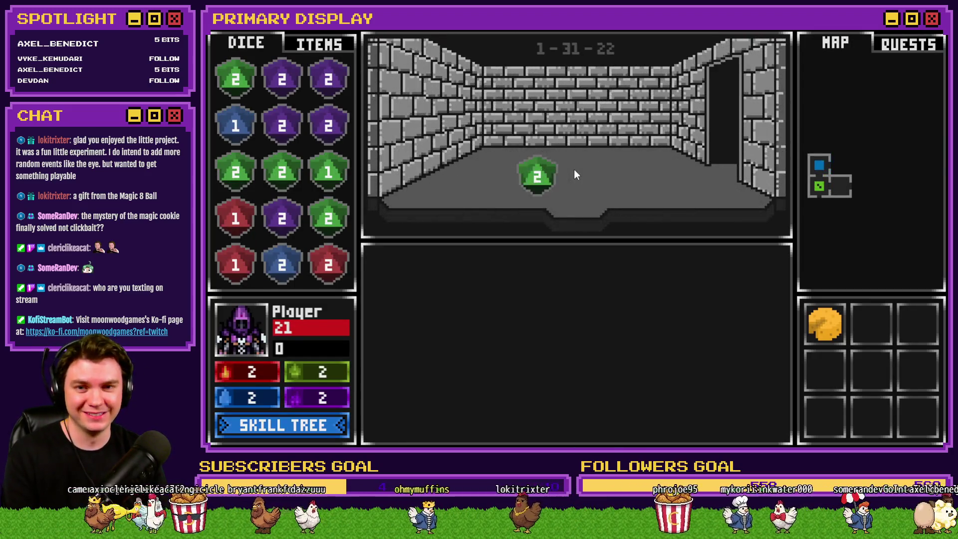
{"action": "left_click", "coordinate": [574, 169]}
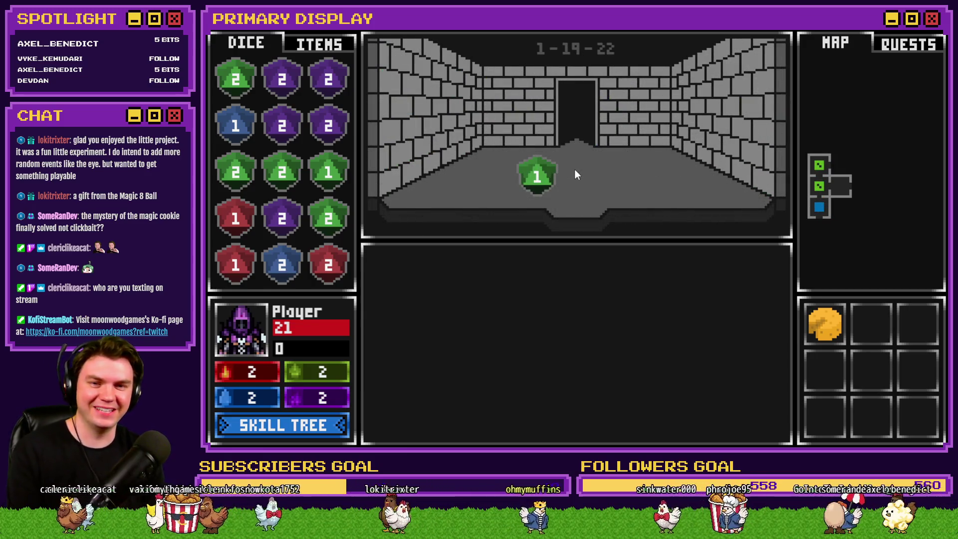
{"action": "left_click", "coordinate": [574, 169]}
{"action": "left_click", "coordinate": [574, 169]}
{"action": "left_click", "coordinate": [574, 169]}
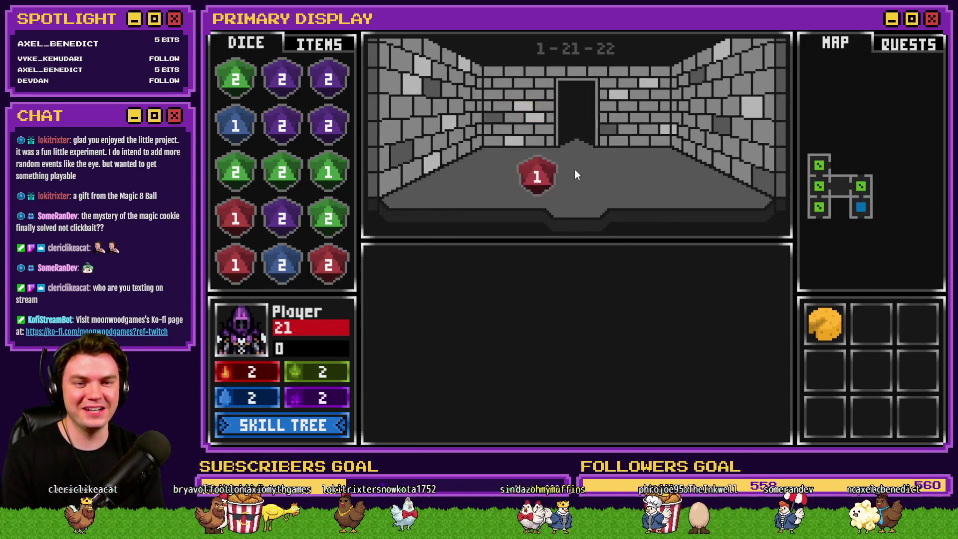
{"action": "left_click", "coordinate": [574, 169]}
{"action": "left_click", "coordinate": [574, 169]}
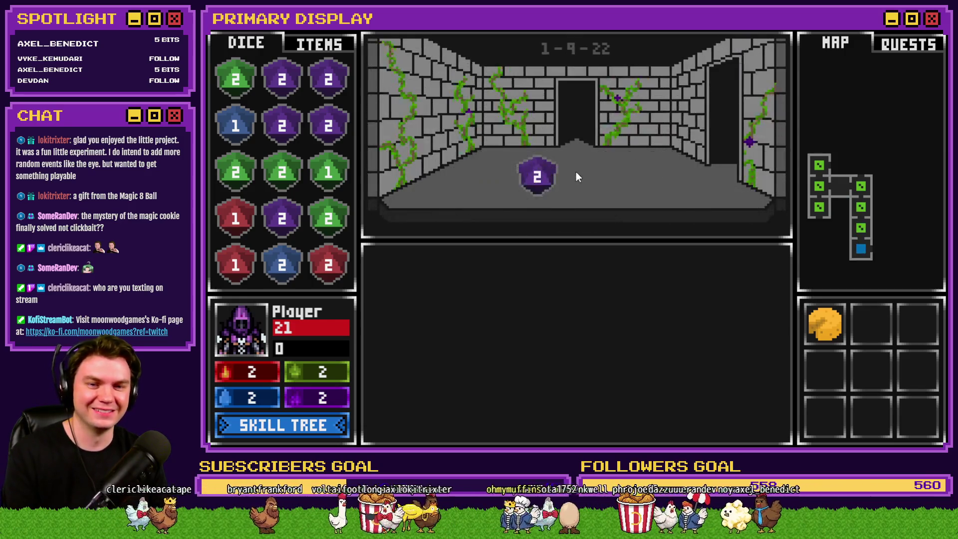
{"action": "left_click", "coordinate": [576, 171]}
{"action": "left_click", "coordinate": [576, 172]}
{"action": "left_click", "coordinate": [580, 175]}
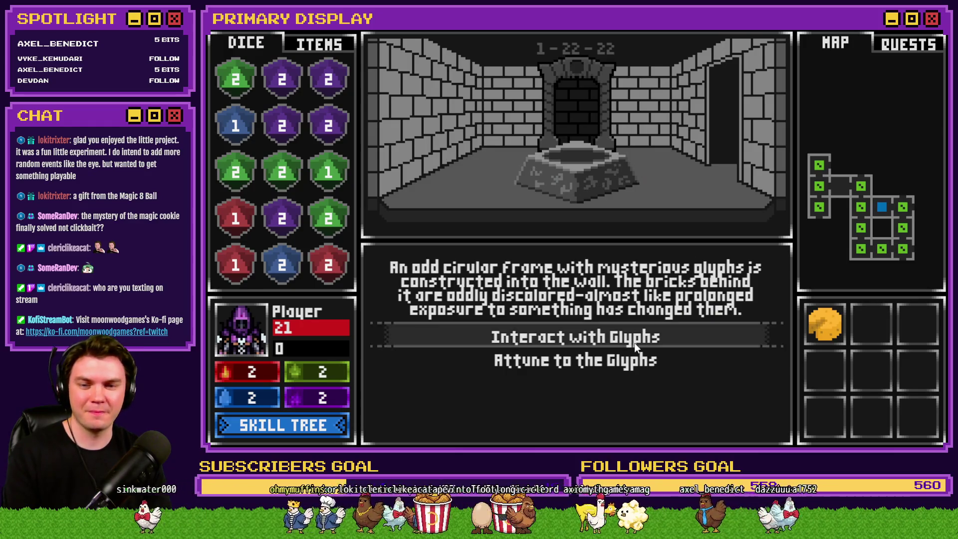
Step: Attune to the glyphs, move on, and open the door to the miniboss room
{"action": "left_click", "coordinate": [599, 359]}
{"action": "left_click", "coordinate": [689, 292]}
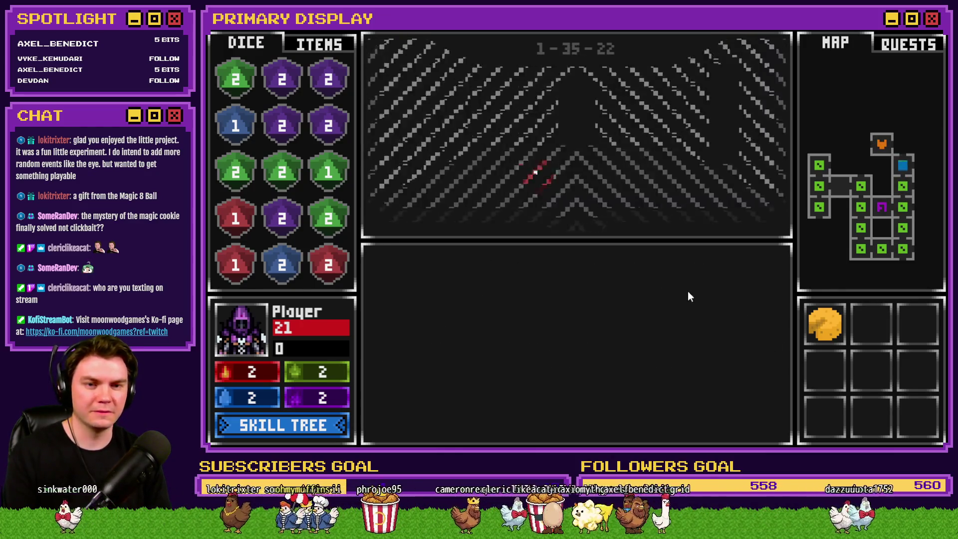
{"action": "left_click", "coordinate": [624, 330]}
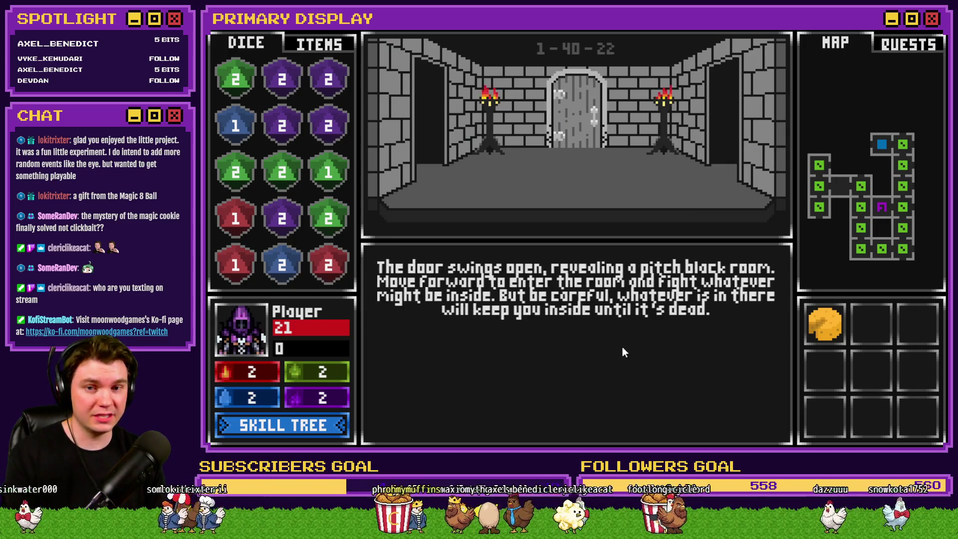
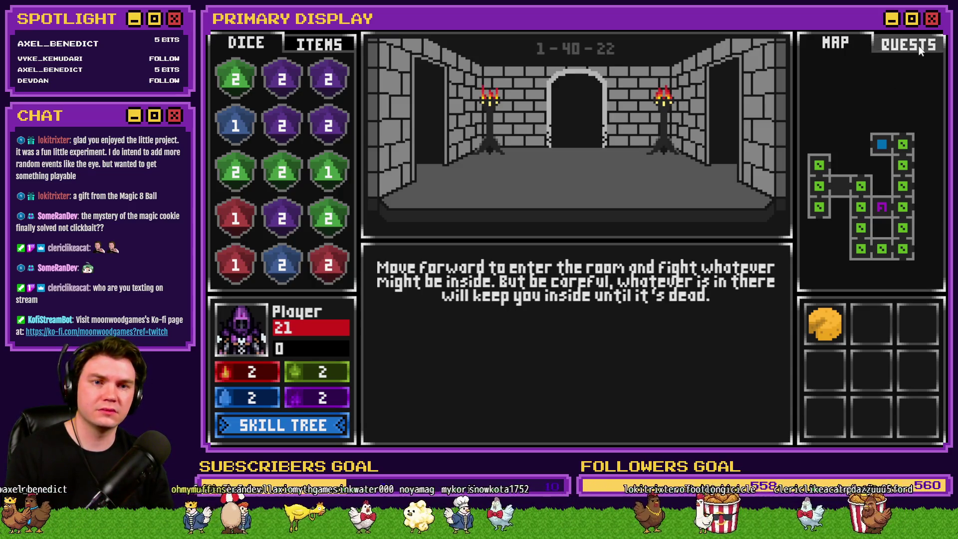
Step: Close the playtest and open the Int/Movement event's page 2 for editing
{"action": "left_click", "coordinate": [935, 31]}
{"action": "double_click", "coordinate": [361, 74]}
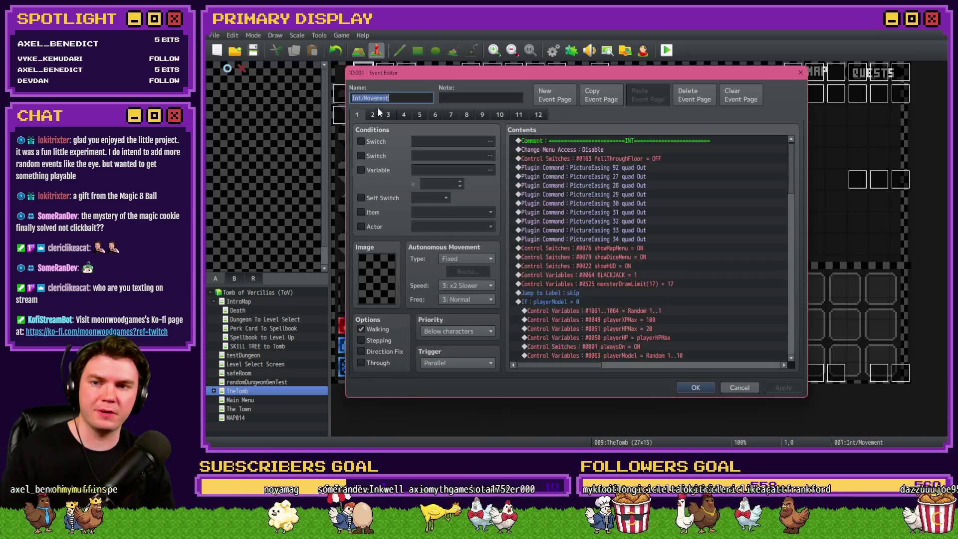
{"action": "left_click", "coordinate": [372, 114]}
{"action": "scroll", "coordinate": [661, 255], "scroll_direction": "down", "scroll_amount": 5}
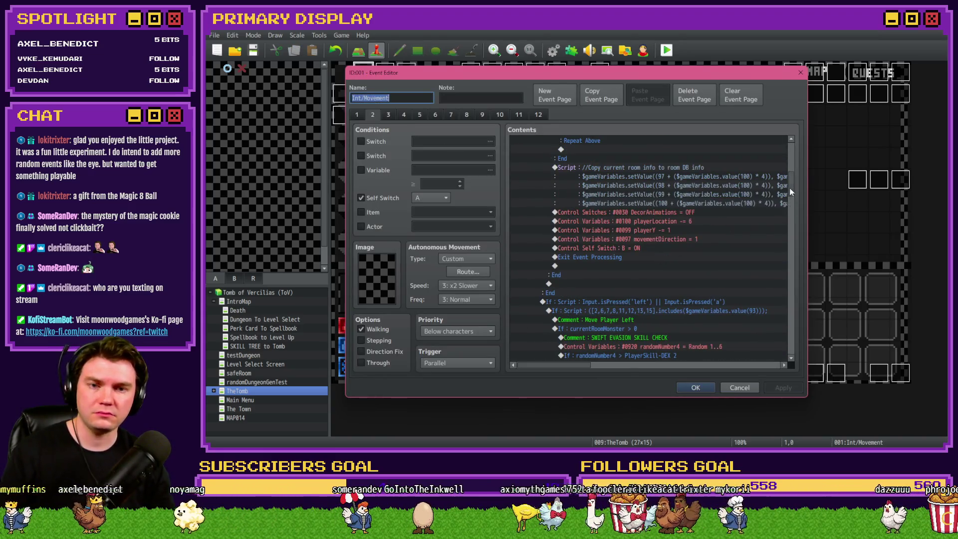
{"action": "left_click_drag", "start_coordinate": [789, 188], "coordinate": [798, 259]}
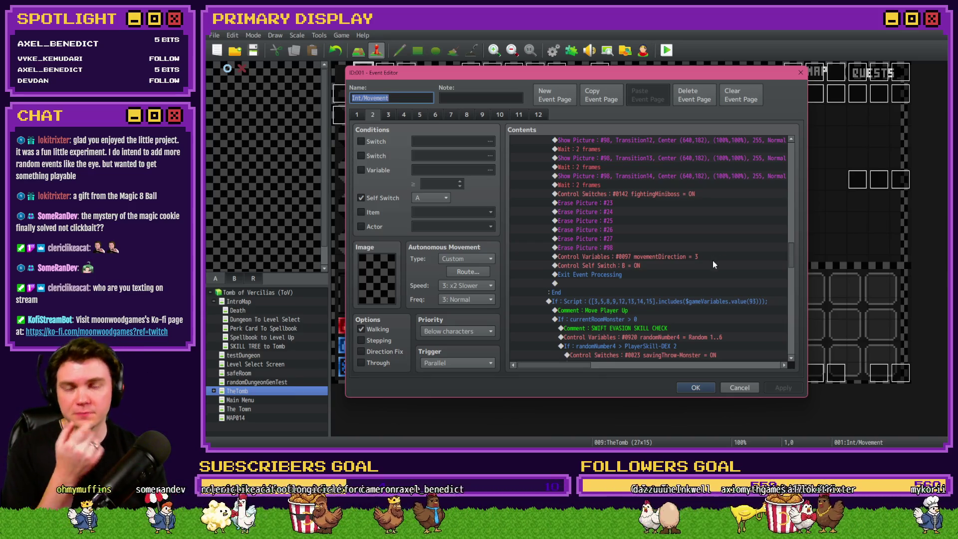
Step: Review page 3's showQuestsMenu conditional block
{"action": "left_click", "coordinate": [388, 119]}
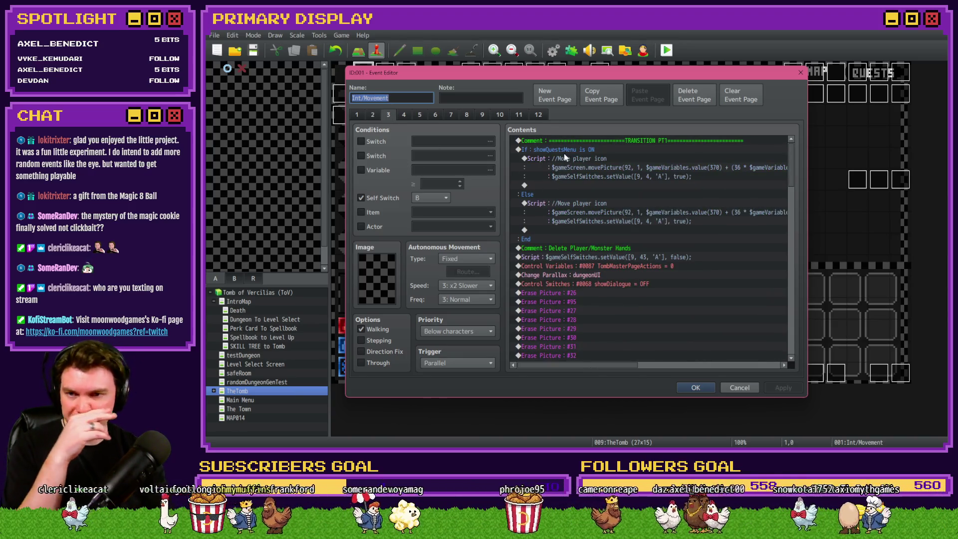
{"action": "left_click", "coordinate": [566, 151]}
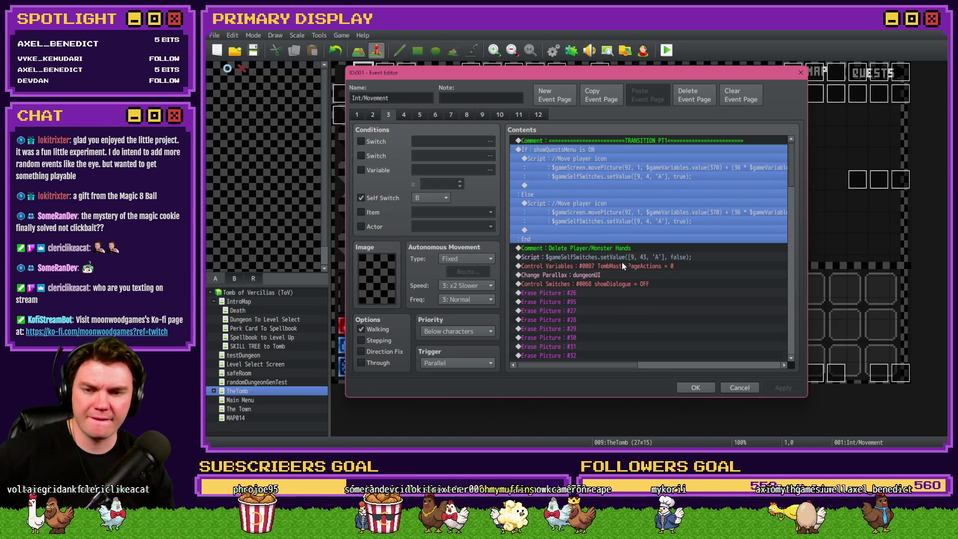
{"action": "scroll", "coordinate": [621, 262], "scroll_direction": "down", "scroll_amount": 2}
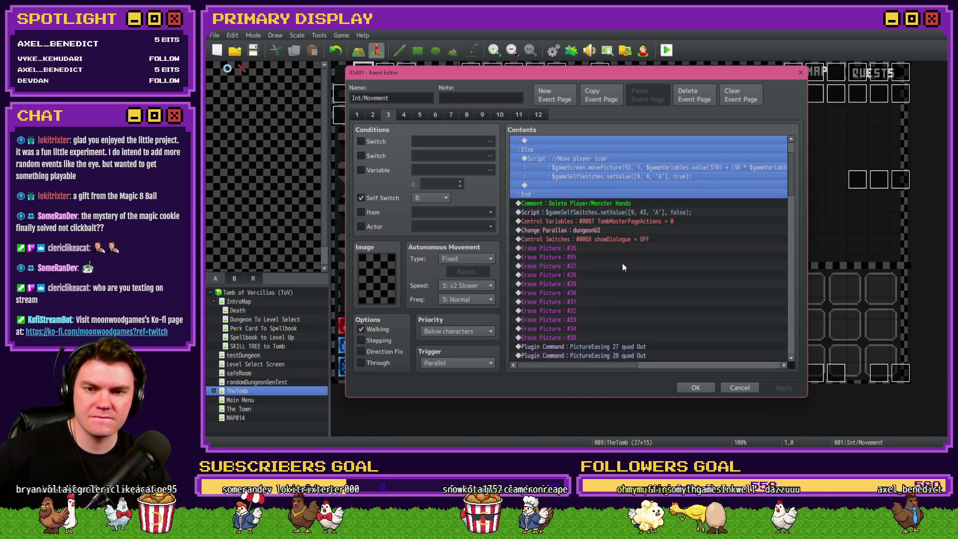
{"action": "scroll", "coordinate": [622, 263], "scroll_direction": "down", "scroll_amount": 7}
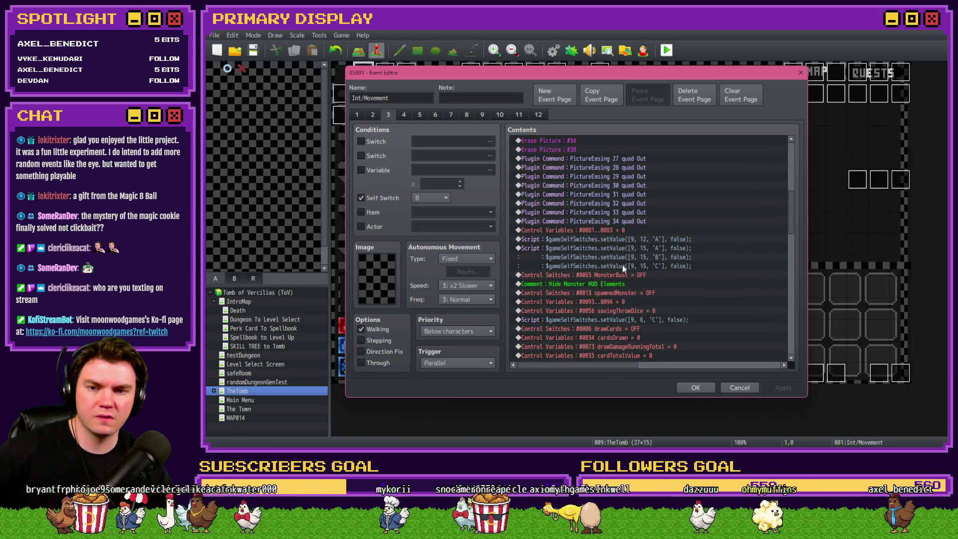
Step: Back on page 2, select the Move Into MB Room Transition10 Show Picture command
{"action": "left_click", "coordinate": [372, 115]}
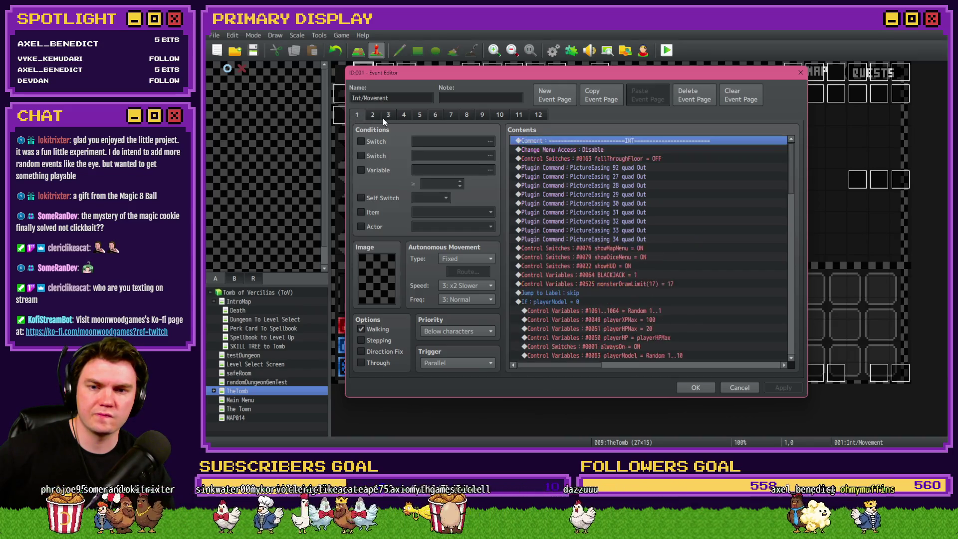
{"action": "scroll", "coordinate": [588, 212], "scroll_direction": "down", "scroll_amount": 5}
{"action": "scroll", "coordinate": [601, 223], "scroll_direction": "down", "scroll_amount": 5}
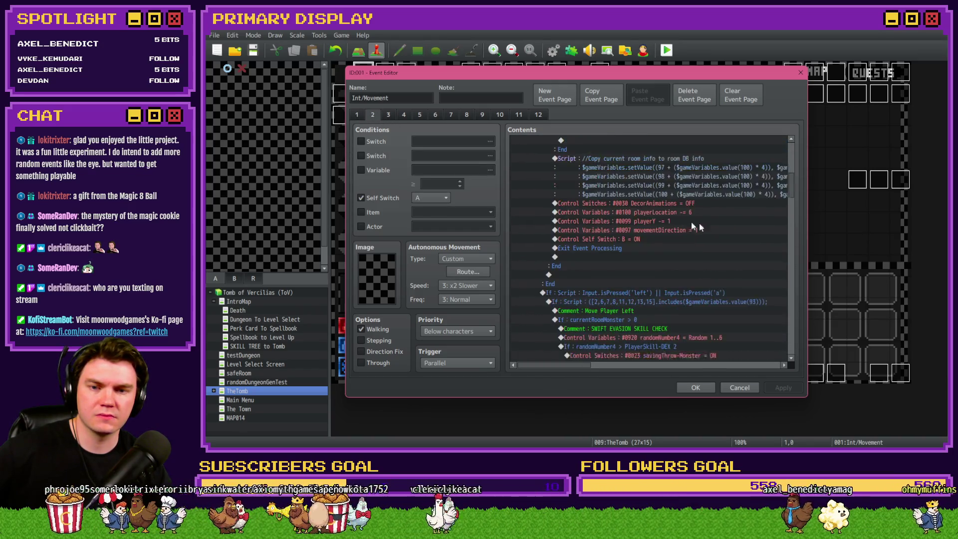
{"action": "mouse_move", "coordinate": [789, 196]}
{"action": "left_mouse_down"}
{"action": "mouse_move", "coordinate": [802, 336]}
{"action": "mouse_move", "coordinate": [799, 148]}
{"action": "mouse_move", "coordinate": [806, 248]}
{"action": "left_mouse_up"}
{"action": "left_click_drag", "start_coordinate": [639, 179], "coordinate": [643, 197]}
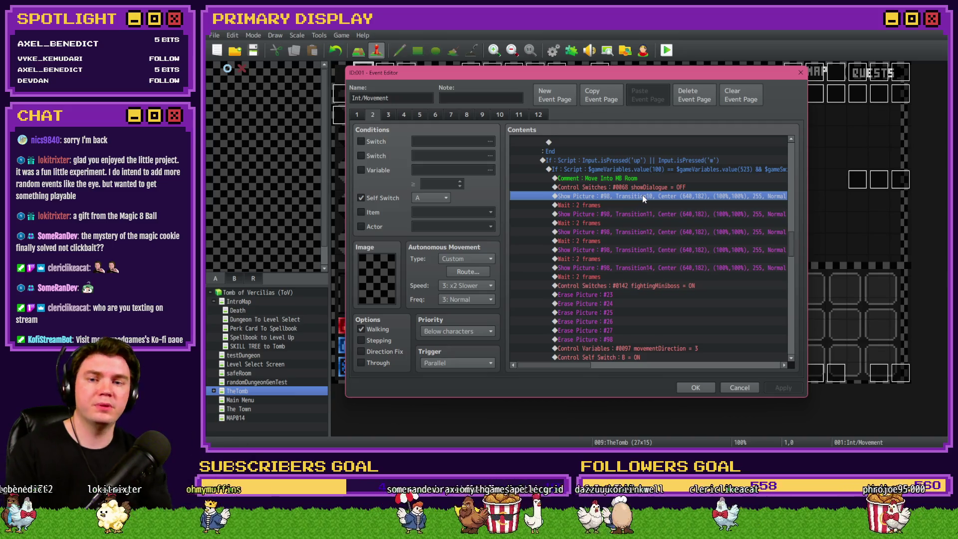
Step: Delete the Transition10–14 Show Picture and Wait commands from page 2
{"action": "key", "text": "Delete"}
{"action": "key", "text": "Delete"}
{"action": "key", "text": "Delete"}
{"action": "key", "text": "Delete"}
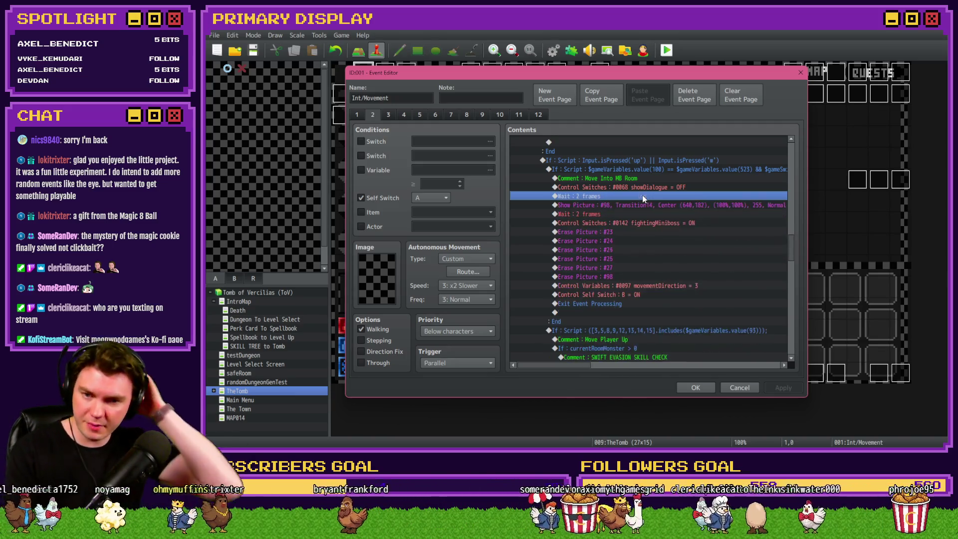
{"action": "key", "text": "Delete"}
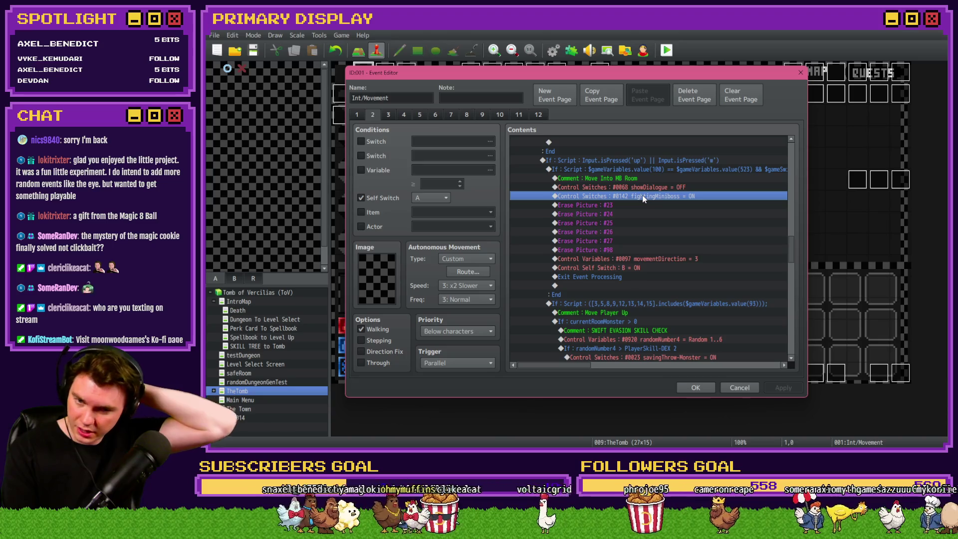
{"action": "key", "text": "Down"}
{"action": "key", "text": "Down"}
{"action": "key", "text": "Down"}
{"action": "key", "text": "Down"}
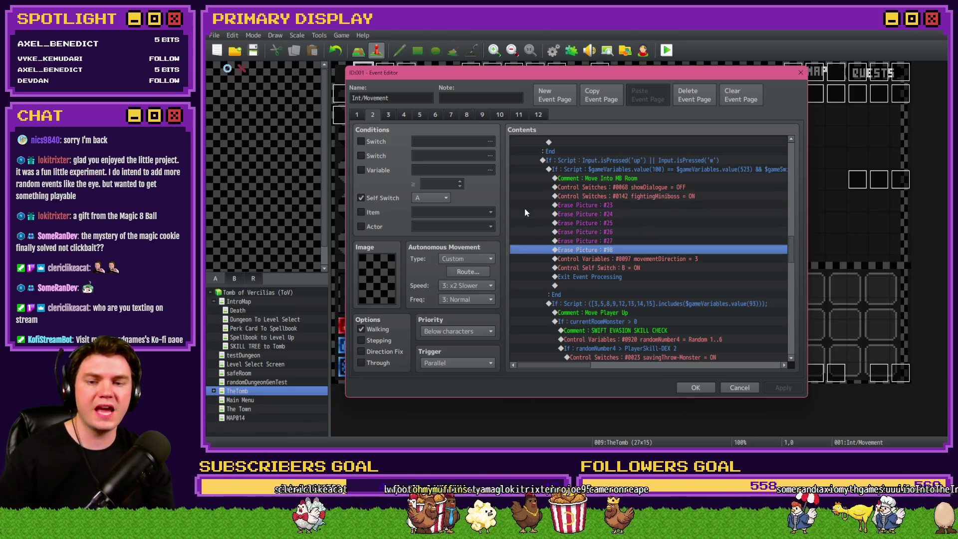
Step: Look over page 3's commands, then move on to page 4
{"action": "left_click", "coordinate": [389, 114]}
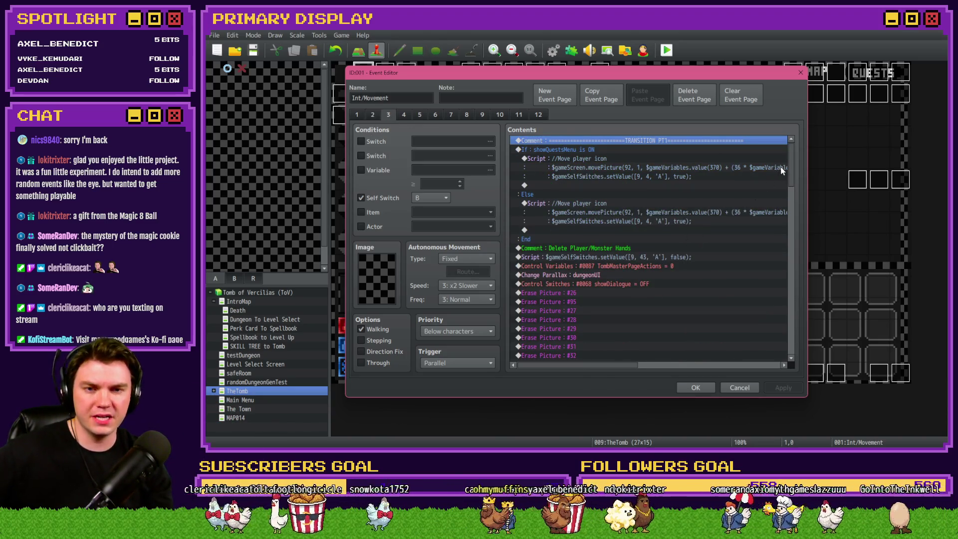
{"action": "mouse_move", "coordinate": [790, 170]}
{"action": "left_mouse_down"}
{"action": "mouse_move", "coordinate": [789, 202]}
{"action": "mouse_move", "coordinate": [799, 154]}
{"action": "mouse_move", "coordinate": [796, 188]}
{"action": "left_mouse_up"}
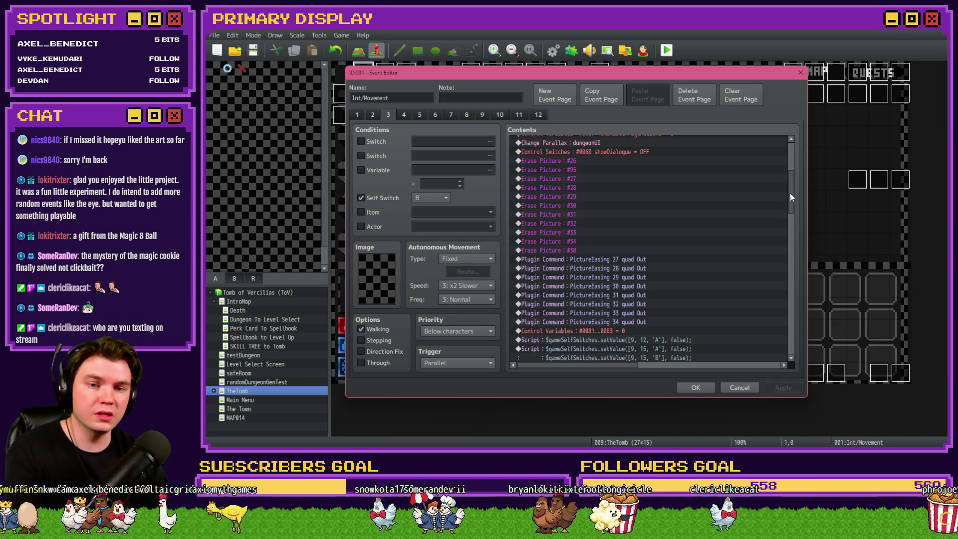
{"action": "mouse_move", "coordinate": [791, 193]}
{"action": "left_mouse_down"}
{"action": "mouse_move", "coordinate": [811, 315]}
{"action": "mouse_move", "coordinate": [791, 346]}
{"action": "mouse_move", "coordinate": [793, 312]}
{"action": "left_mouse_up"}
{"action": "left_click", "coordinate": [403, 116]}
{"action": "scroll", "coordinate": [793, 163], "scroll_direction": "down", "scroll_amount": 3}
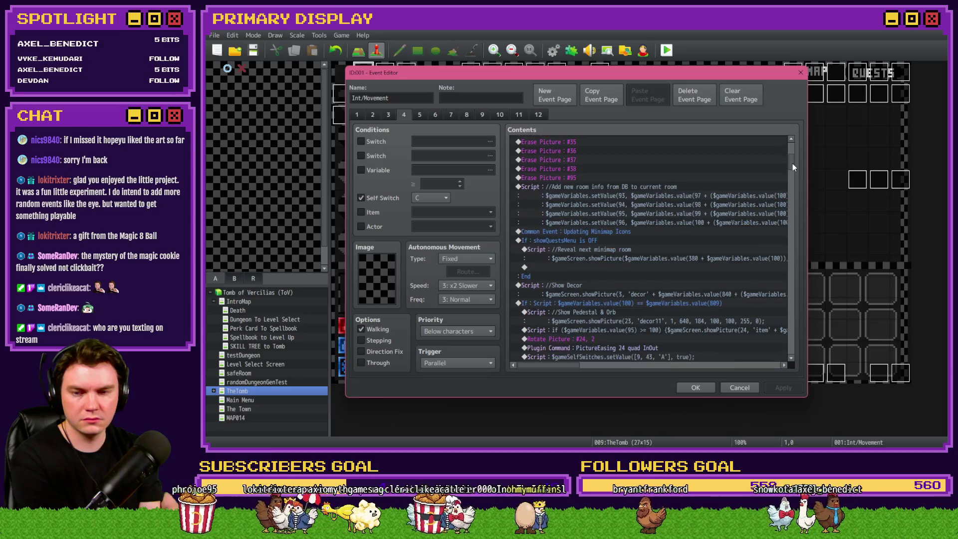
Step: Review page 4's Show Regular Monster / Show Mini Boss If block, then accept the event with OK
{"action": "scroll", "coordinate": [792, 165], "scroll_direction": "down", "scroll_amount": 4}
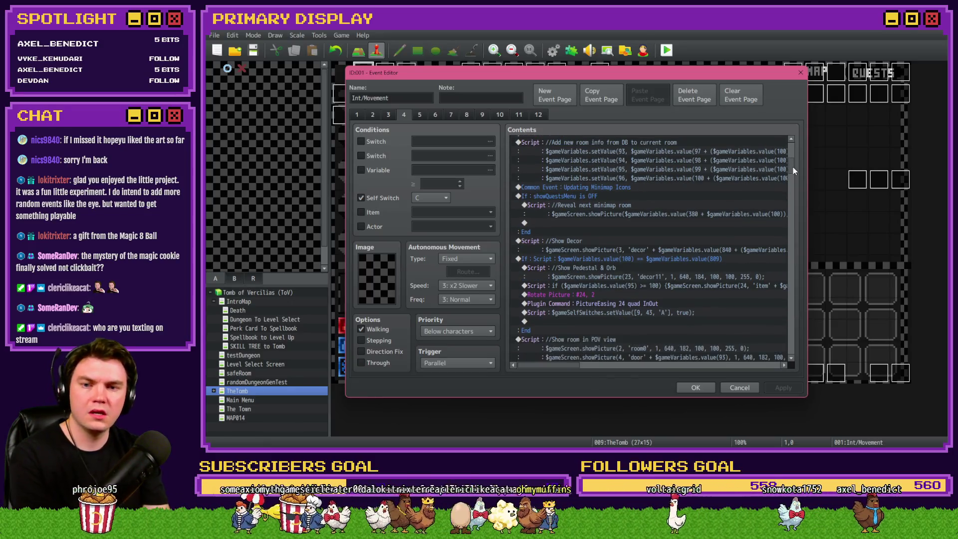
{"action": "scroll", "coordinate": [793, 169], "scroll_direction": "down", "scroll_amount": 1}
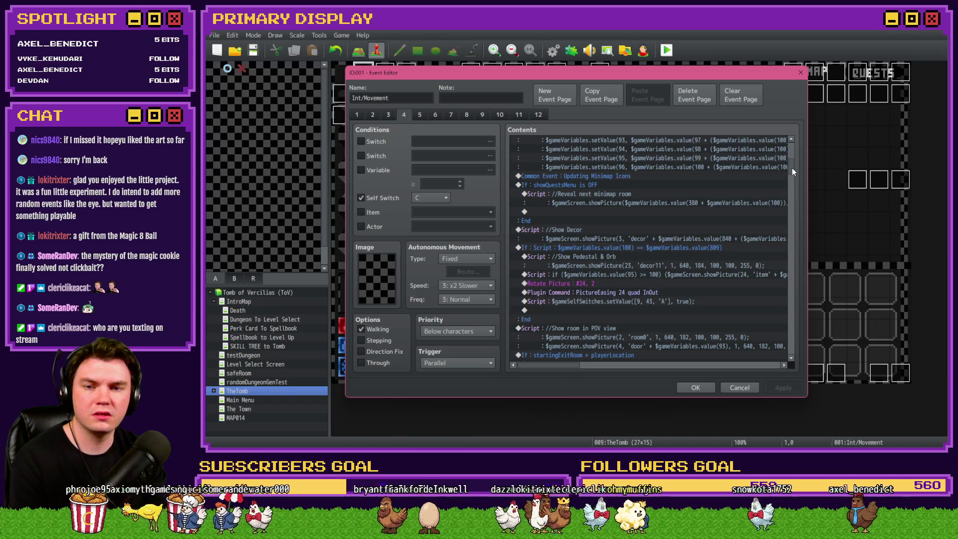
{"action": "left_click_drag", "start_coordinate": [792, 168], "coordinate": [795, 251]}
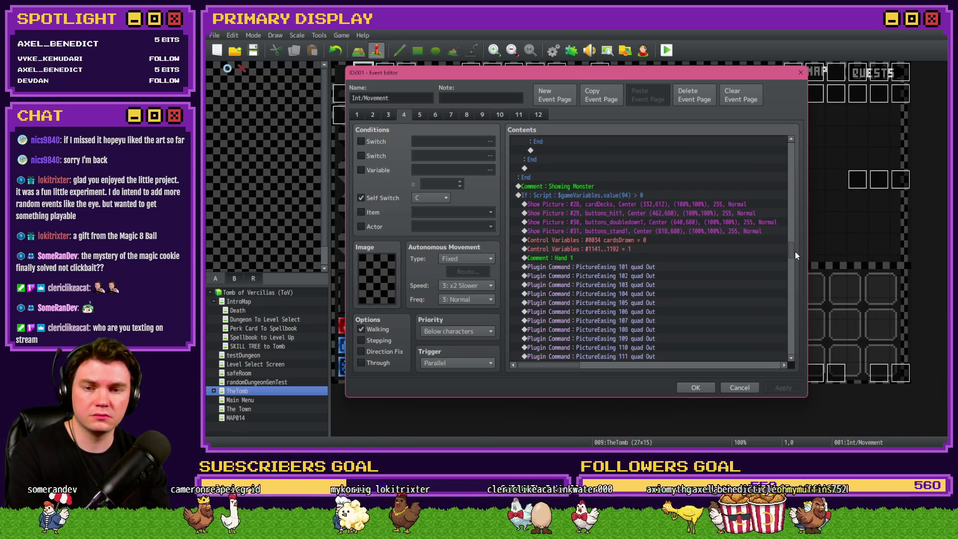
{"action": "left_click_drag", "start_coordinate": [795, 252], "coordinate": [798, 284]}
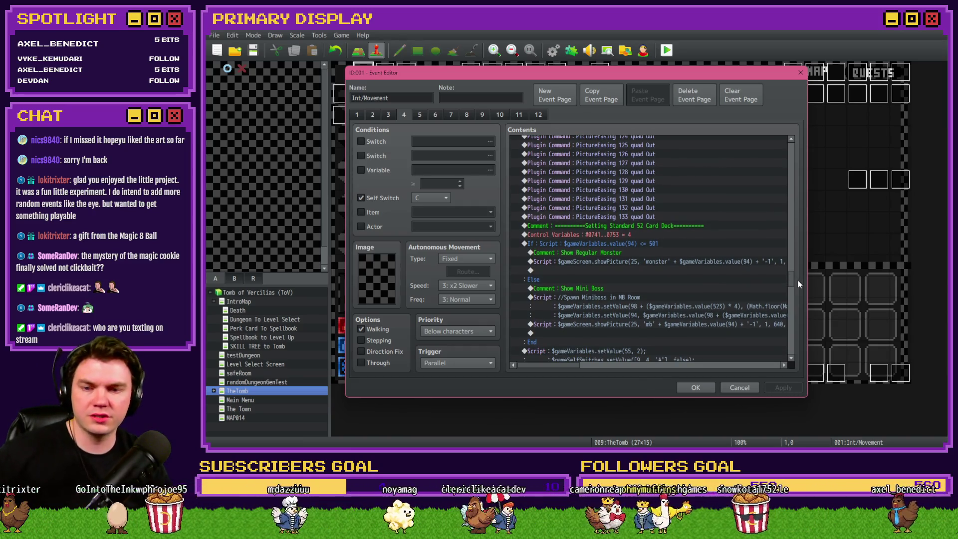
{"action": "scroll", "coordinate": [639, 247], "scroll_direction": "down", "scroll_amount": 2}
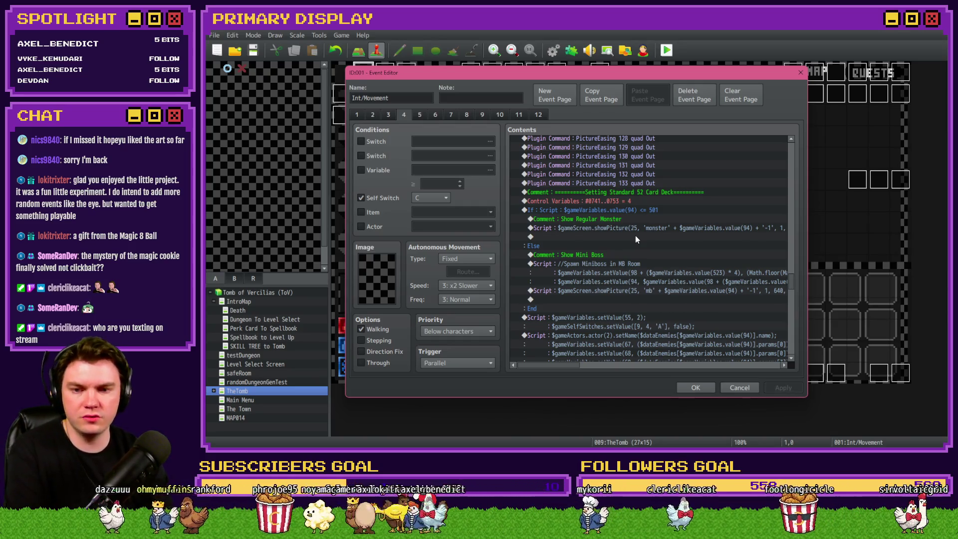
{"action": "scroll", "coordinate": [636, 240], "scroll_direction": "down", "scroll_amount": 2}
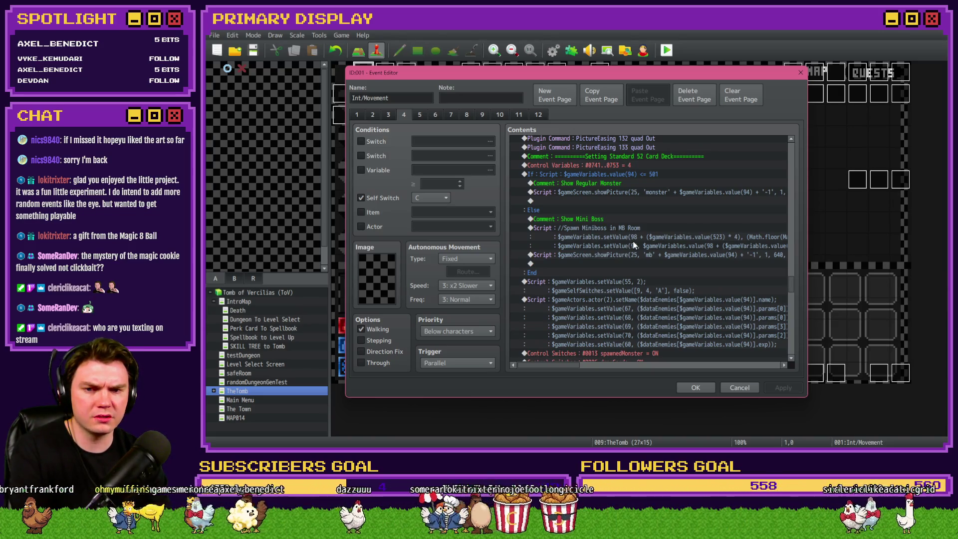
{"action": "left_click", "coordinate": [633, 174]}
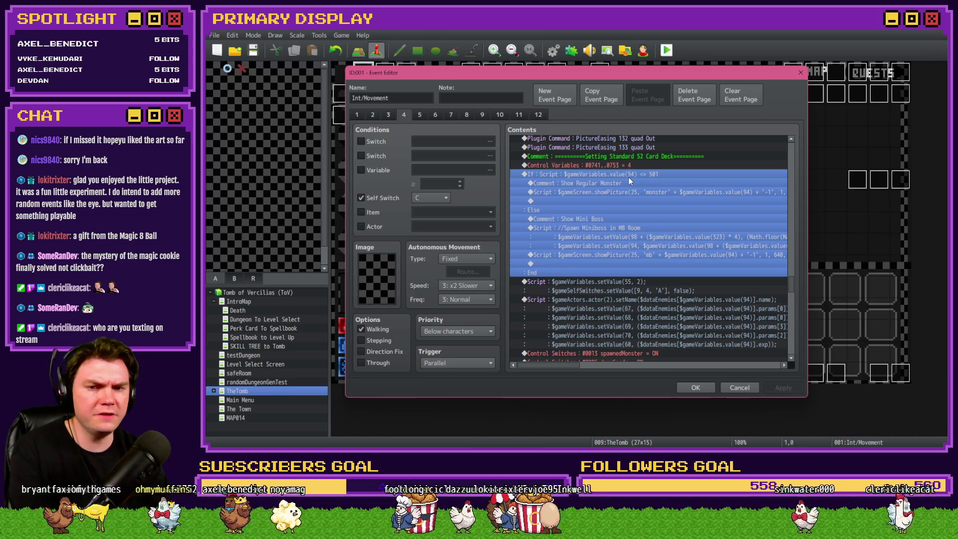
{"action": "scroll", "coordinate": [690, 359], "scroll_direction": "down", "scroll_amount": 4}
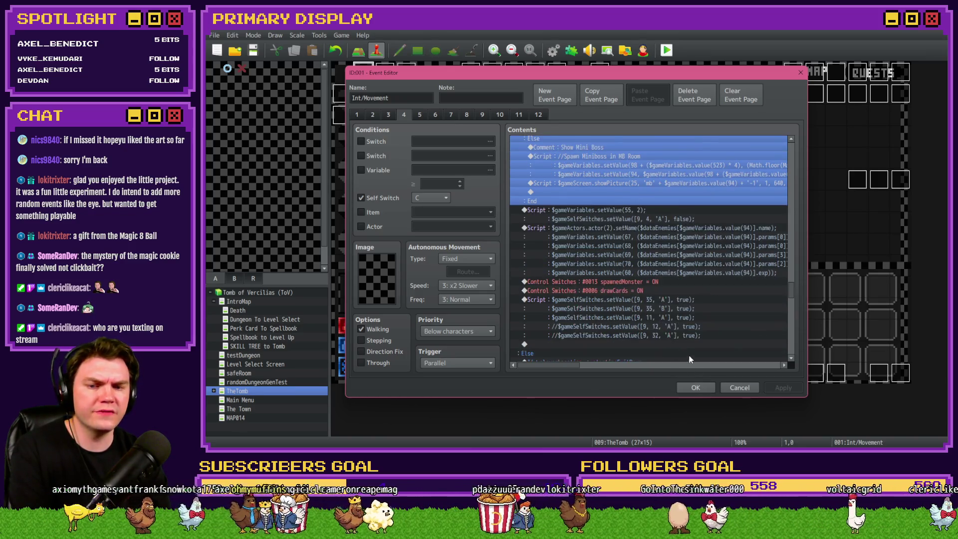
{"action": "left_click", "coordinate": [695, 388]}
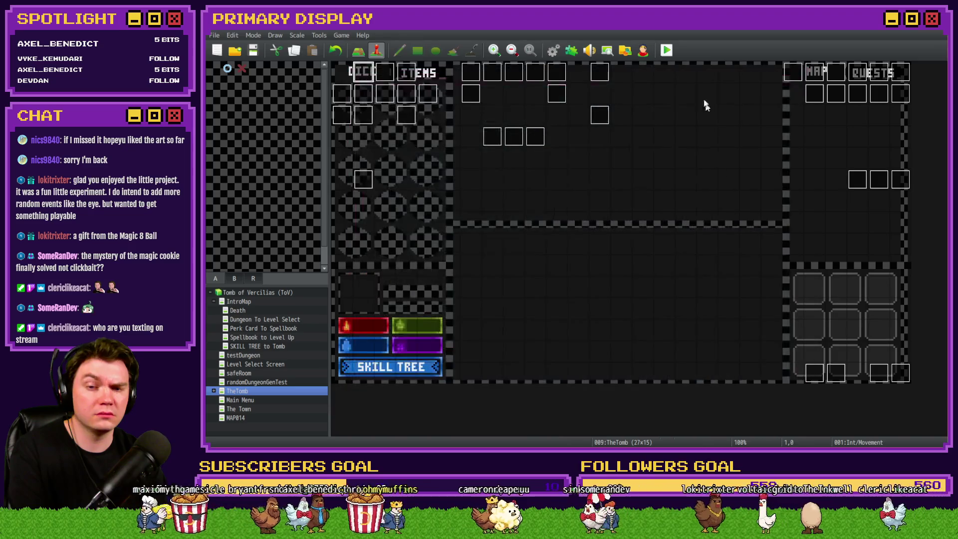
Step: Save and playtest fullscreen, reload after the TypeError, and pick the hat perk card
{"action": "left_click", "coordinate": [666, 53]}
{"action": "left_click", "coordinate": [545, 249]}
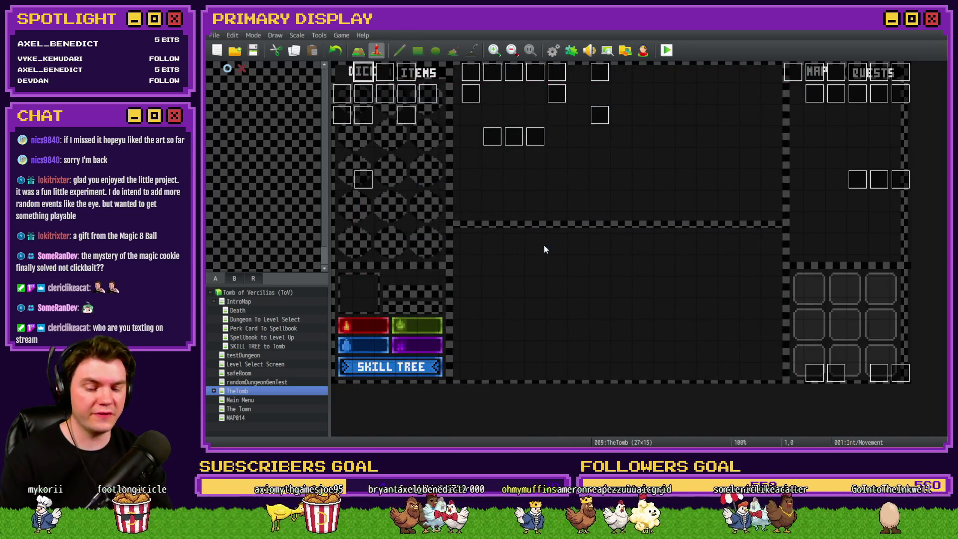
{"action": "key", "text": "F4"}
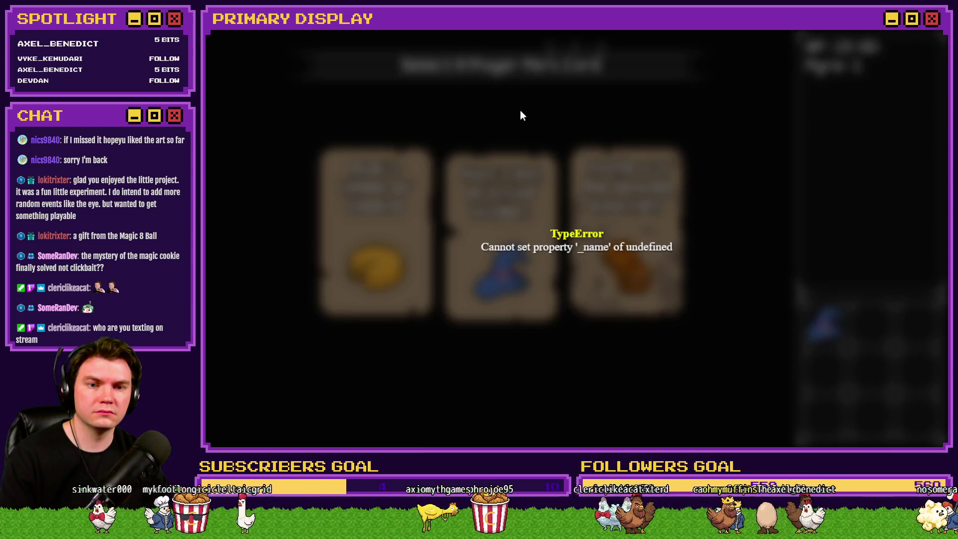
{"action": "key", "text": "F5"}
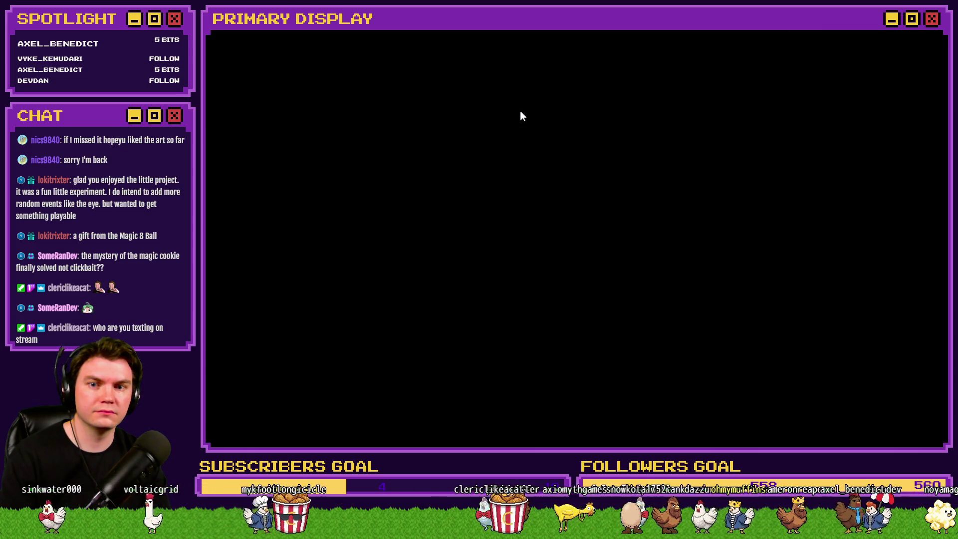
{"action": "left_click", "coordinate": [603, 225]}
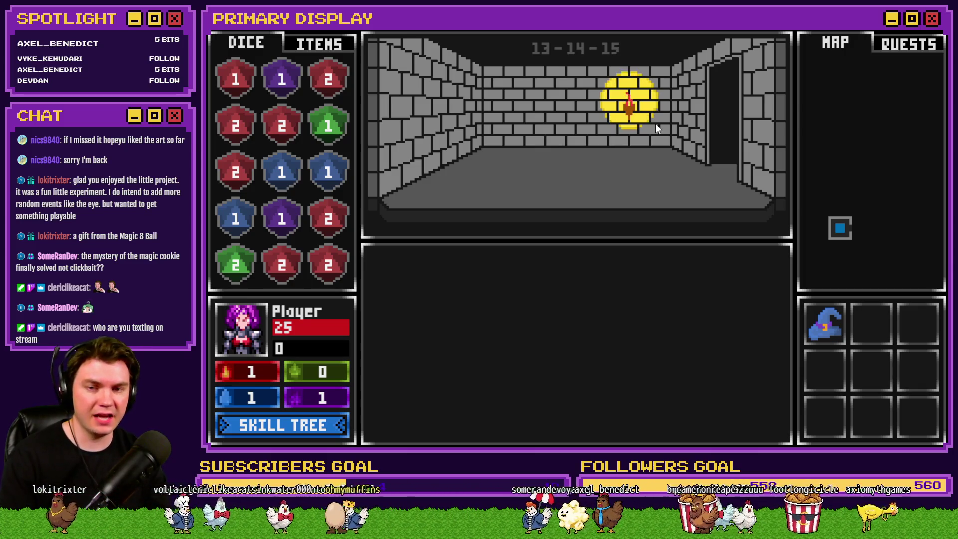
Step: Walk into the glyph chamber, attune to the glyphs, and open the miniboss room door
{"action": "key", "text": "w"}
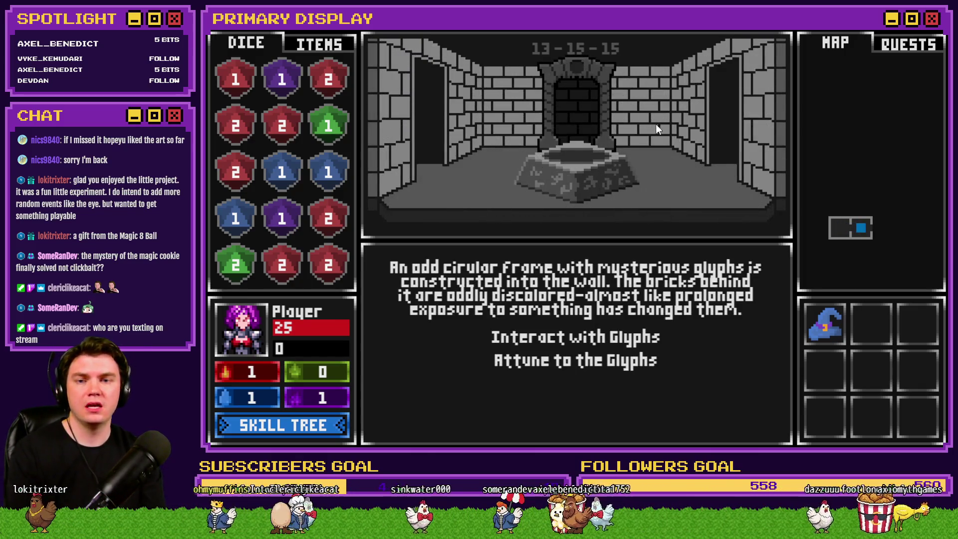
{"action": "left_click", "coordinate": [650, 363]}
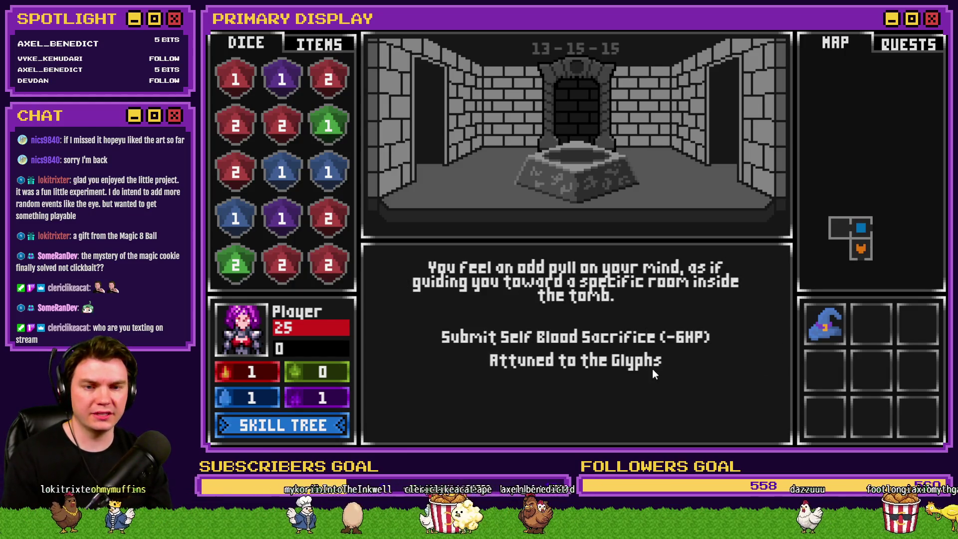
{"action": "left_click", "coordinate": [651, 364]}
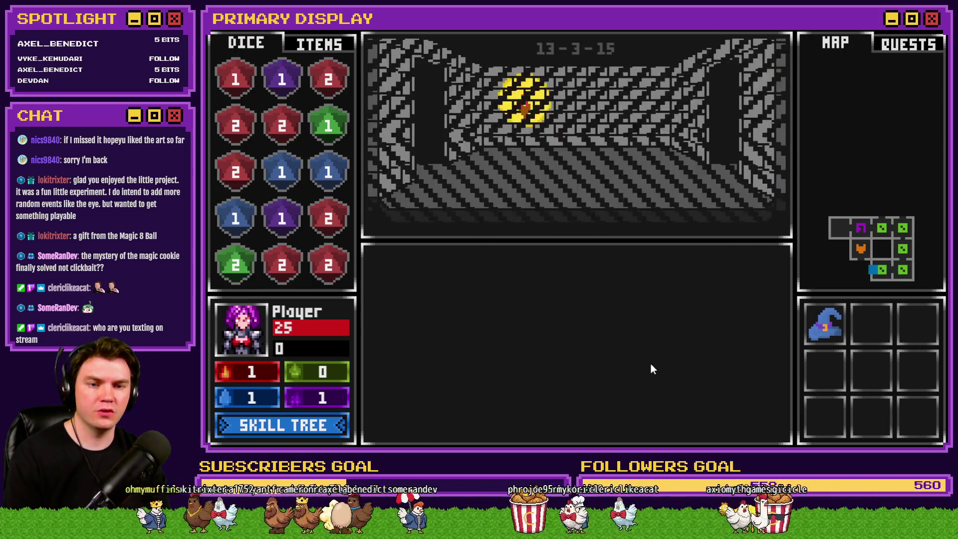
{"action": "left_click", "coordinate": [611, 349]}
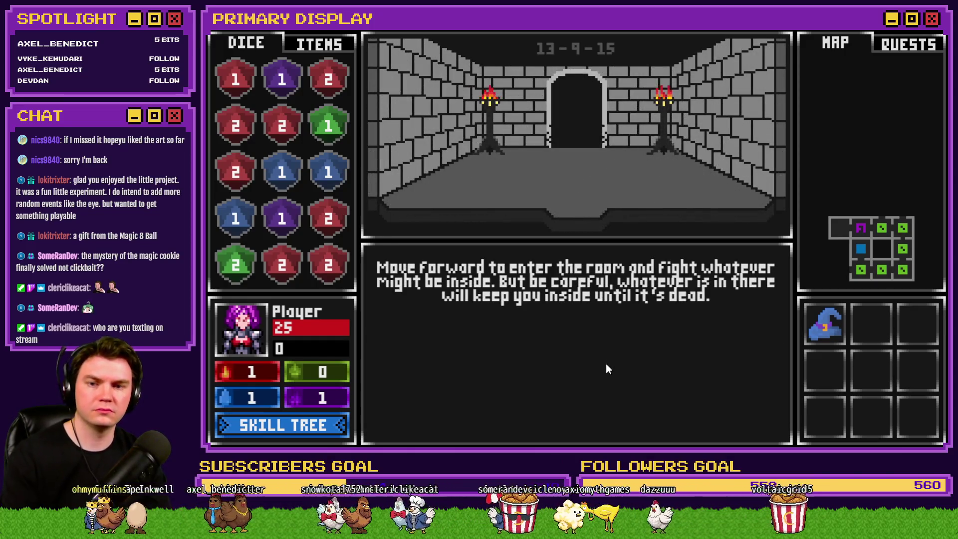
Step: Check the F9 debug switches and variables, then close the playtest
{"action": "key", "text": "F9"}
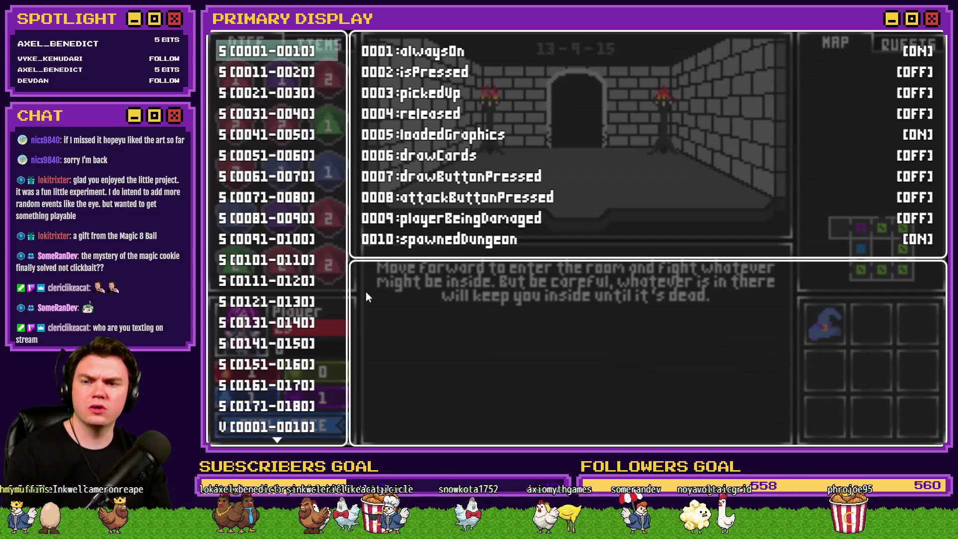
{"action": "scroll", "coordinate": [282, 240], "scroll_direction": "down", "scroll_amount": 10}
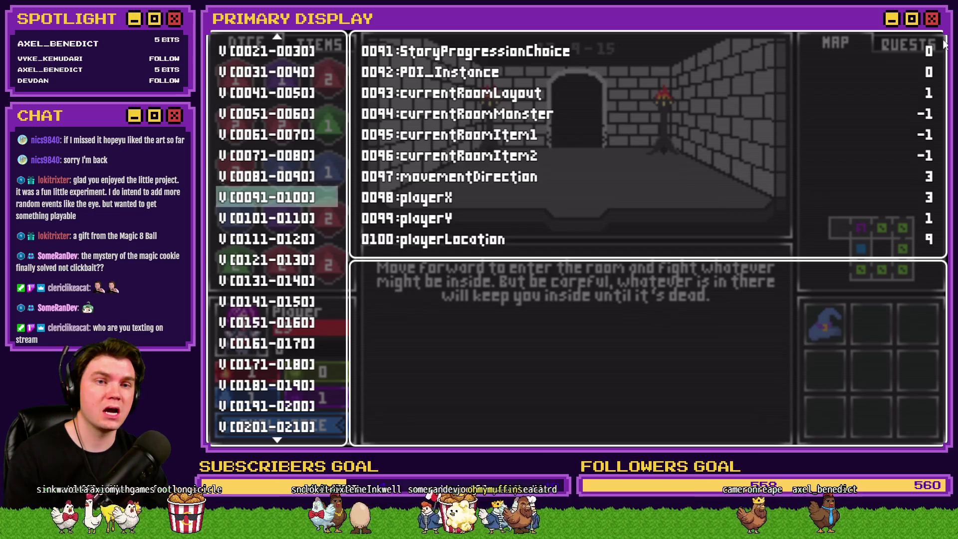
{"action": "left_click", "coordinate": [941, 31]}
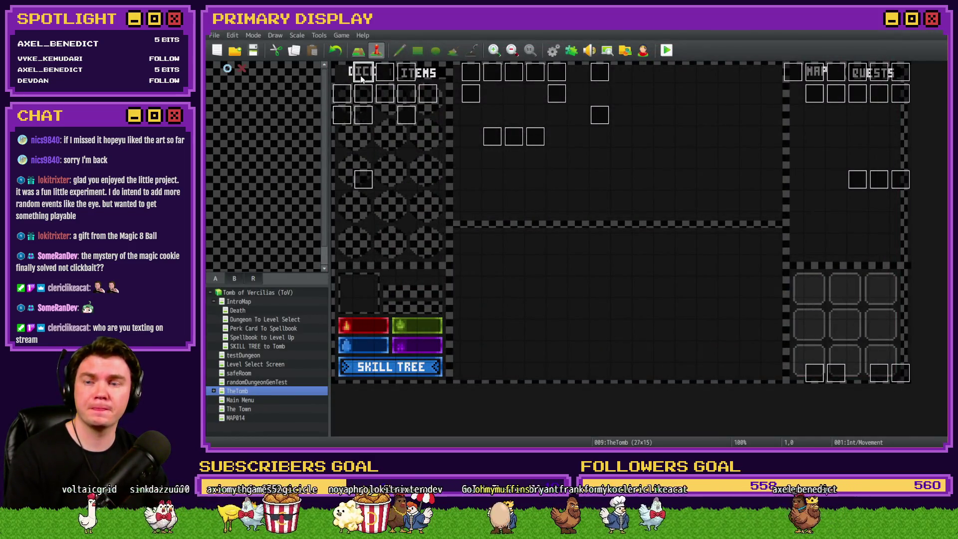
Step: In the Int/Movement event, delete the Show Mini Boss lines from the monster If block
{"action": "double_click", "coordinate": [362, 75]}
{"action": "scroll", "coordinate": [786, 272], "scroll_direction": "down", "scroll_amount": 15}
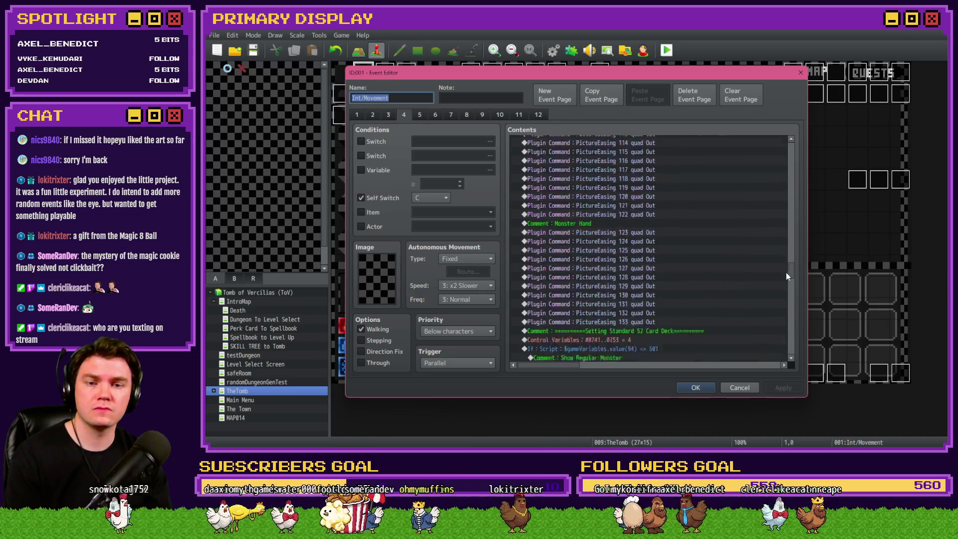
{"action": "scroll", "coordinate": [786, 281], "scroll_direction": "down", "scroll_amount": 2}
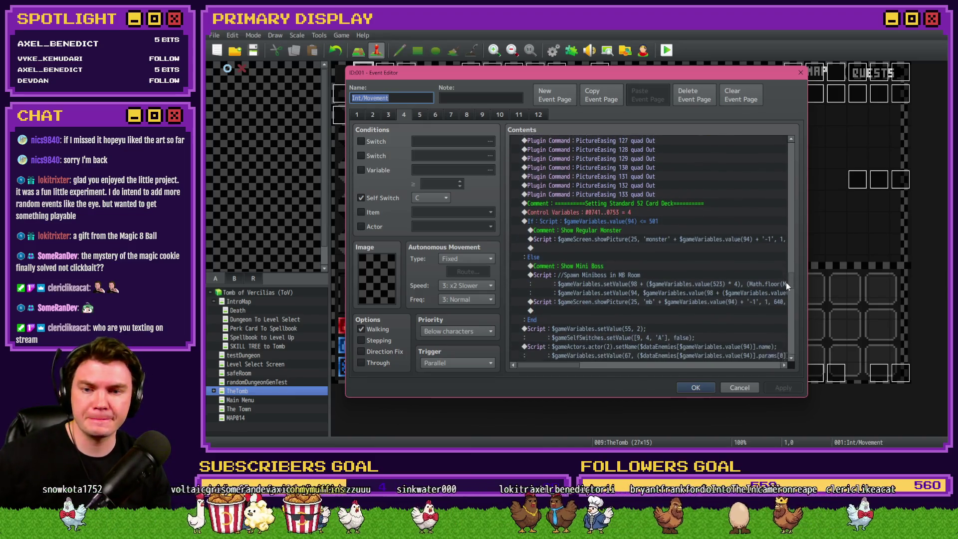
{"action": "scroll", "coordinate": [788, 286], "scroll_direction": "up", "scroll_amount": 1}
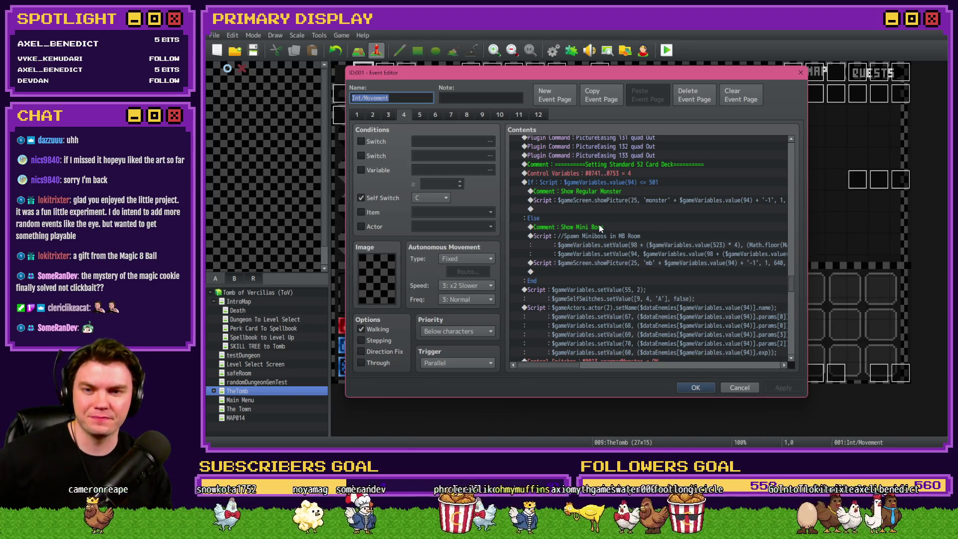
{"action": "left_click", "coordinate": [611, 183]}
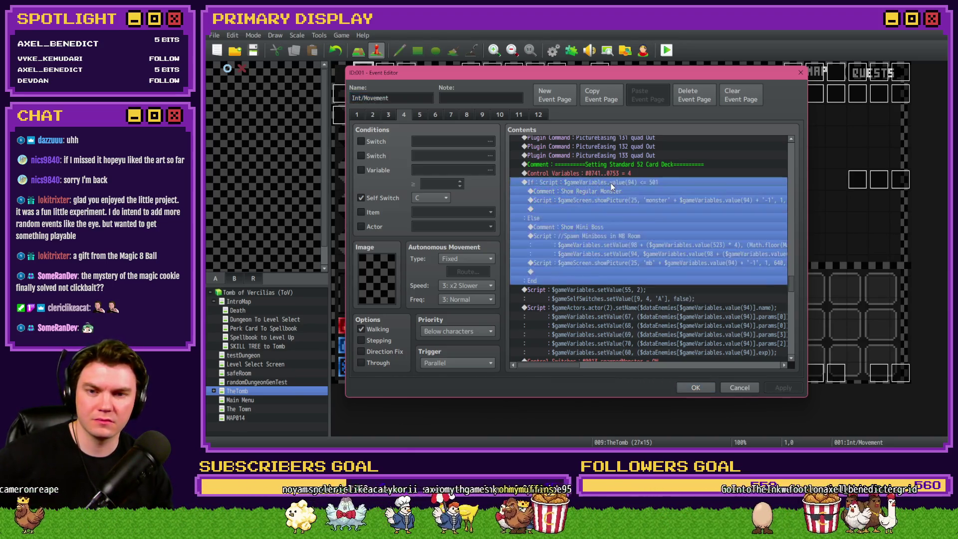
{"action": "left_click", "coordinate": [607, 201]}
{"action": "left_click_drag", "start_coordinate": [592, 231], "coordinate": [595, 261]}
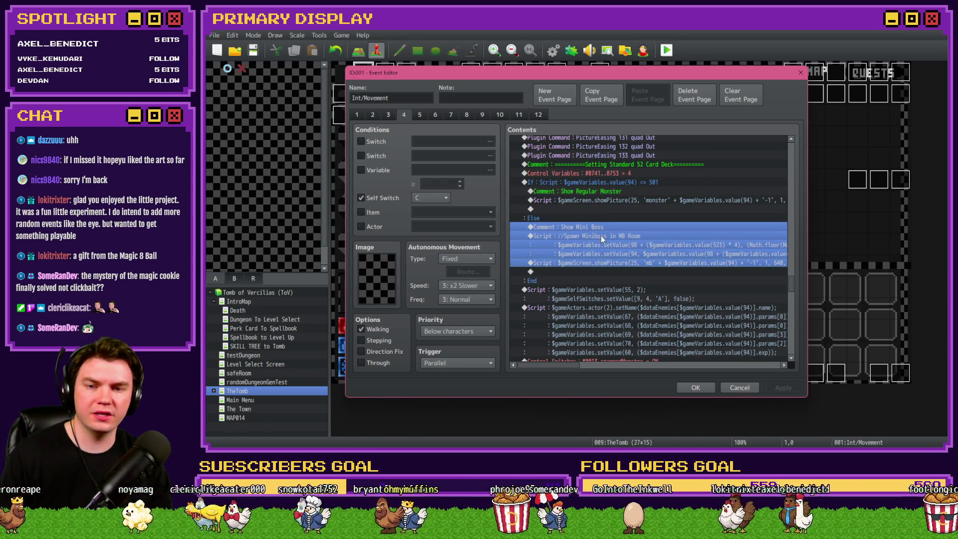
{"action": "key", "text": "Delete"}
Step: Turn off Create Else Branch on the If condition and open the command list below it
{"action": "double_click", "coordinate": [610, 181]}
{"action": "left_click", "coordinate": [573, 313]}
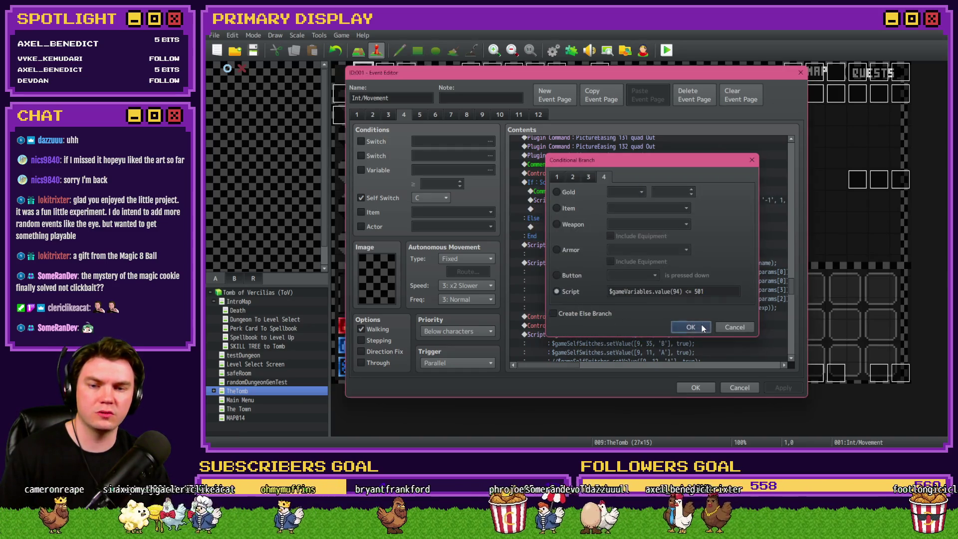
{"action": "left_click", "coordinate": [689, 327]}
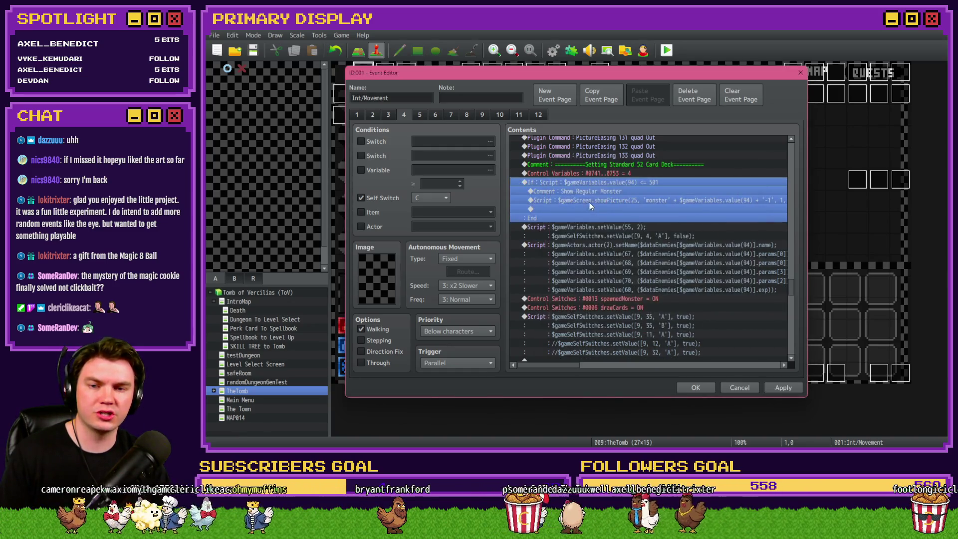
{"action": "double_click", "coordinate": [573, 226]}
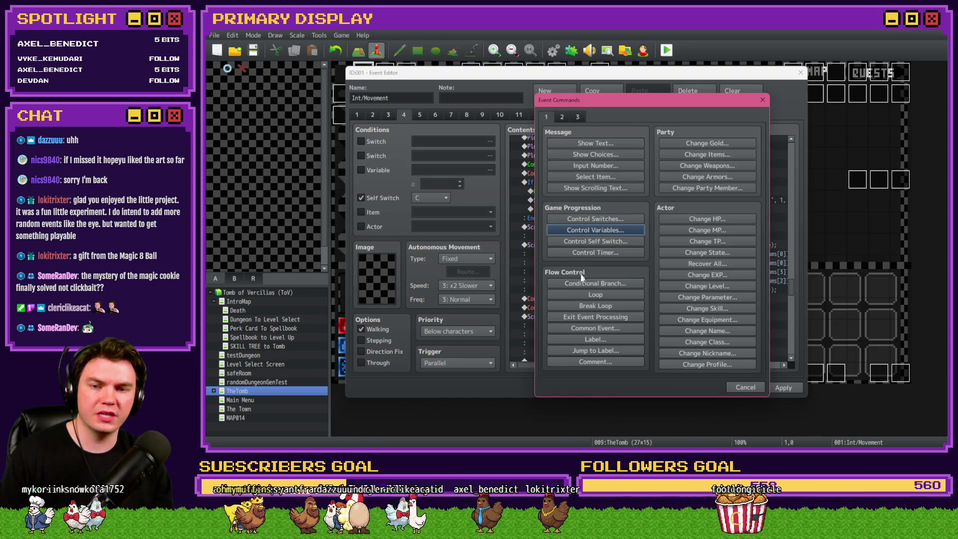
Step: Add a Conditional Branch on variable 0100 playerLocation, found by searching 'location'
{"action": "left_click", "coordinate": [584, 283]}
{"action": "left_click", "coordinate": [580, 205]}
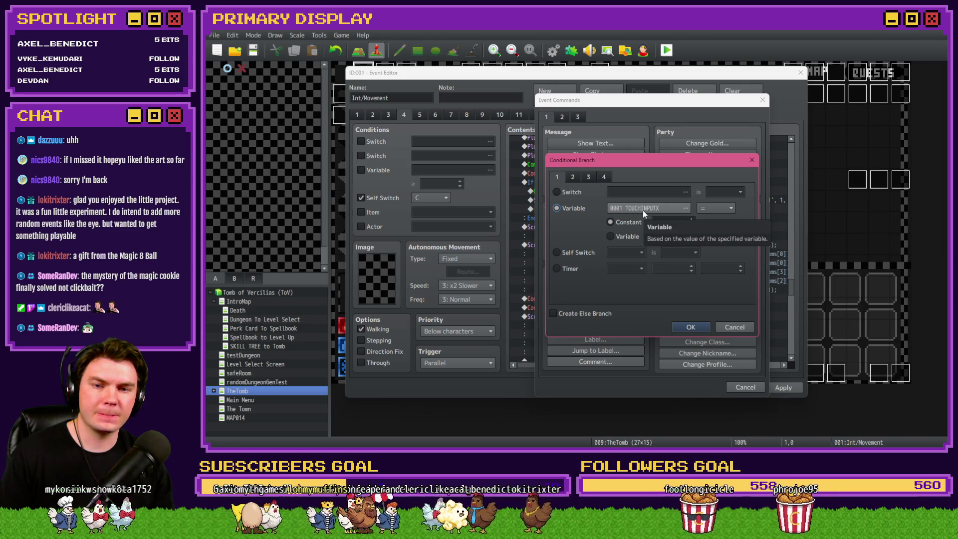
{"action": "left_click", "coordinate": [643, 211]}
{"action": "left_click", "coordinate": [609, 185]}
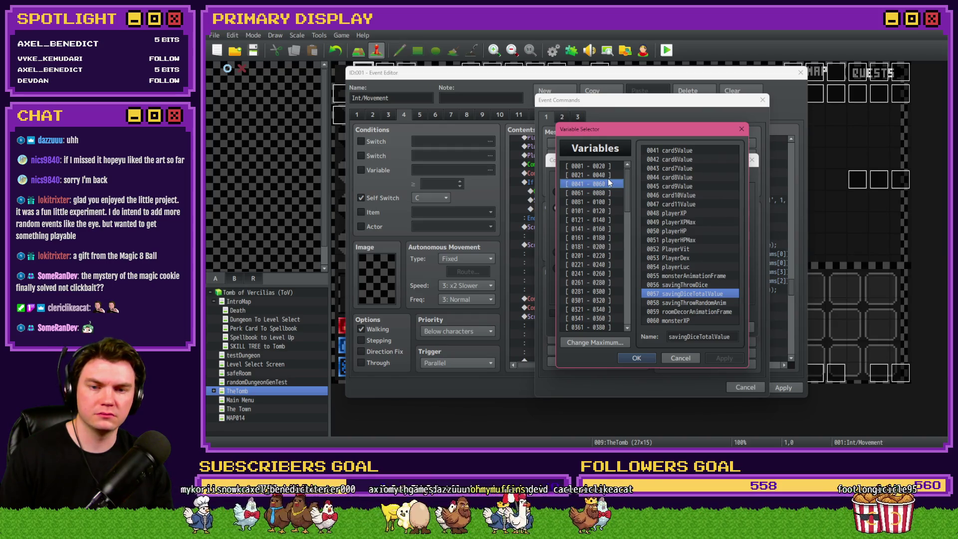
{"action": "left_click", "coordinate": [609, 177]}
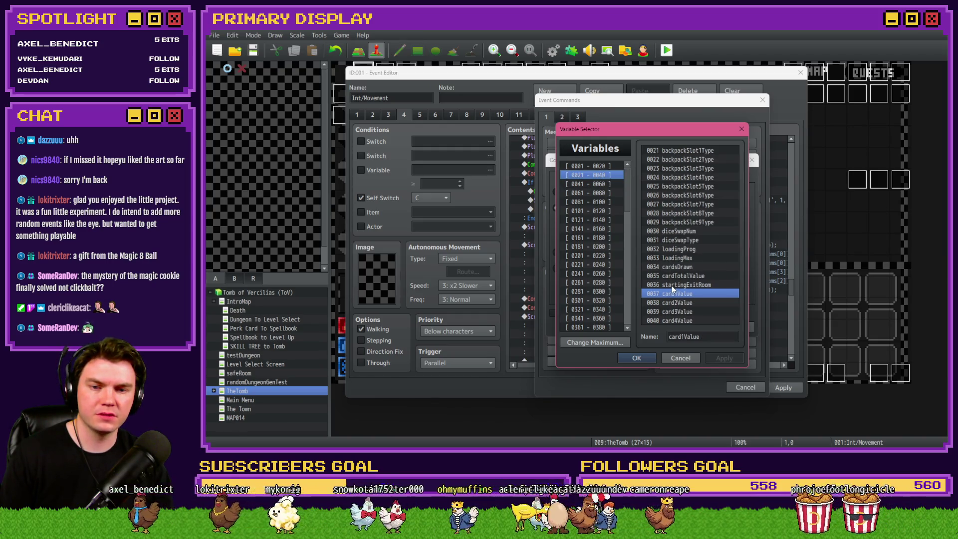
{"action": "left_click", "coordinate": [595, 185]}
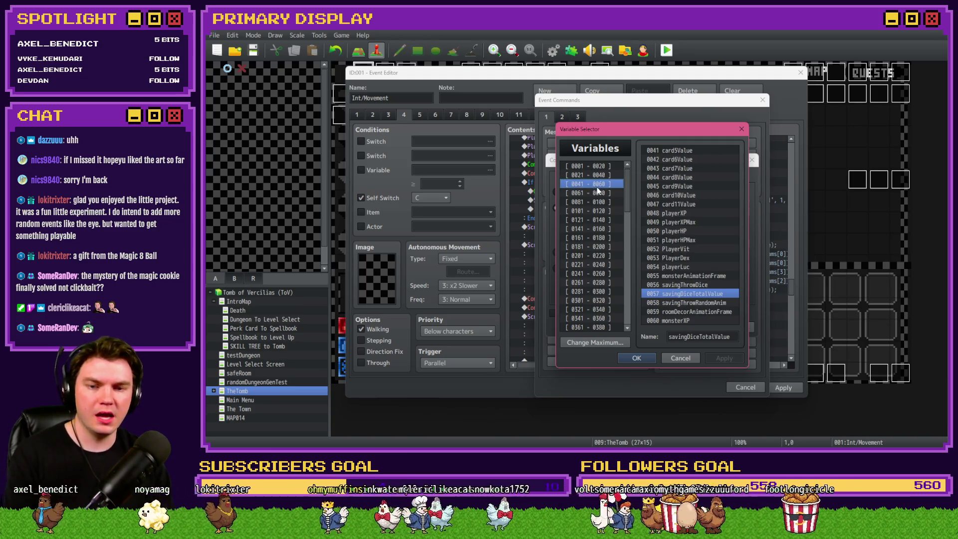
{"action": "key", "text": "Up"}
{"action": "key", "text": "Up"}
{"action": "left_click", "coordinate": [677, 159]}
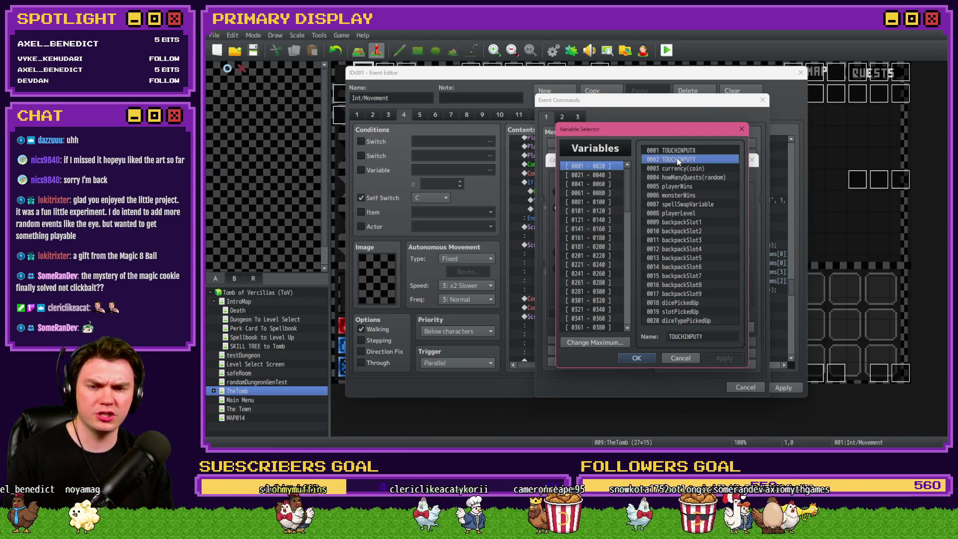
{"action": "key", "text": "ctrl+f"}
{"action": "type", "text": "location"}
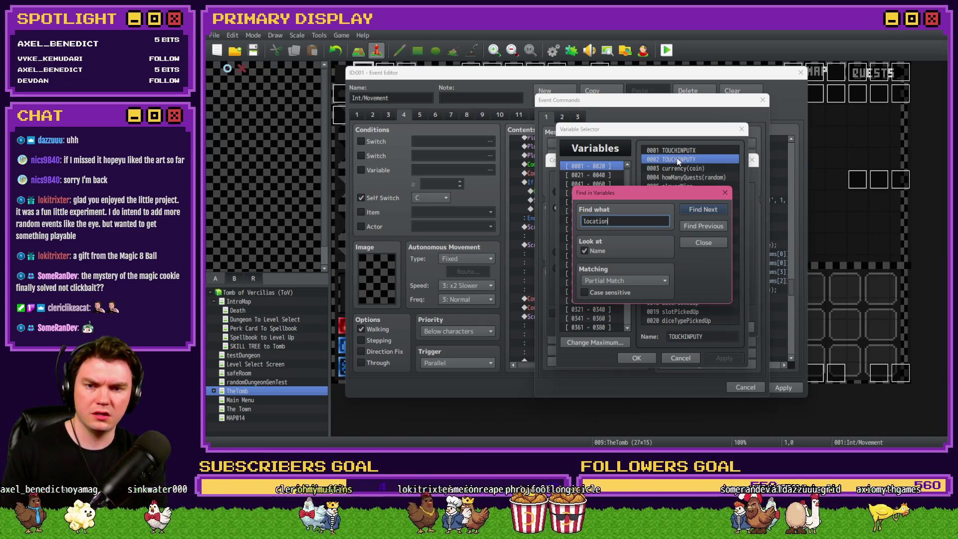
{"action": "key", "text": "Return"}
{"action": "left_click_drag", "start_coordinate": [677, 197], "coordinate": [487, 151]}
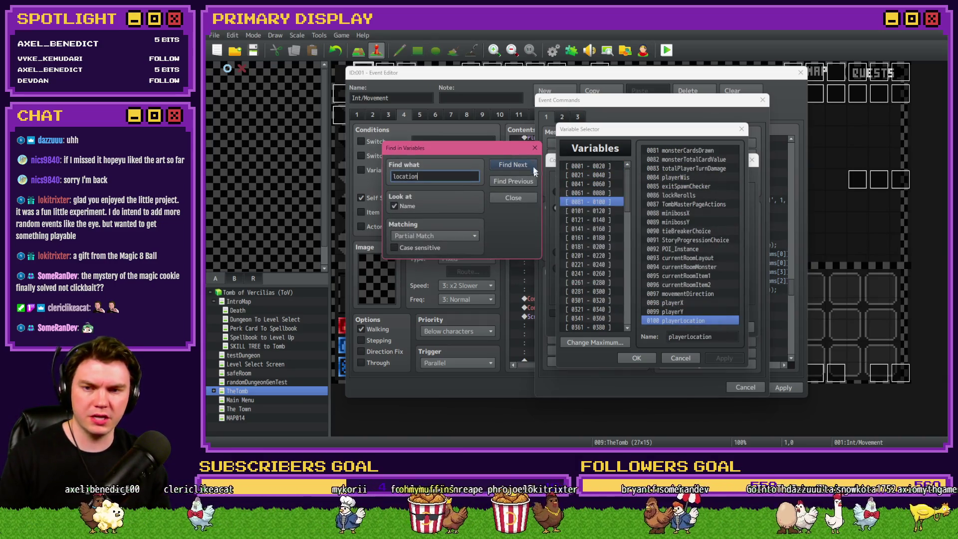
{"action": "left_click", "coordinate": [535, 148]}
{"action": "double_click", "coordinate": [683, 321]}
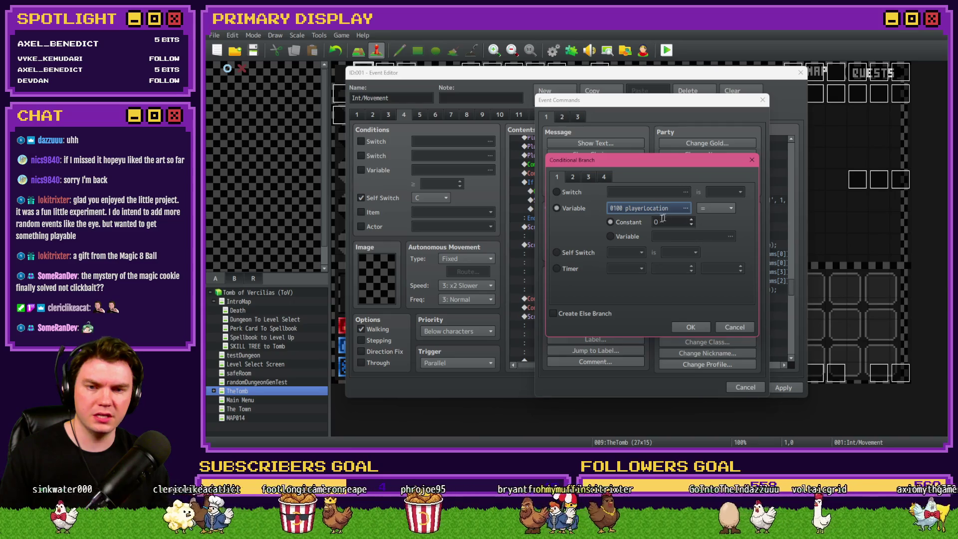
Step: Compare it against variable 0523 MB-spawnLocation, located via variable search, and confirm the branch
{"action": "left_click", "coordinate": [677, 236]}
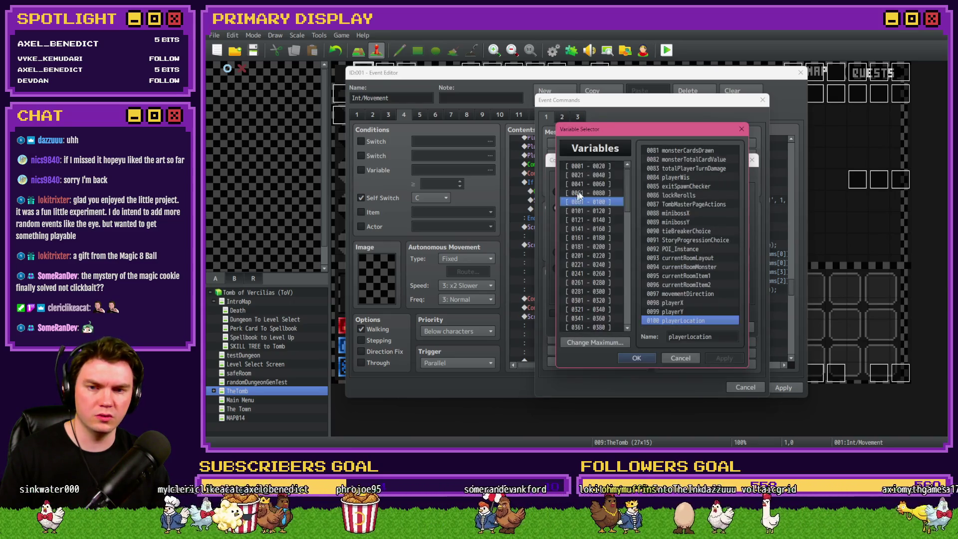
{"action": "left_click", "coordinate": [608, 167]}
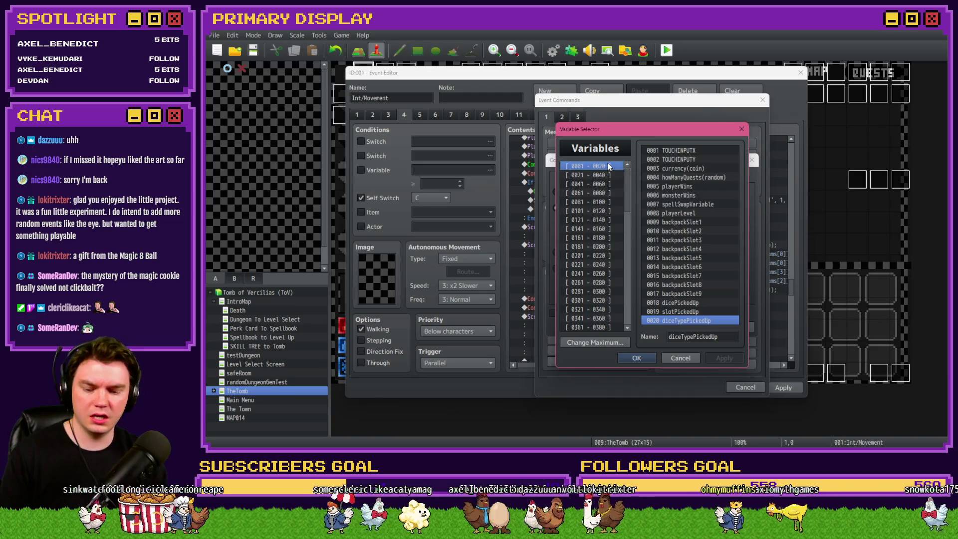
{"action": "key", "text": "ctrl+f"}
{"action": "type", "text": "mini"}
{"action": "key", "text": "Return"}
{"action": "mouse_move", "coordinate": [650, 195]}
{"action": "left_mouse_down"}
{"action": "mouse_move", "coordinate": [436, 114]}
{"action": "mouse_move", "coordinate": [469, 120]}
{"action": "left_mouse_up"}
{"action": "left_click", "coordinate": [517, 139]}
{"action": "left_click", "coordinate": [516, 138]}
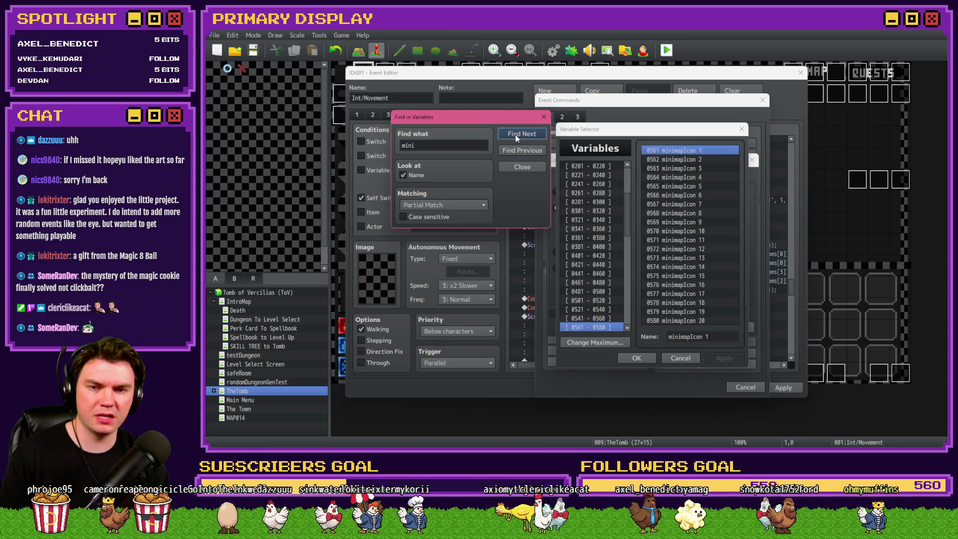
{"action": "left_click", "coordinate": [516, 135]}
{"action": "double_click", "coordinate": [444, 145]}
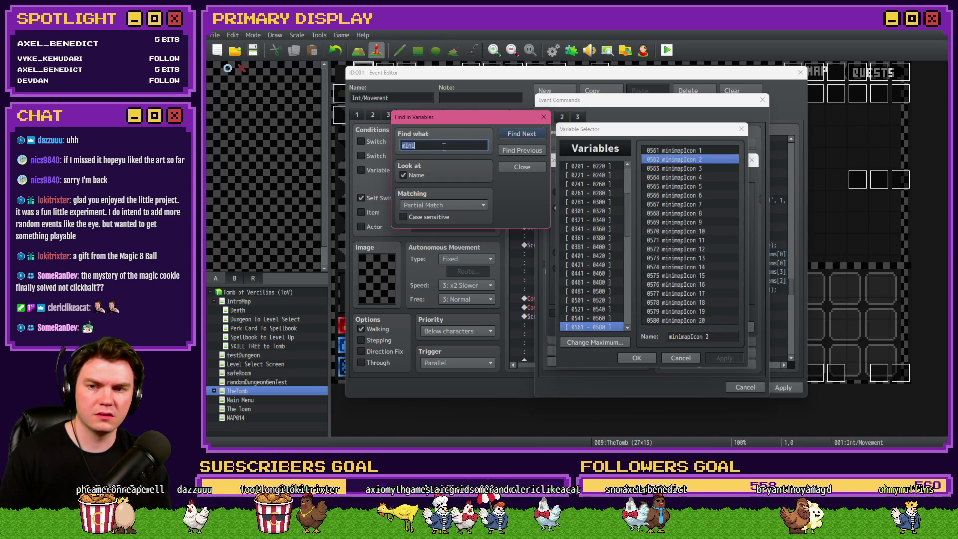
{"action": "type", "text": "s"}
{"action": "key", "text": "Return"}
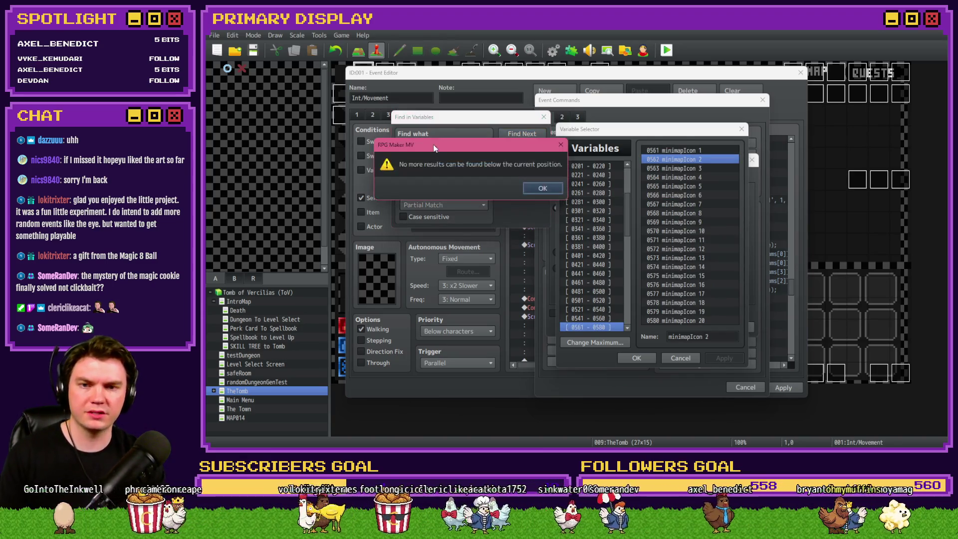
{"action": "left_click", "coordinate": [534, 189]}
{"action": "left_click", "coordinate": [508, 149]}
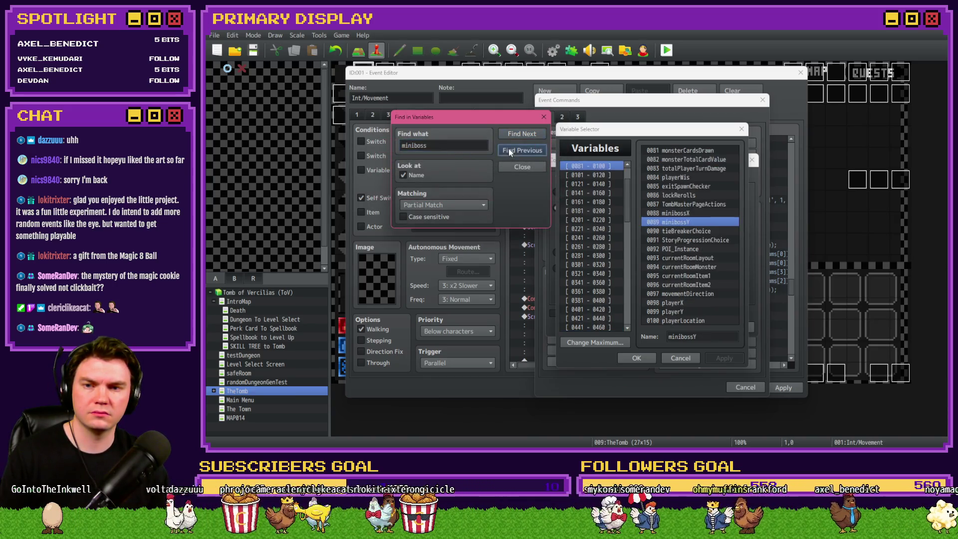
{"action": "double_click", "coordinate": [457, 145]}
{"action": "left_click", "coordinate": [519, 150]}
{"action": "double_click", "coordinate": [443, 145]}
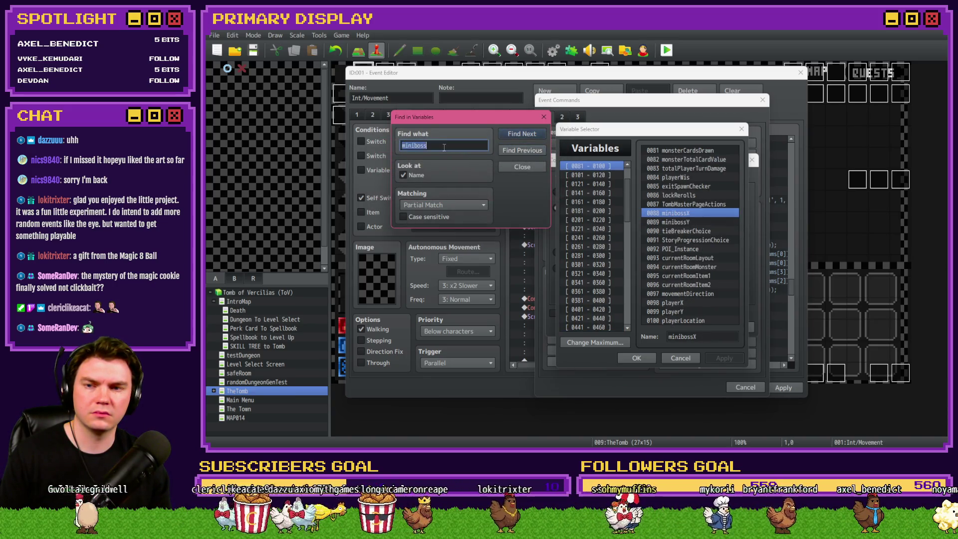
{"action": "type", "text": "location"}
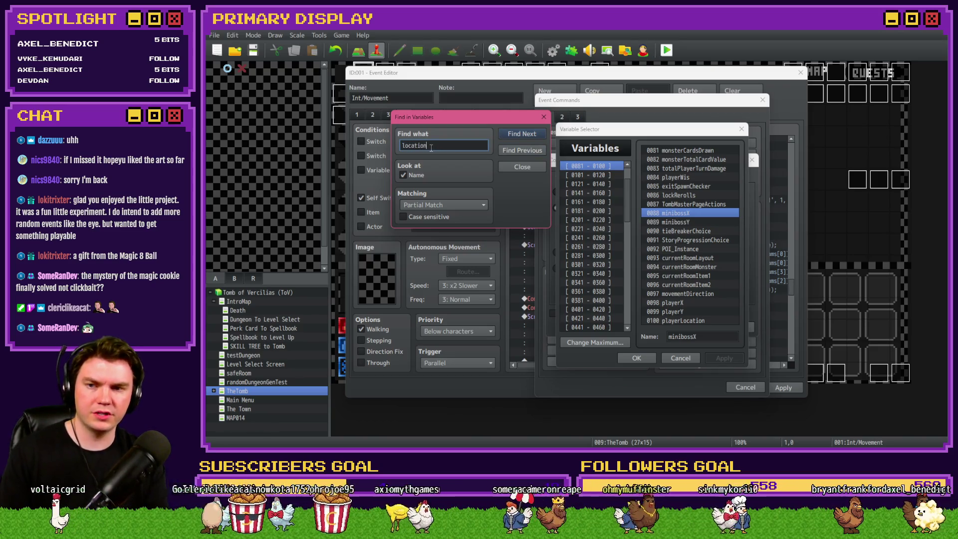
{"action": "left_click", "coordinate": [514, 132]}
{"action": "left_click", "coordinate": [519, 134]}
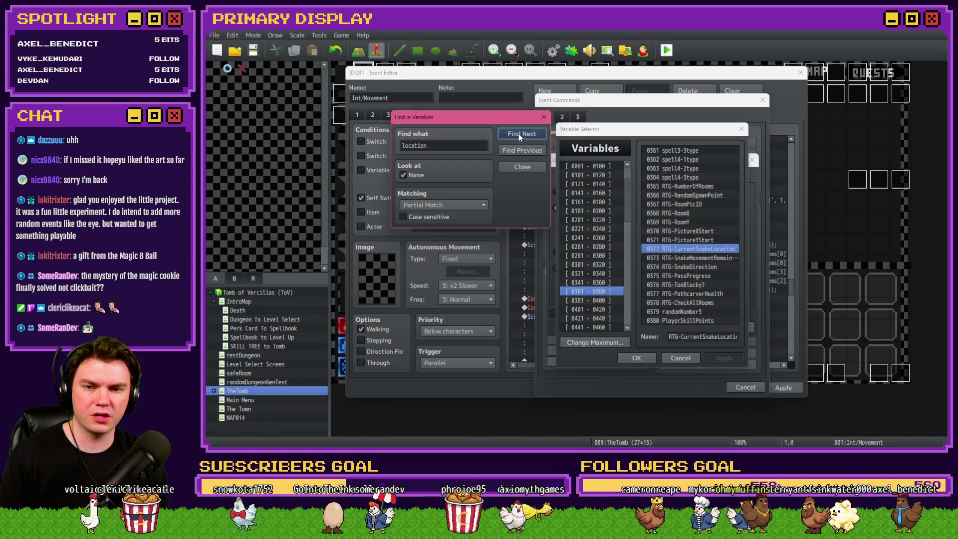
{"action": "left_click", "coordinate": [519, 134]}
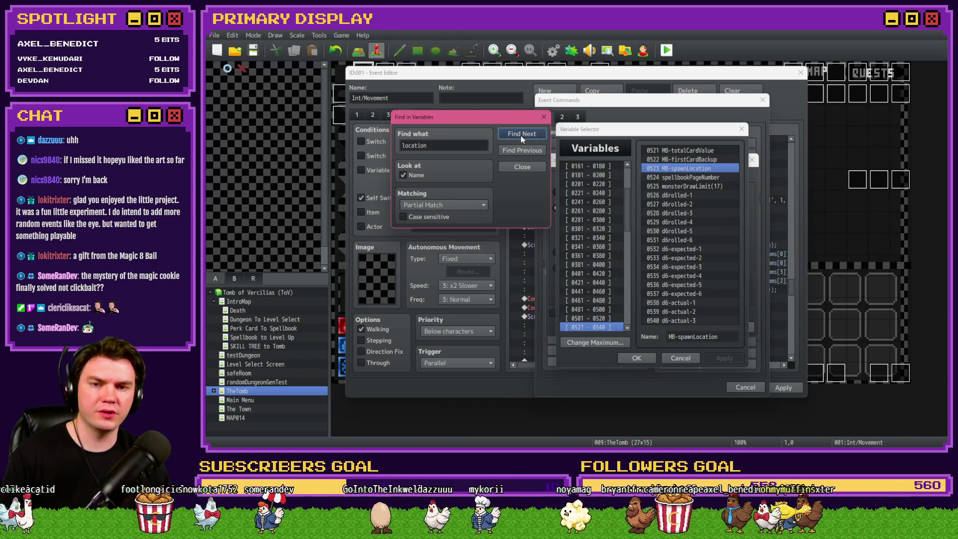
{"action": "left_click", "coordinate": [545, 117]}
{"action": "double_click", "coordinate": [687, 169]}
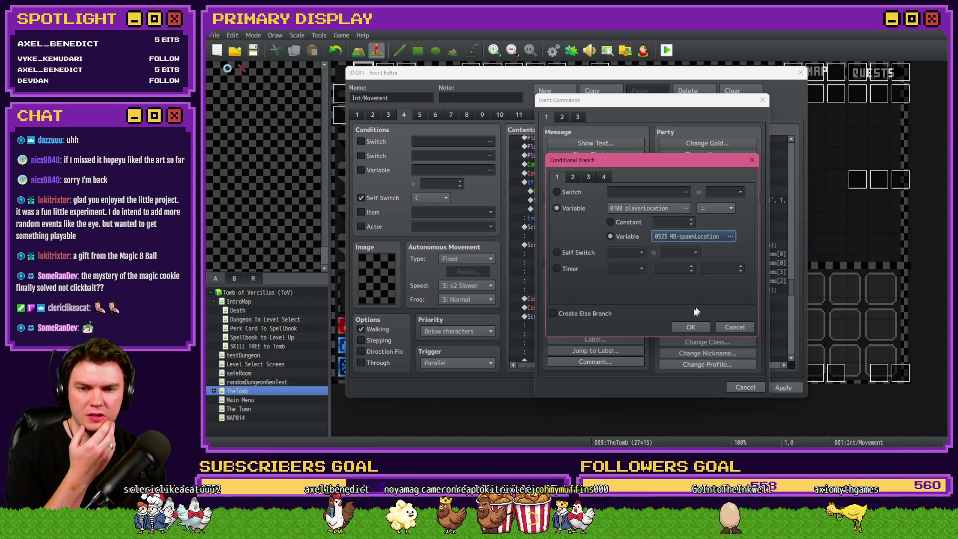
{"action": "left_click", "coordinate": [691, 327]}
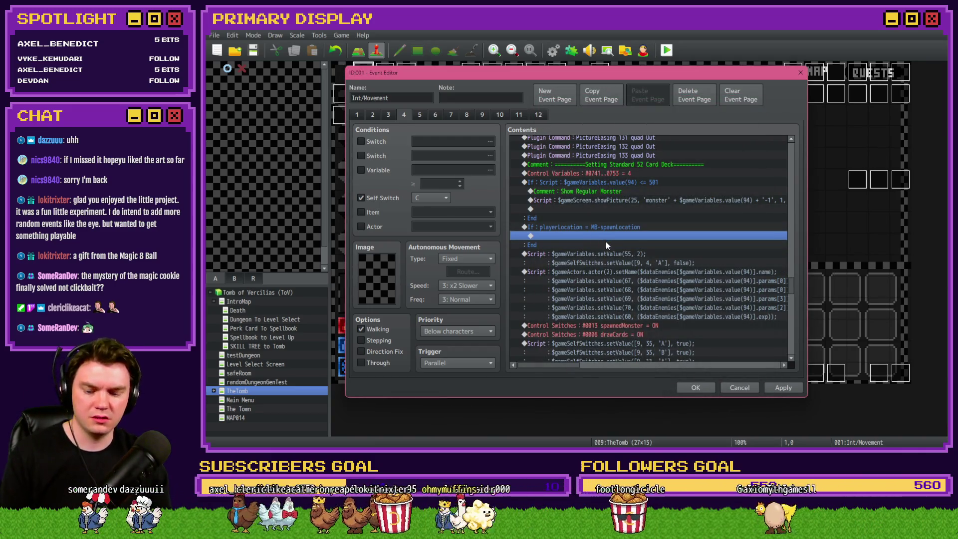
Step: Paste the Show Mini Boss comment and spawn scripts into the new branch, save, and playtest
{"action": "key", "text": "ctrl+v"}
{"action": "left_click", "coordinate": [783, 388]}
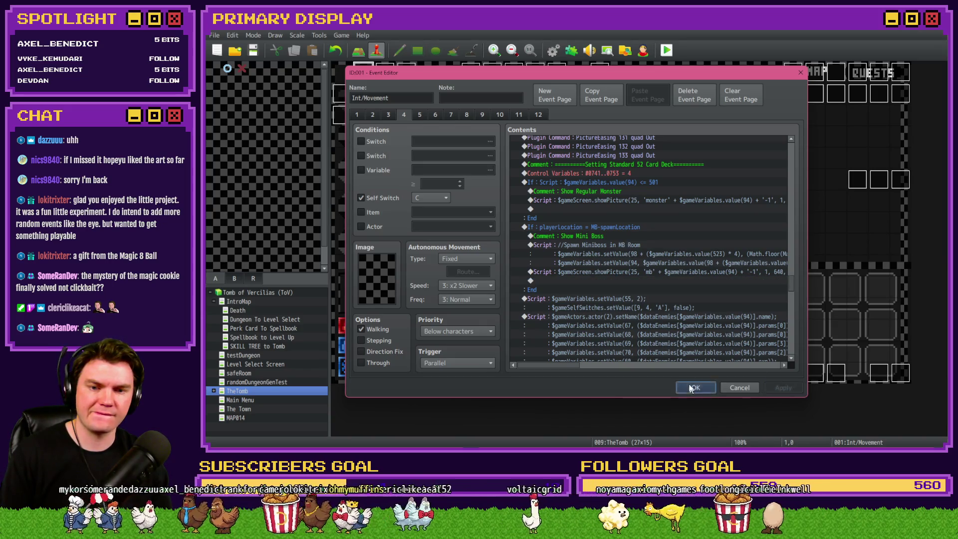
{"action": "left_click", "coordinate": [696, 388]}
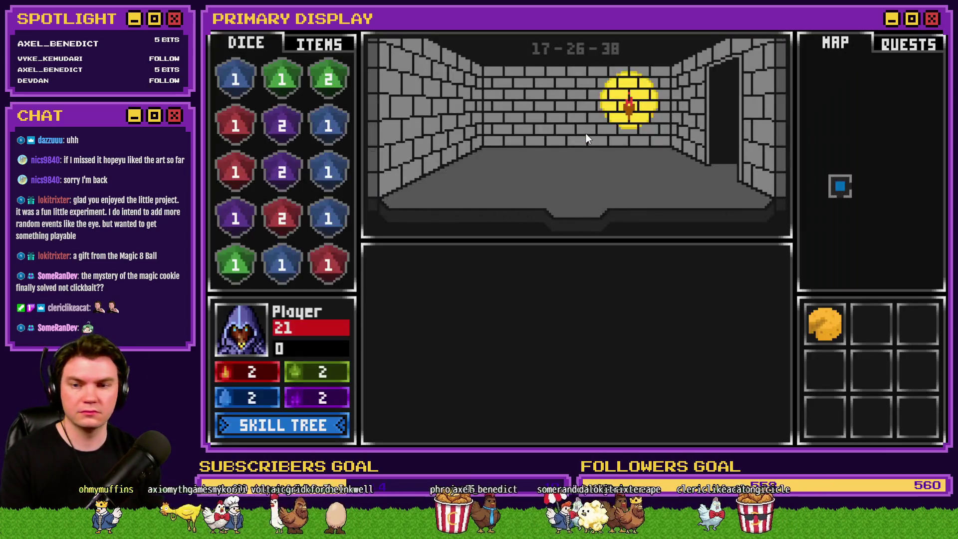
Step: Walk to the glyph room, attune to the glyphs, open the MB room door, then quit with Alt+F4
{"action": "left_click", "coordinate": [583, 136]}
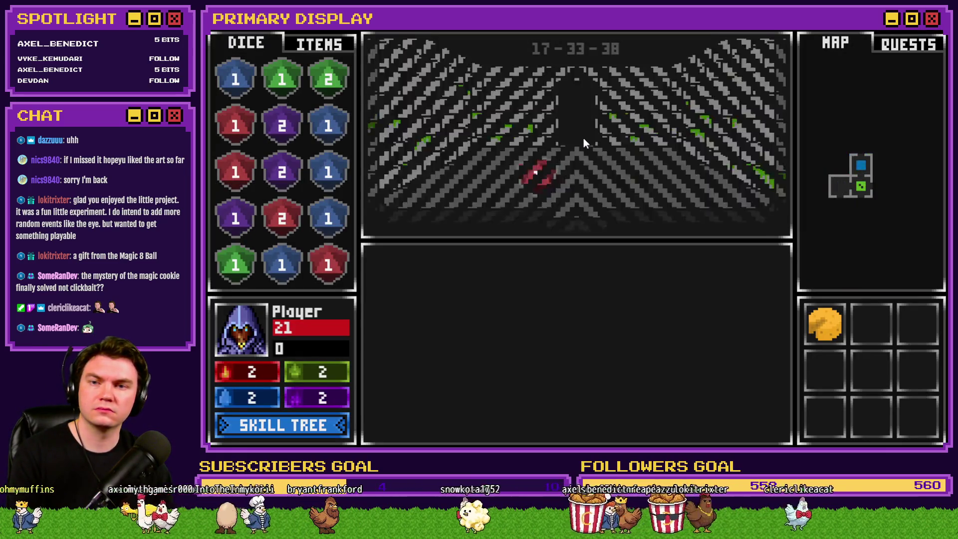
{"action": "left_click", "coordinate": [583, 141]}
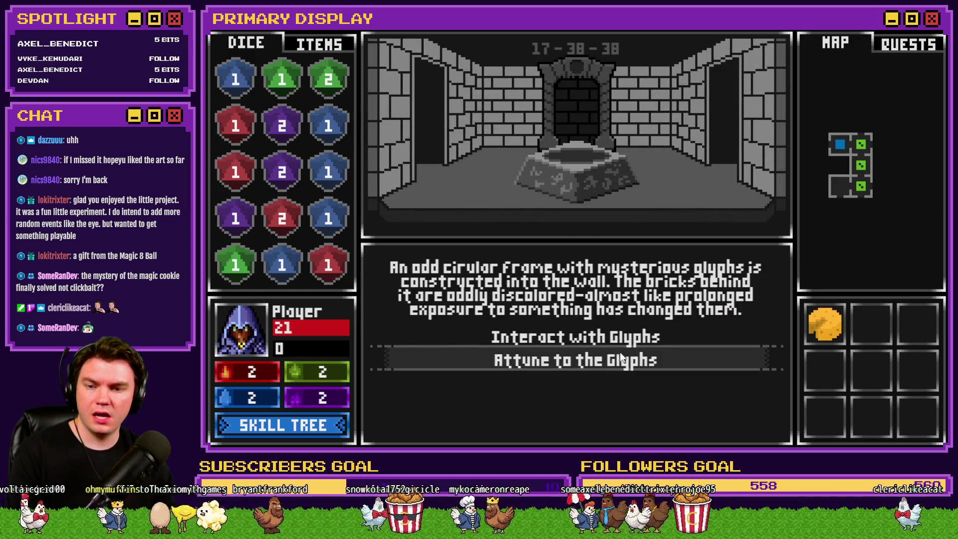
{"action": "left_click", "coordinate": [620, 360]}
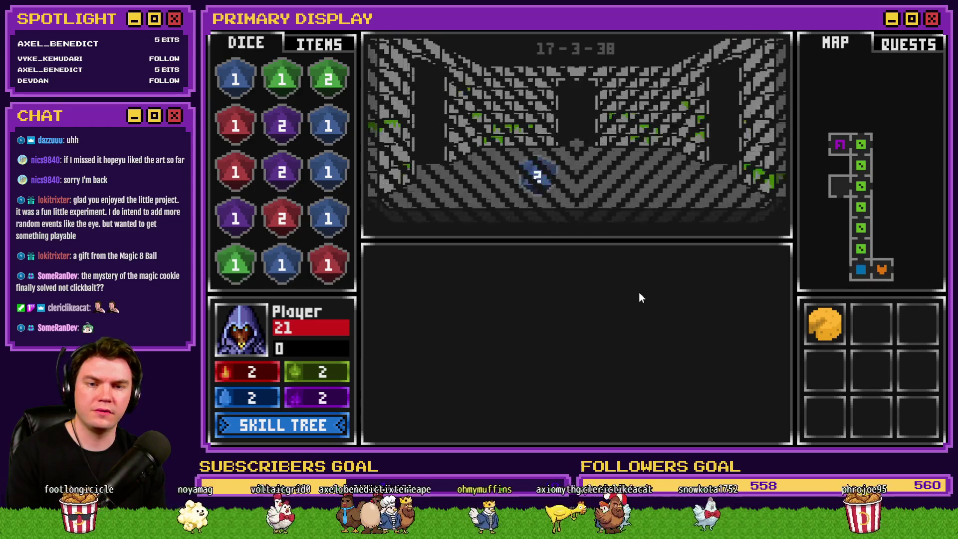
{"action": "left_click", "coordinate": [607, 336]}
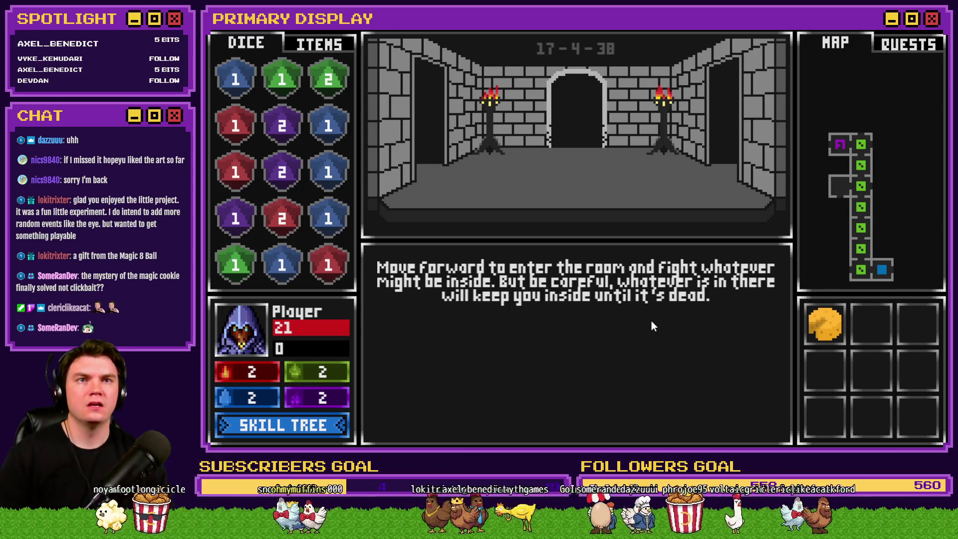
{"action": "key", "text": "alt+F4"}
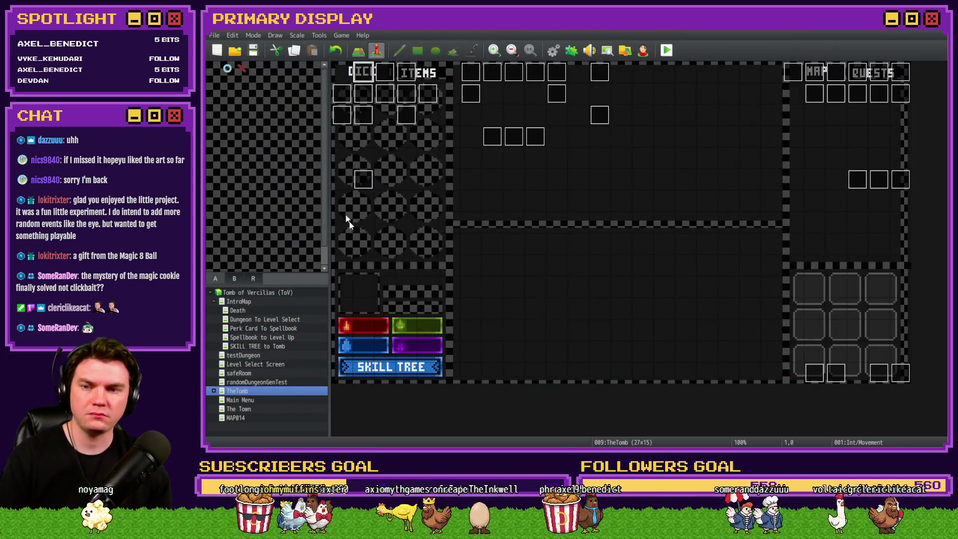
Step: Open event EV006 and review its showDialogue, card deck, fightingMiniboss and Spawn Miniboss commands
{"action": "double_click", "coordinate": [363, 185]}
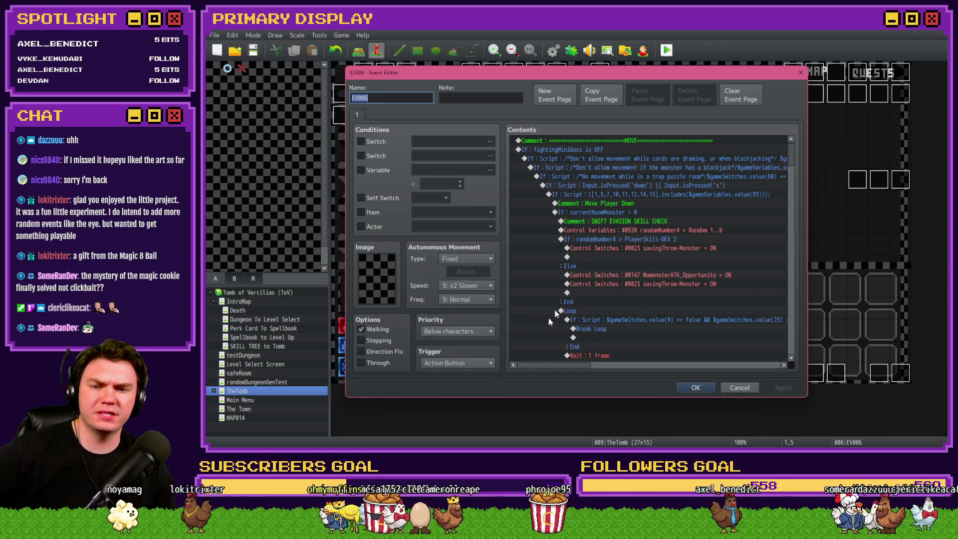
{"action": "scroll", "coordinate": [579, 309], "scroll_direction": "down", "scroll_amount": 10}
{"action": "scroll", "coordinate": [609, 302], "scroll_direction": "down", "scroll_amount": 10}
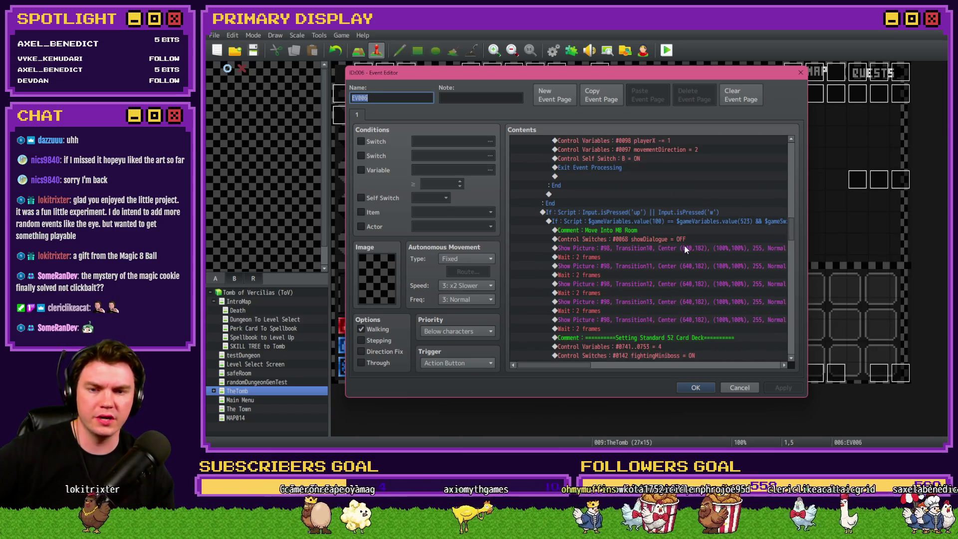
{"action": "left_click", "coordinate": [673, 241]}
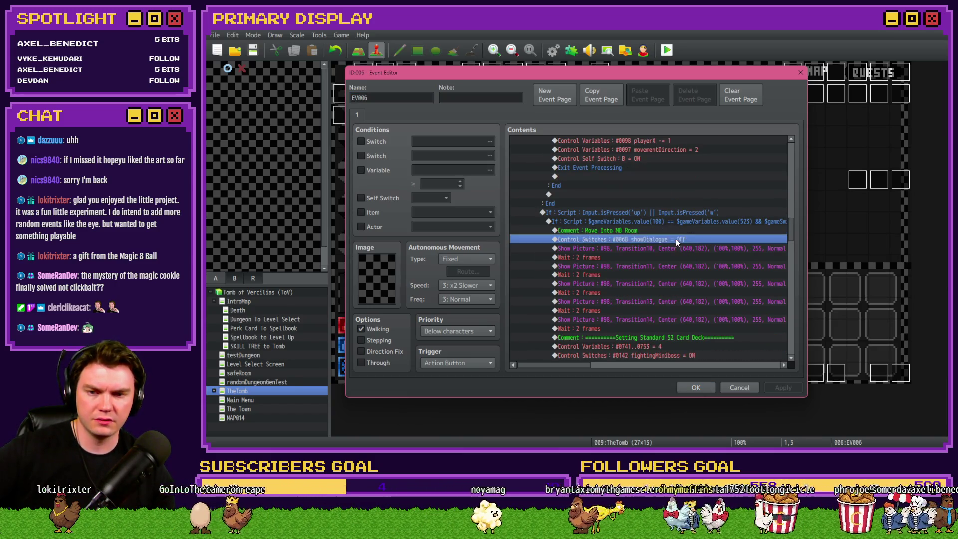
{"action": "scroll", "coordinate": [675, 243], "scroll_direction": "down", "scroll_amount": 2}
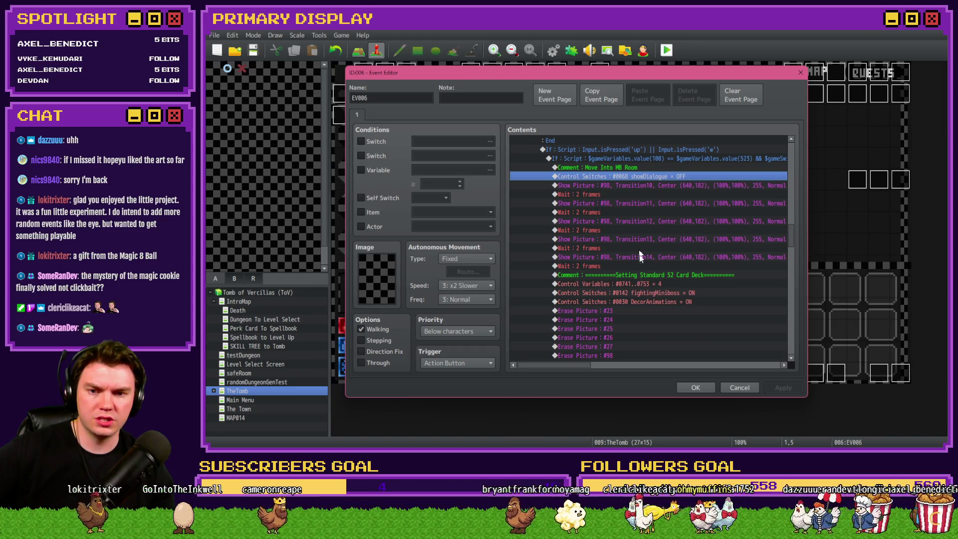
{"action": "scroll", "coordinate": [644, 264], "scroll_direction": "down", "scroll_amount": 2}
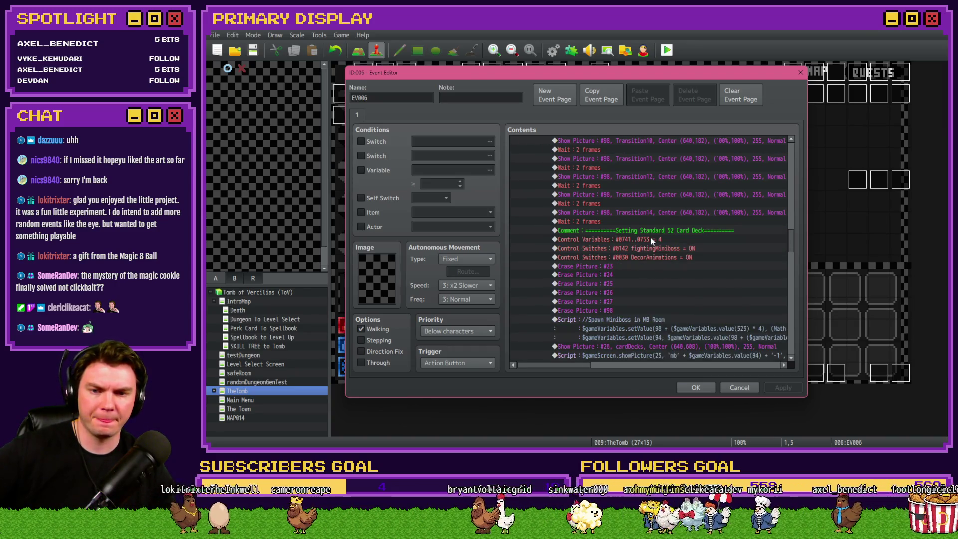
{"action": "left_click", "coordinate": [651, 238]}
{"action": "left_click", "coordinate": [654, 247]}
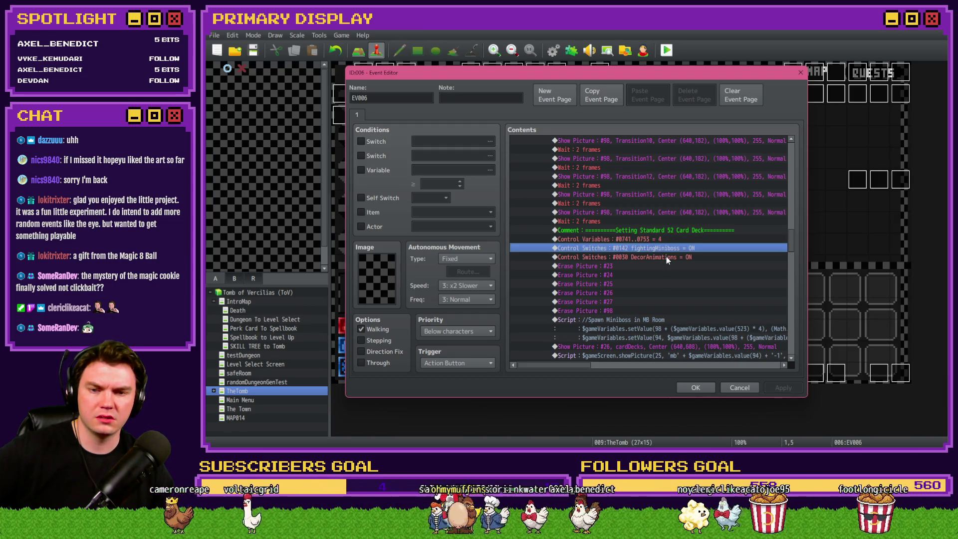
{"action": "left_click", "coordinate": [666, 257]}
{"action": "scroll", "coordinate": [667, 257], "scroll_direction": "down", "scroll_amount": 2}
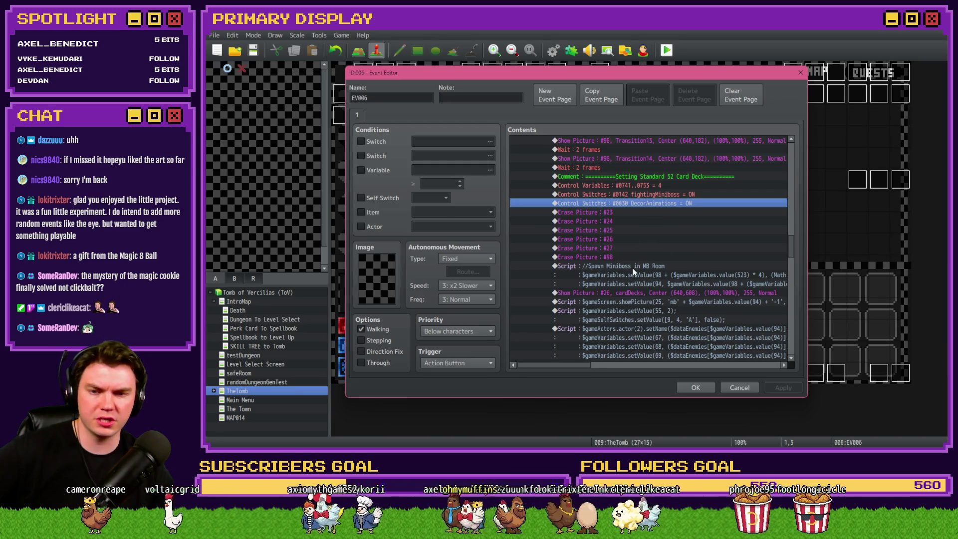
{"action": "scroll", "coordinate": [634, 272], "scroll_direction": "down", "scroll_amount": 2}
{"action": "left_click", "coordinate": [640, 222]}
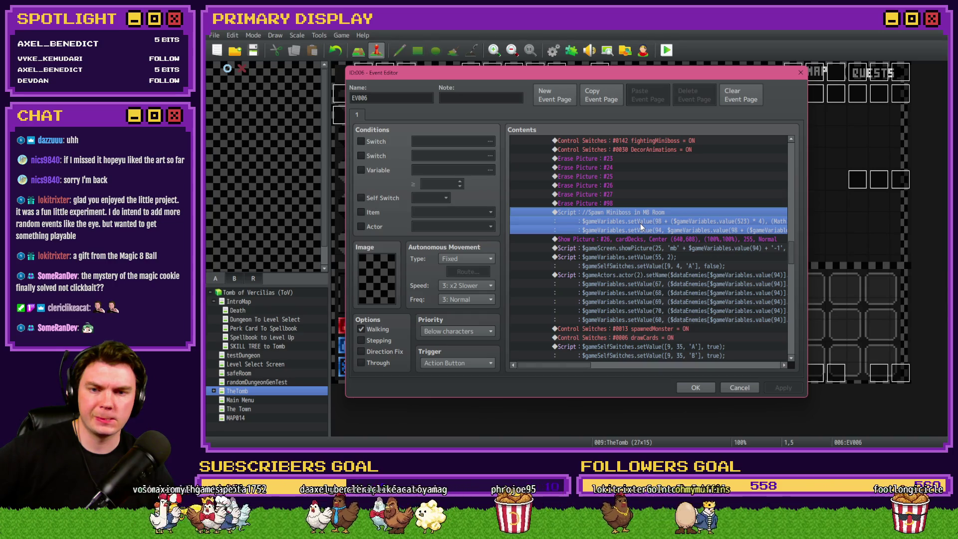
Step: Inspect the commands after the spawn script, including Erase Picture #25
{"action": "left_click", "coordinate": [642, 202]}
{"action": "left_click", "coordinate": [645, 212]}
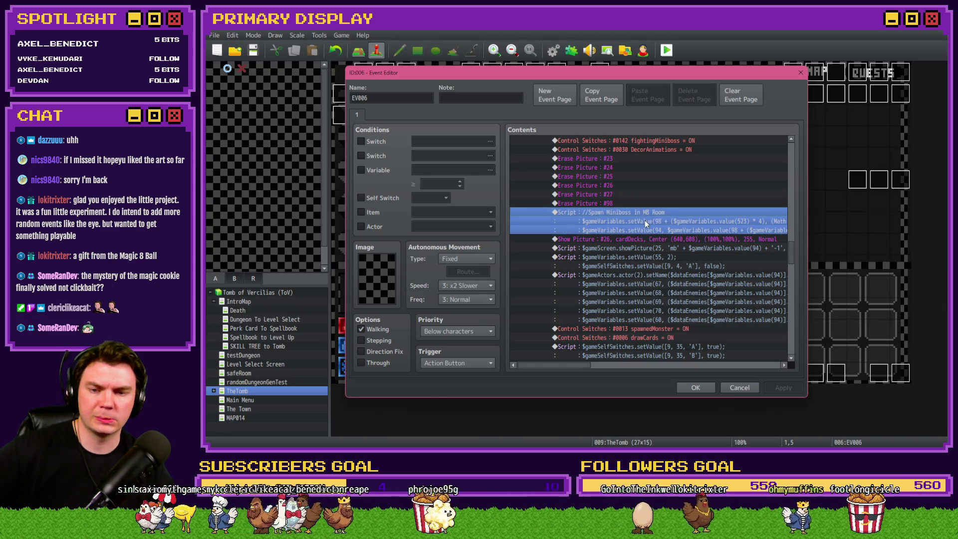
{"action": "scroll", "coordinate": [643, 225], "scroll_direction": "down", "scroll_amount": 2}
{"action": "scroll", "coordinate": [642, 232], "scroll_direction": "down", "scroll_amount": 1}
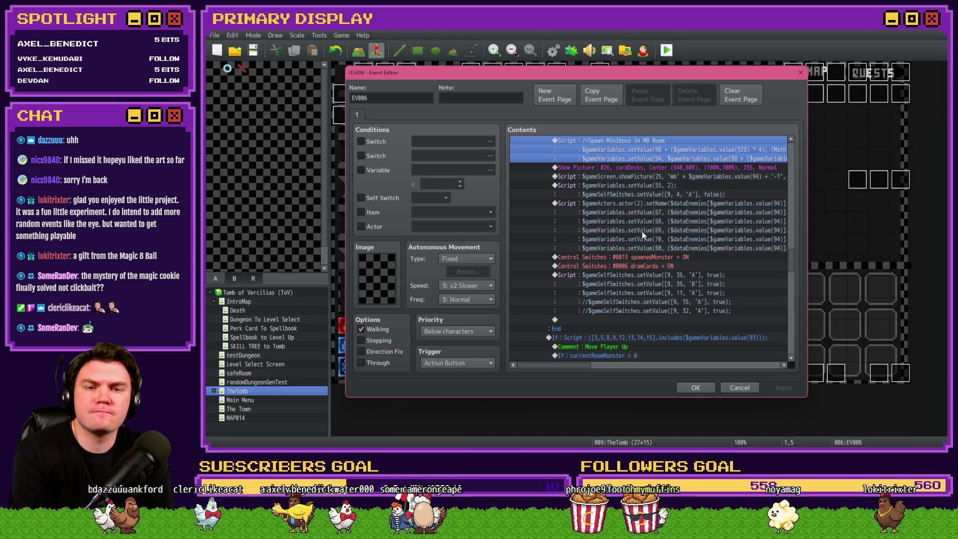
{"action": "scroll", "coordinate": [644, 232], "scroll_direction": "up", "scroll_amount": 6}
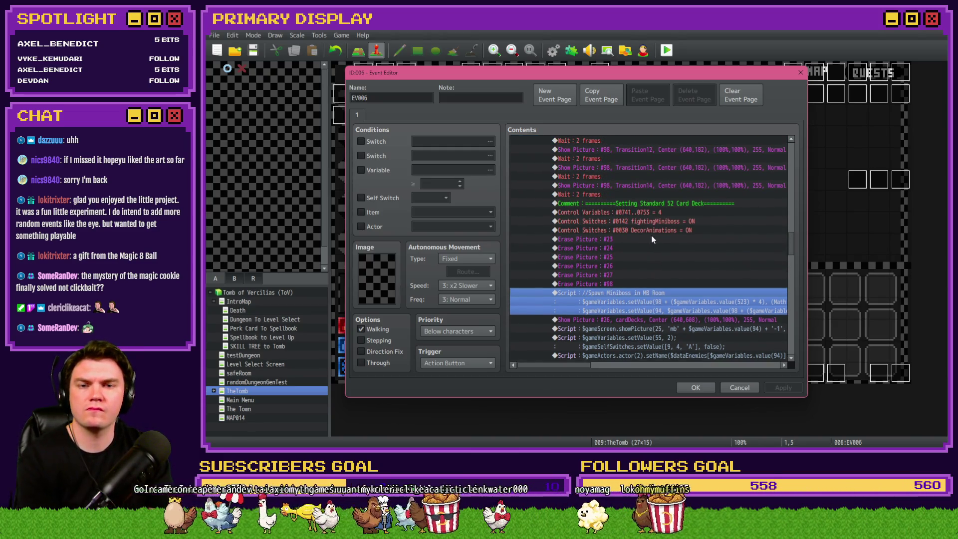
{"action": "left_click", "coordinate": [684, 258]}
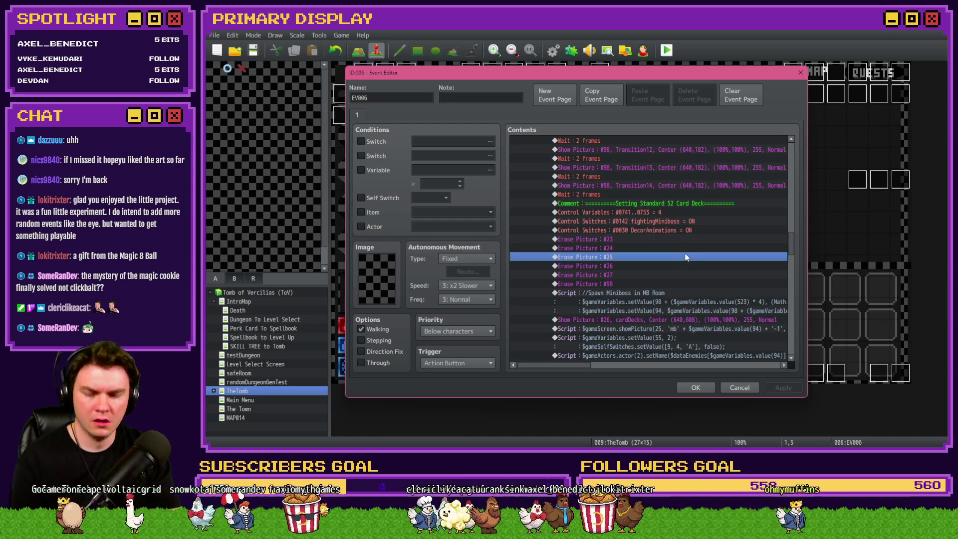
{"action": "scroll", "coordinate": [674, 261], "scroll_direction": "up", "scroll_amount": 4}
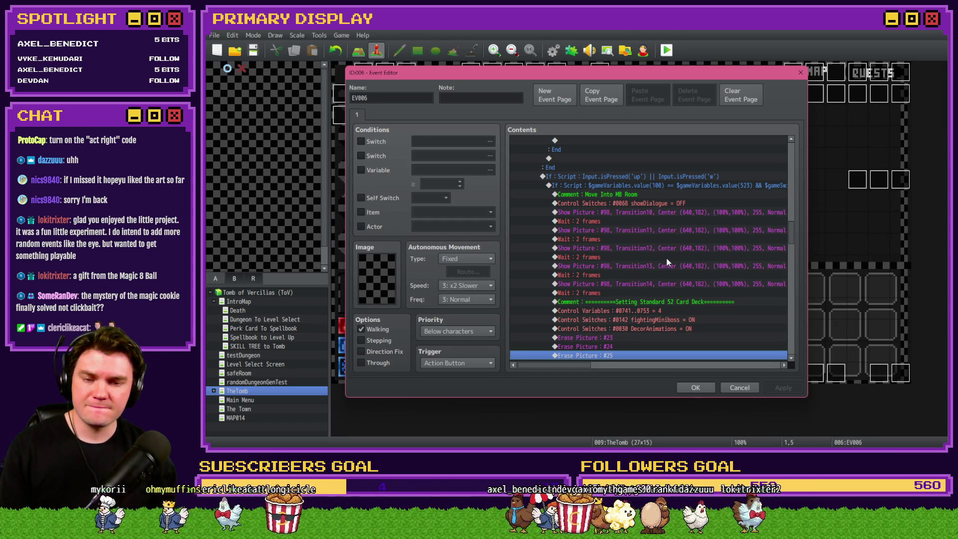
Step: Recheck the card deck and fightingMiniboss switch commands, then close EV006 with OK
{"action": "scroll", "coordinate": [667, 258], "scroll_direction": "down", "scroll_amount": 3}
{"action": "left_click", "coordinate": [651, 220]}
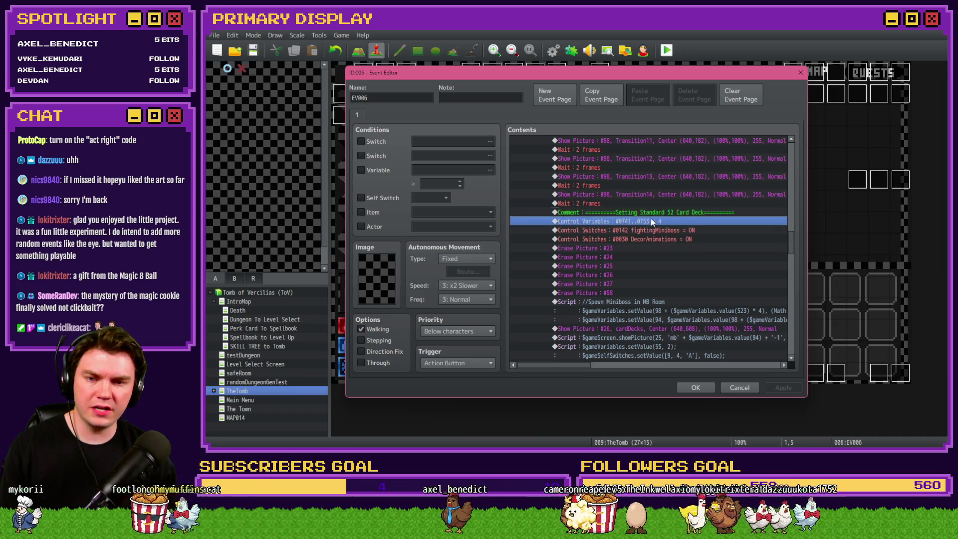
{"action": "left_click", "coordinate": [652, 213]}
{"action": "left_click", "coordinate": [652, 222]}
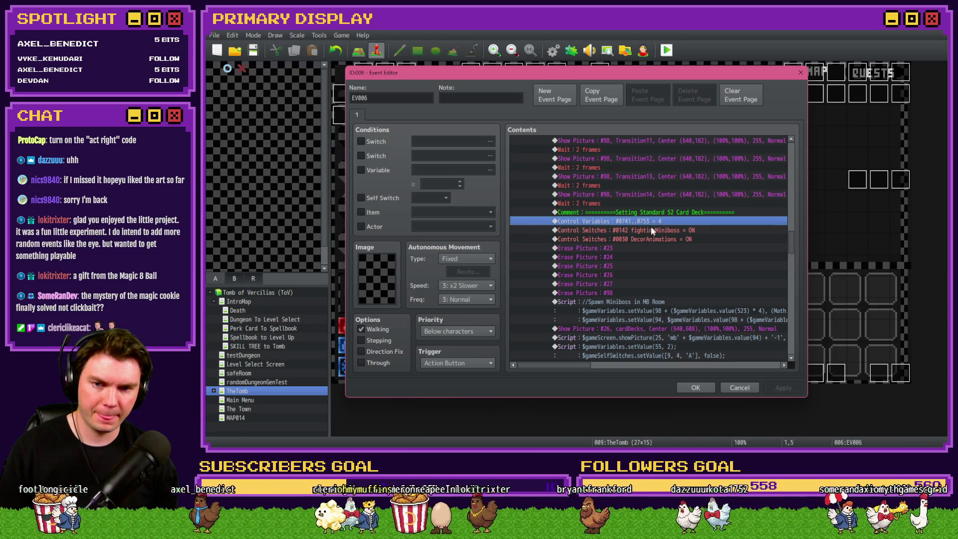
{"action": "left_click", "coordinate": [651, 232]}
{"action": "left_click", "coordinate": [651, 239]}
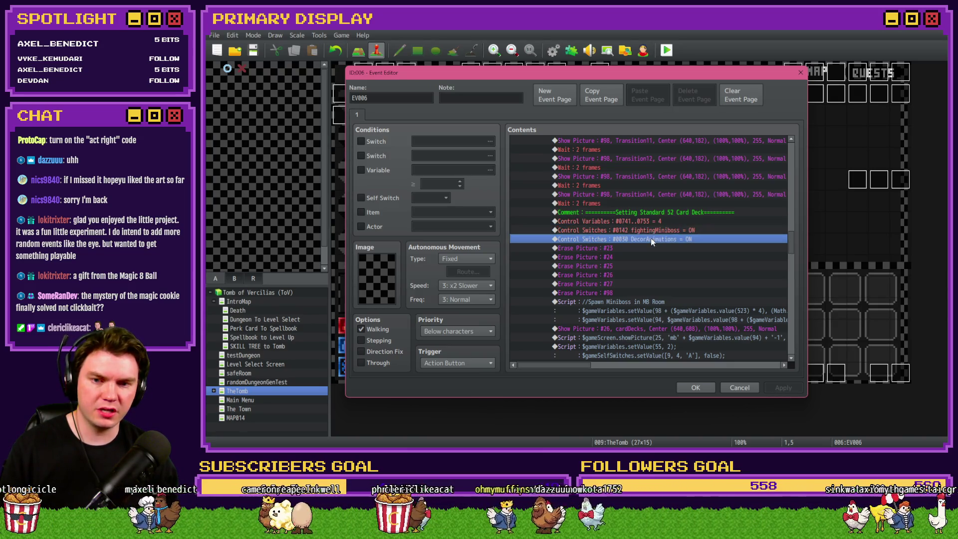
{"action": "left_click", "coordinate": [654, 230]}
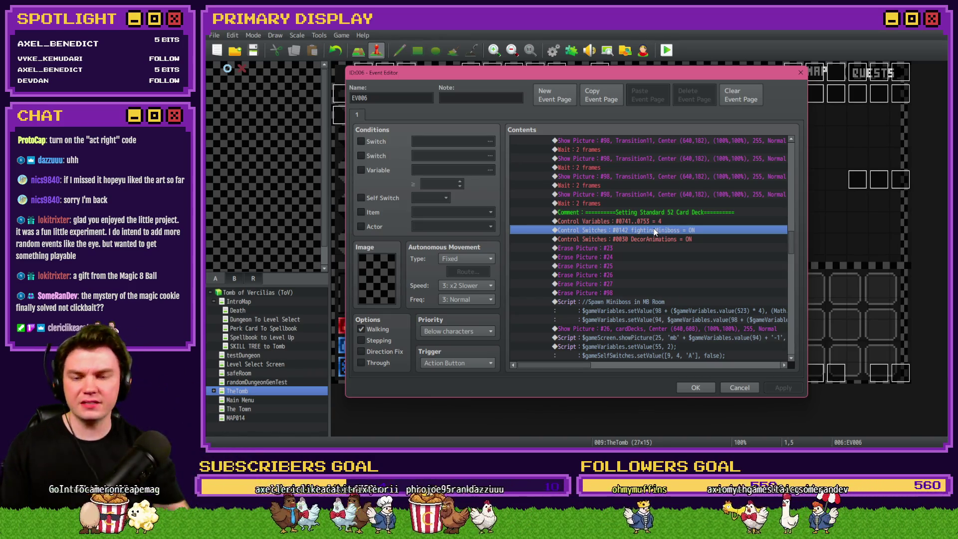
{"action": "scroll", "coordinate": [663, 235], "scroll_direction": "down", "scroll_amount": 4}
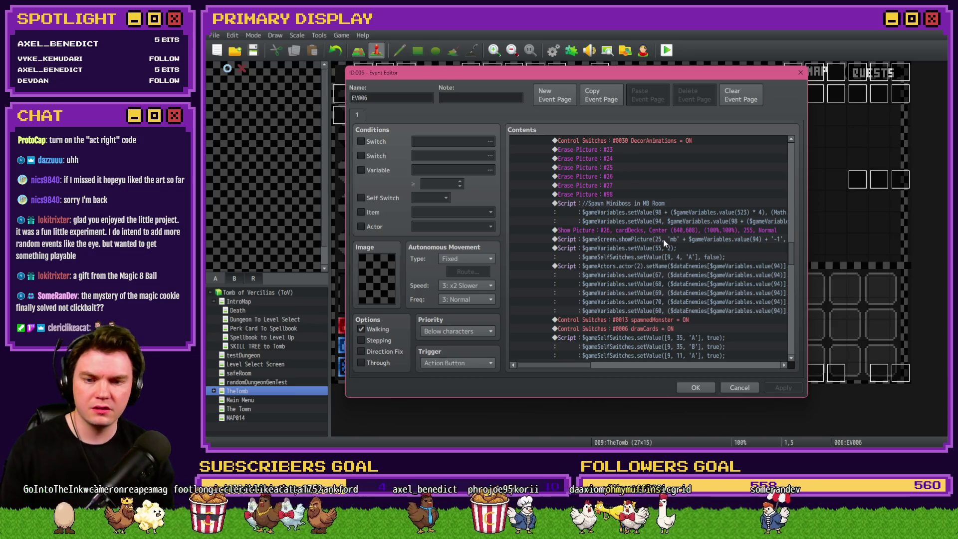
{"action": "scroll", "coordinate": [664, 244], "scroll_direction": "down", "scroll_amount": 2}
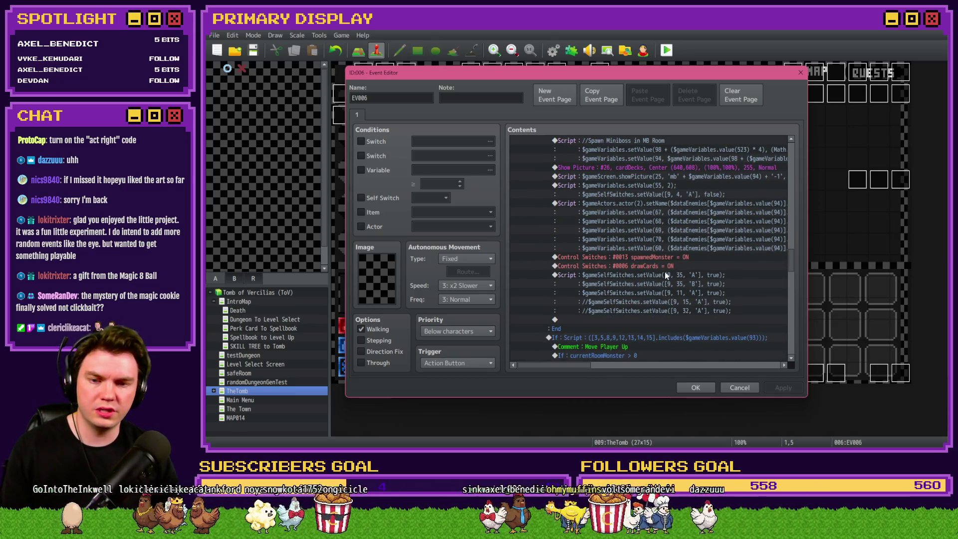
{"action": "left_click", "coordinate": [664, 275], "text": "shift"}
{"action": "left_click", "coordinate": [695, 387]}
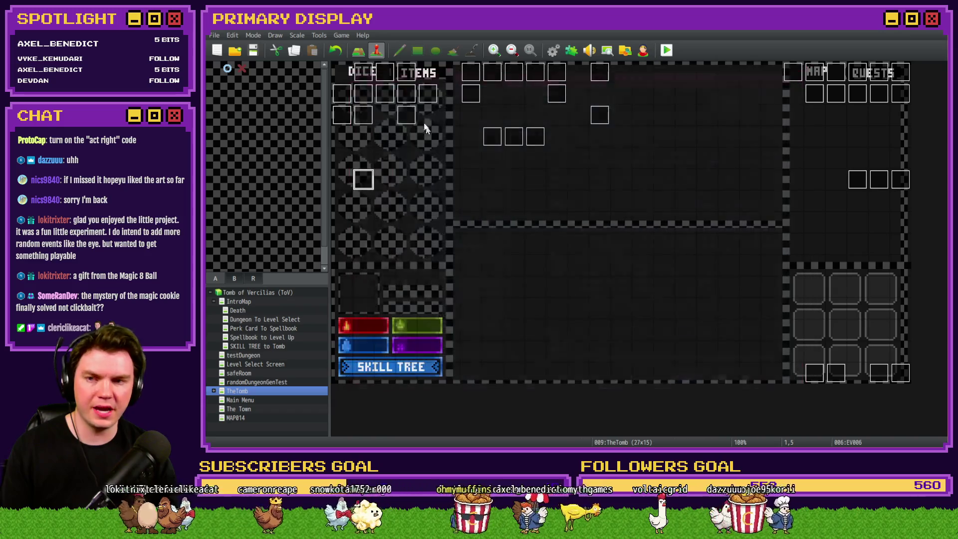
Step: On Int/Movement event page 4, select the line below the Show Mini Boss comment
{"action": "double_click", "coordinate": [363, 74]}
{"action": "left_click", "coordinate": [403, 115]}
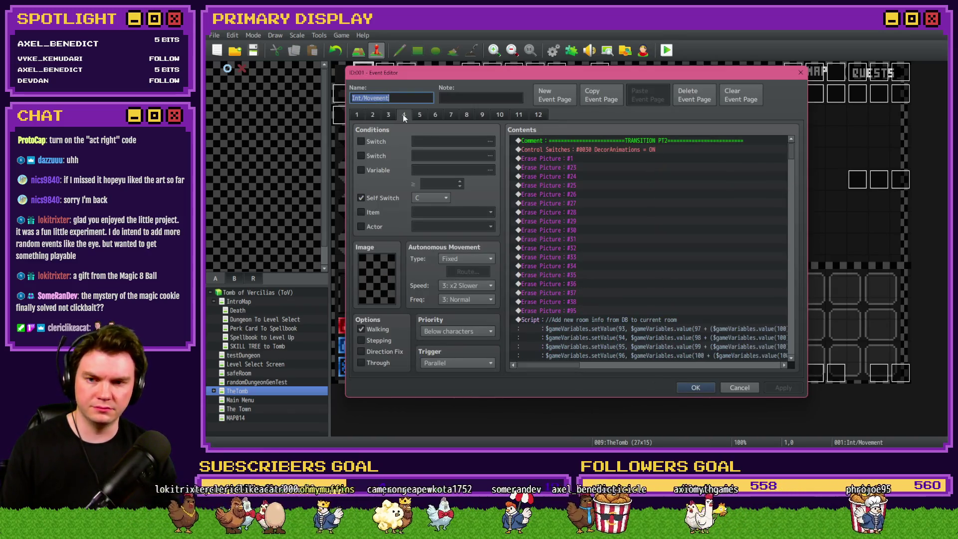
{"action": "scroll", "coordinate": [792, 152], "scroll_direction": "down", "scroll_amount": 10}
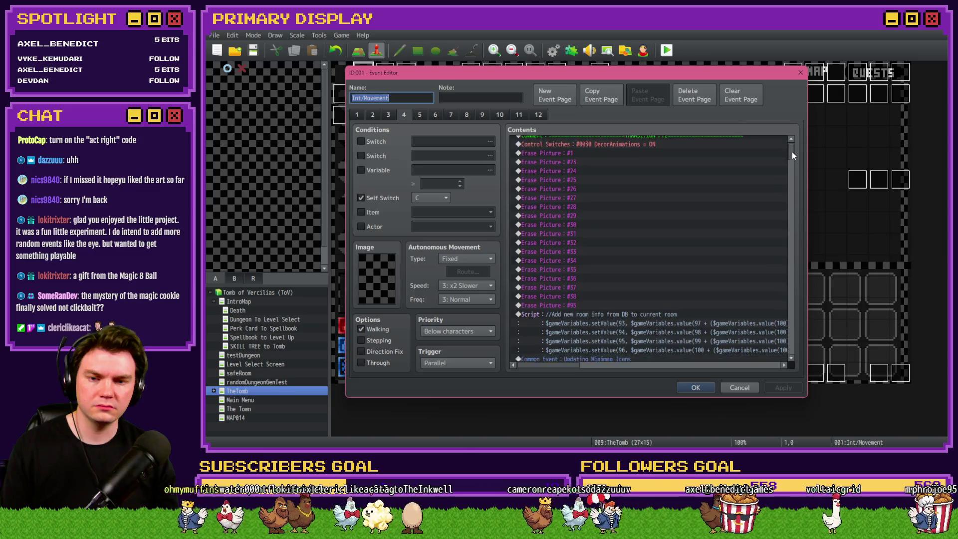
{"action": "scroll", "coordinate": [790, 225], "scroll_direction": "down", "scroll_amount": 10}
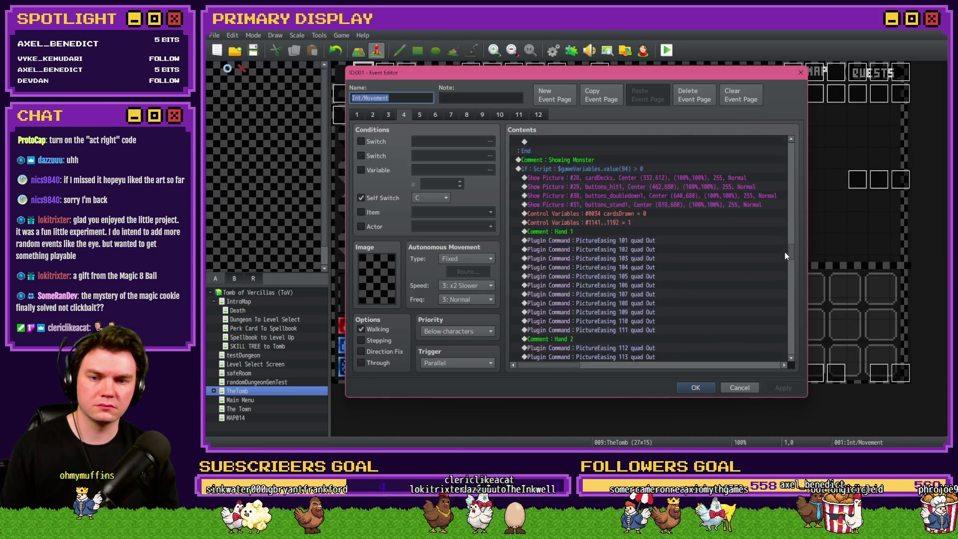
{"action": "scroll", "coordinate": [791, 301], "scroll_direction": "down", "scroll_amount": 2}
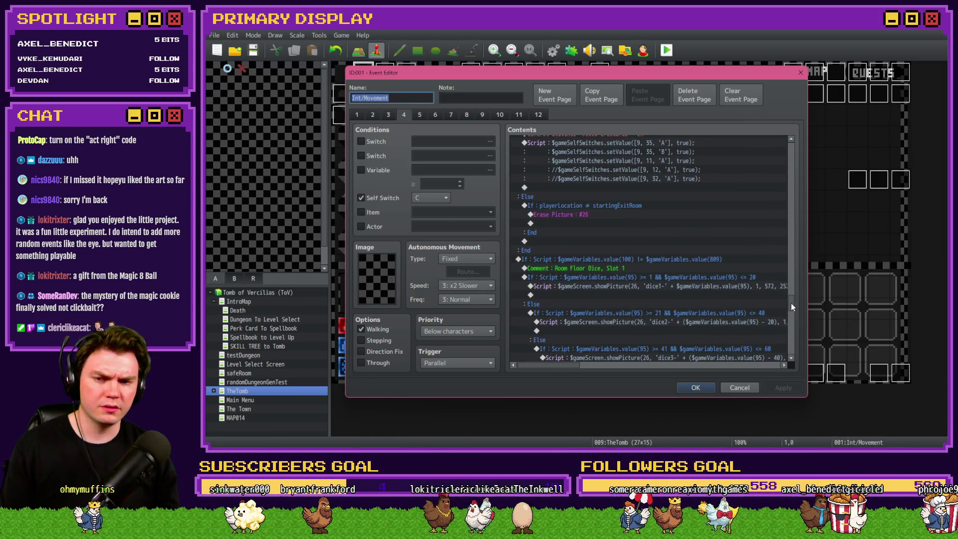
{"action": "scroll", "coordinate": [792, 304], "scroll_direction": "down", "scroll_amount": 1}
{"action": "scroll", "coordinate": [792, 303], "scroll_direction": "up", "scroll_amount": 8}
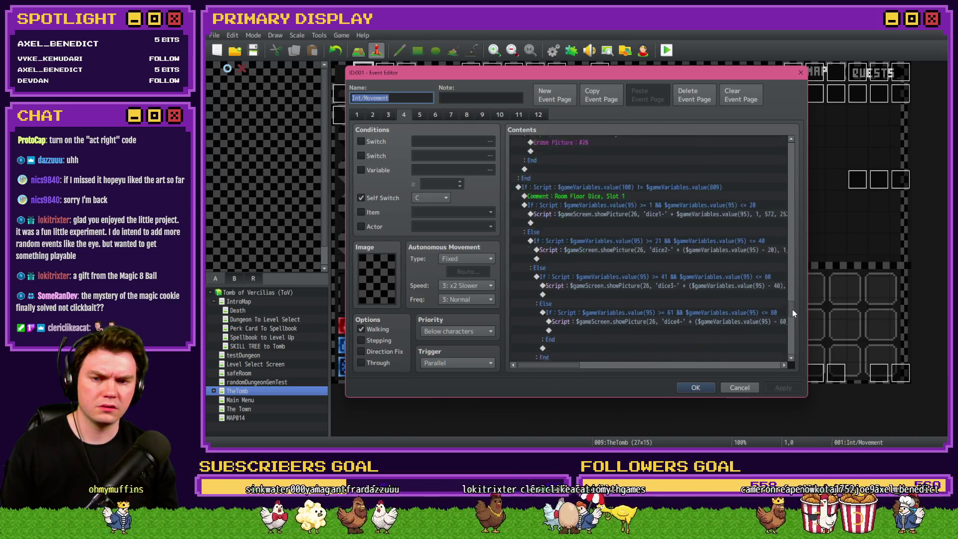
{"action": "left_click", "coordinate": [615, 194]}
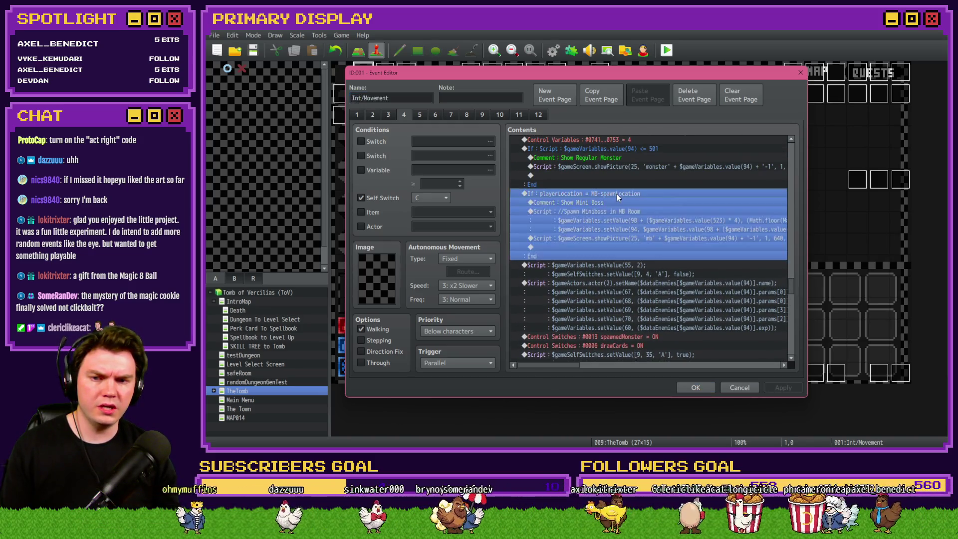
{"action": "left_click", "coordinate": [612, 201]}
Step: Insert a white (255,255,255,170) 60-frame Flash Screen with wait there, and save the event
{"action": "key", "text": "Insert"}
{"action": "left_click", "coordinate": [562, 116]}
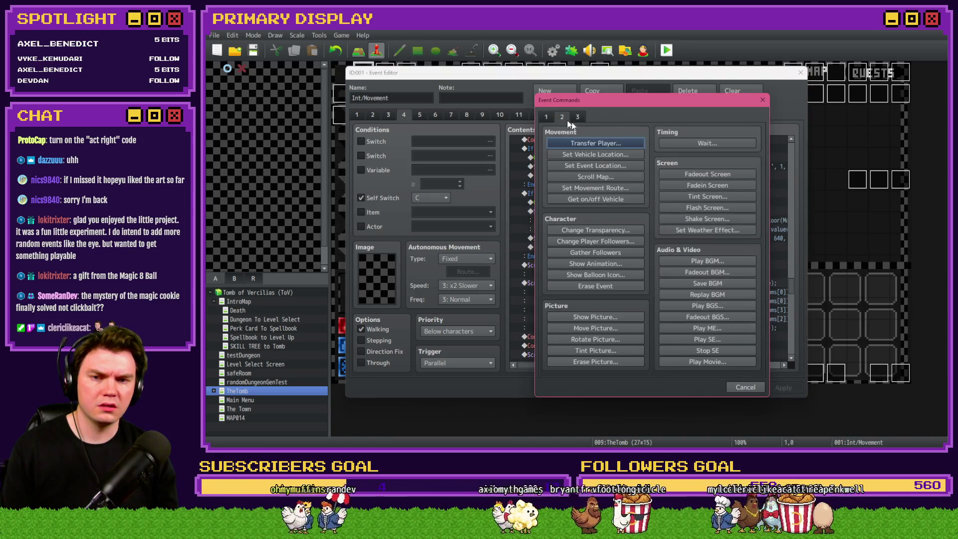
{"action": "left_click", "coordinate": [729, 207]}
{"action": "left_click", "coordinate": [695, 302]}
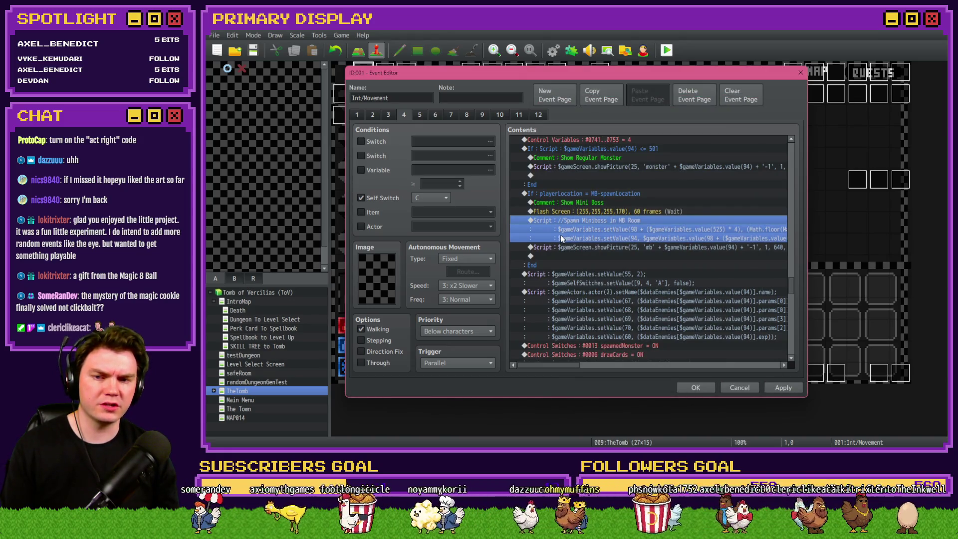
{"action": "left_click", "coordinate": [692, 389]}
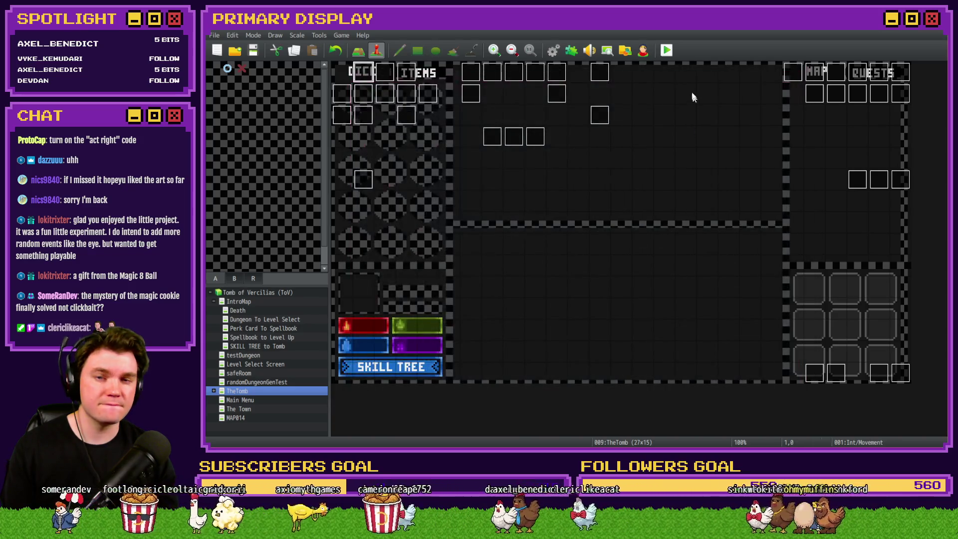
Step: Save and playtest, take the hat of divine wisdom perk, and open the miniboss-room door
{"action": "left_click", "coordinate": [666, 51]}
{"action": "left_click", "coordinate": [552, 250]}
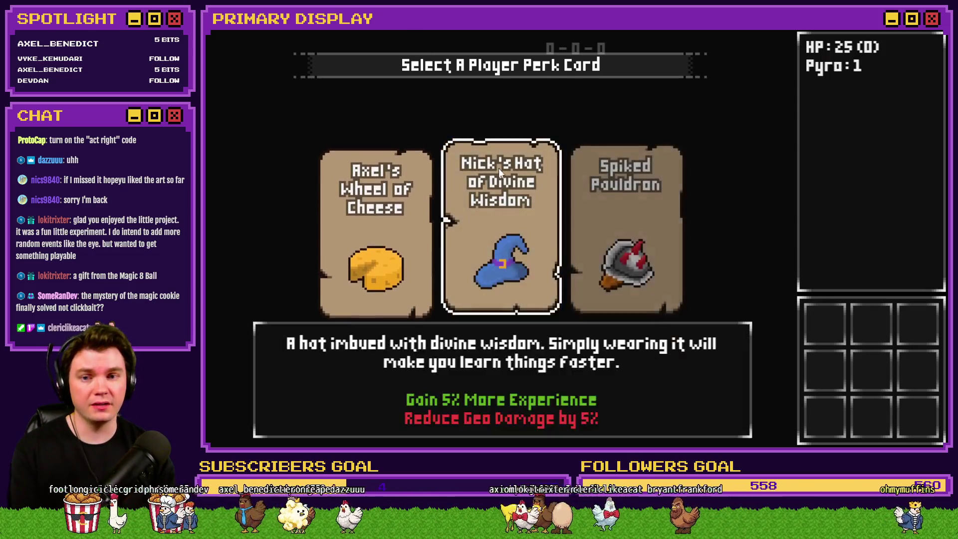
{"action": "left_click", "coordinate": [498, 169]}
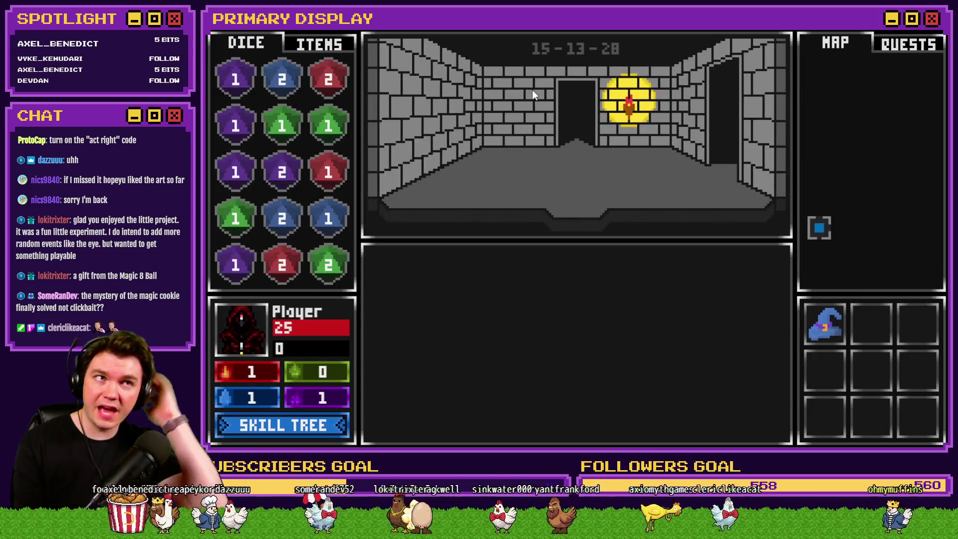
{"action": "key", "text": "w"}
{"action": "key", "text": "w"}
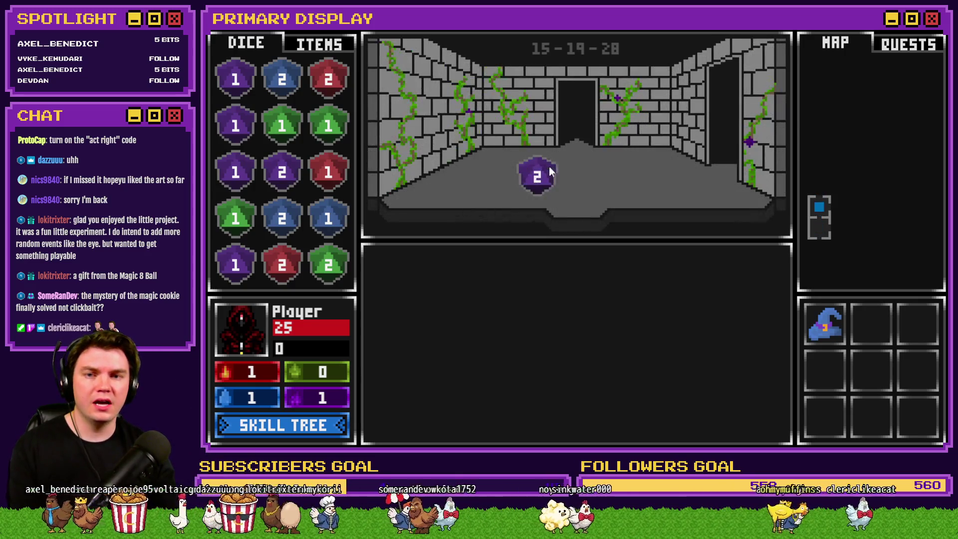
{"action": "key", "text": "d"}
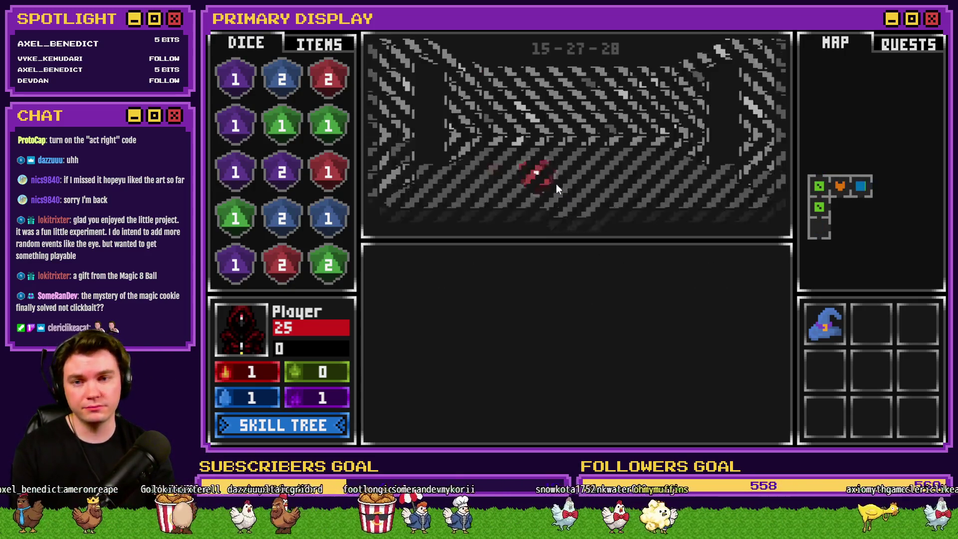
{"action": "left_click", "coordinate": [593, 339]}
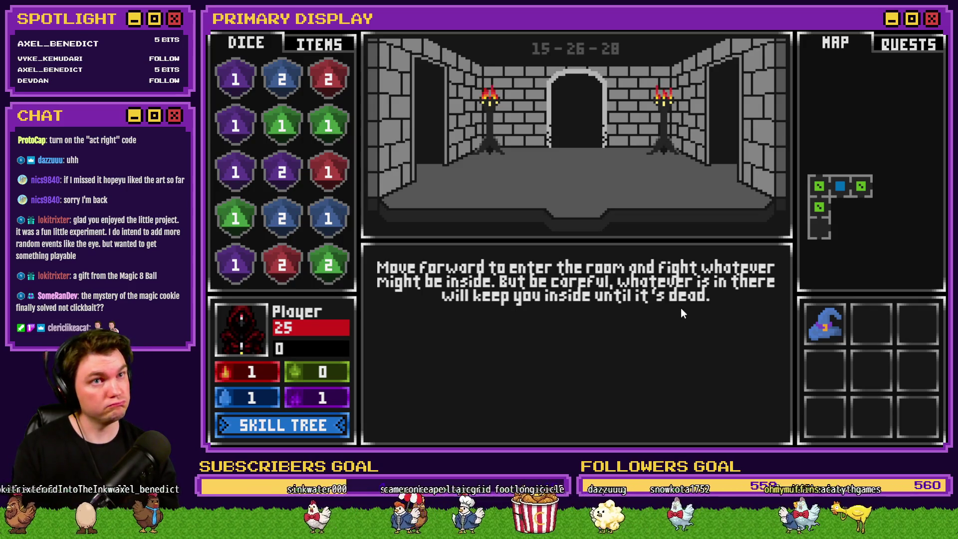
Step: In the F9 debug panel, check variables 0091-0100 and 0521-0530 for MB-spawnLocation 26
{"action": "key", "text": "F9"}
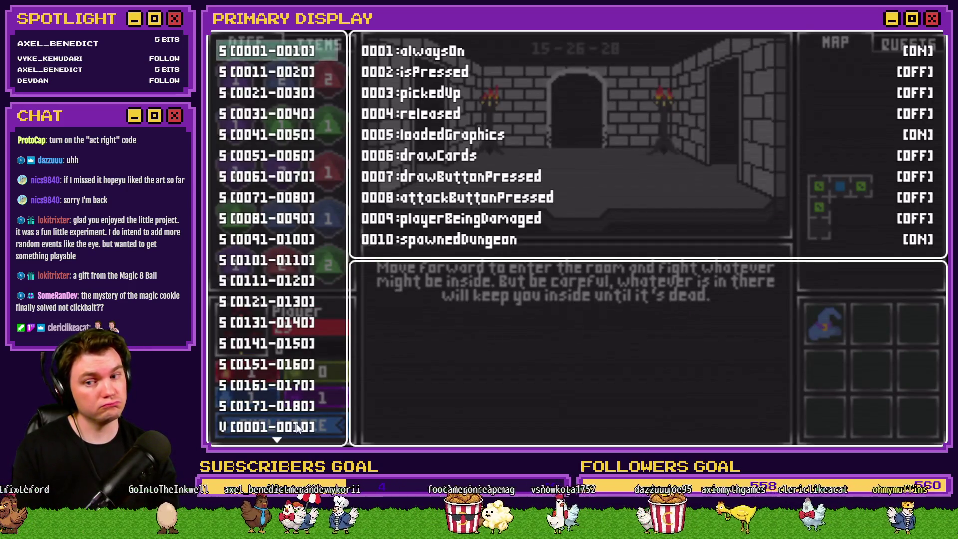
{"action": "key", "text": "Up"}
{"action": "scroll", "coordinate": [295, 388], "scroll_direction": "down", "scroll_amount": 5}
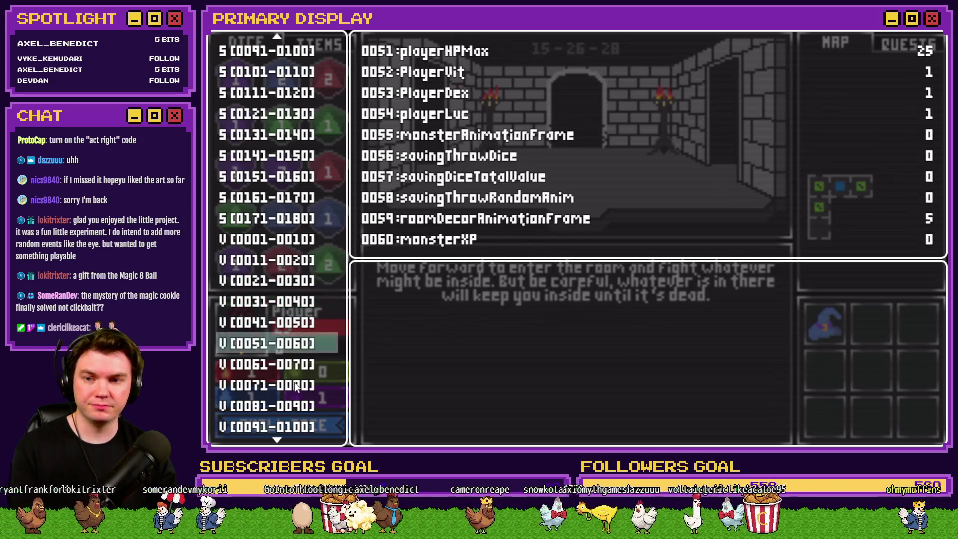
{"action": "key", "text": "Down"}
{"action": "key", "text": "Down"}
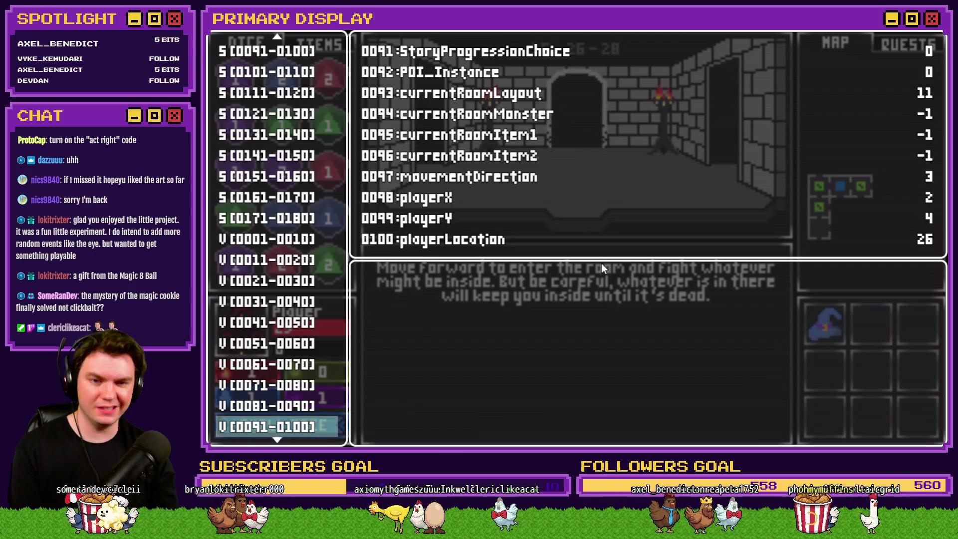
{"action": "scroll", "coordinate": [277, 349], "scroll_direction": "down", "scroll_amount": 10}
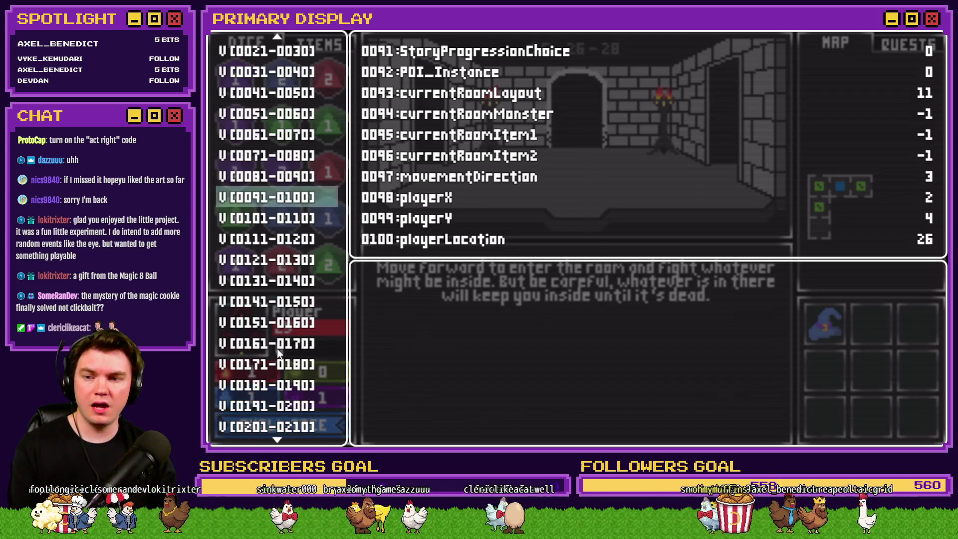
{"action": "scroll", "coordinate": [278, 346], "scroll_direction": "down", "scroll_amount": 17}
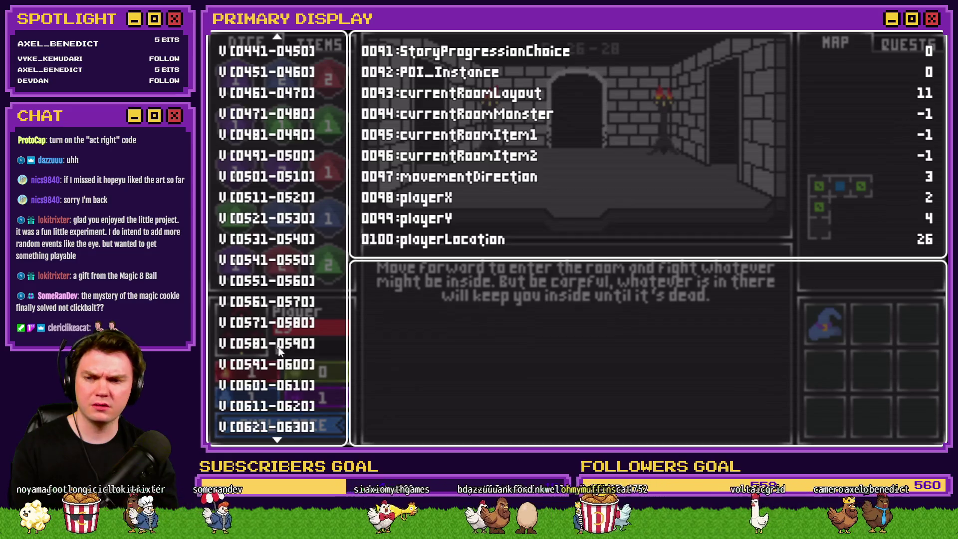
{"action": "left_click", "coordinate": [294, 257]}
{"action": "key", "text": "Up"}
{"action": "key", "text": "Up"}
{"action": "key", "text": "Up"}
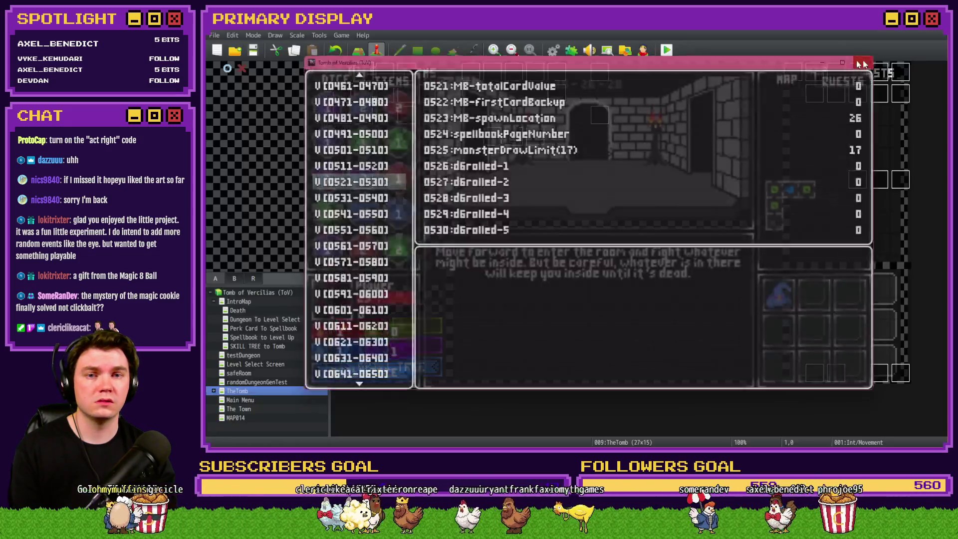
{"action": "key", "text": "alt+F4"}
{"action": "double_click", "coordinate": [363, 72]}
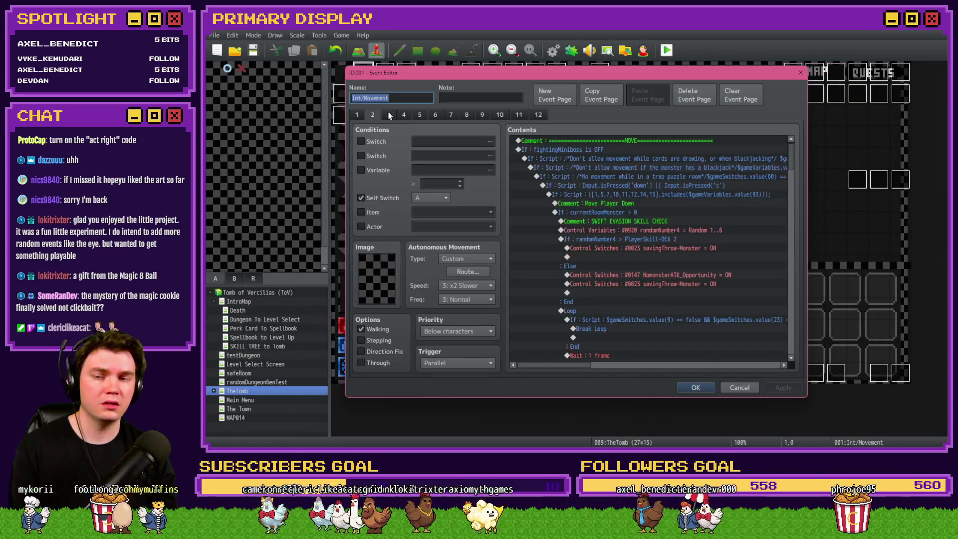
{"action": "scroll", "coordinate": [609, 248], "scroll_direction": "down", "scroll_amount": 10}
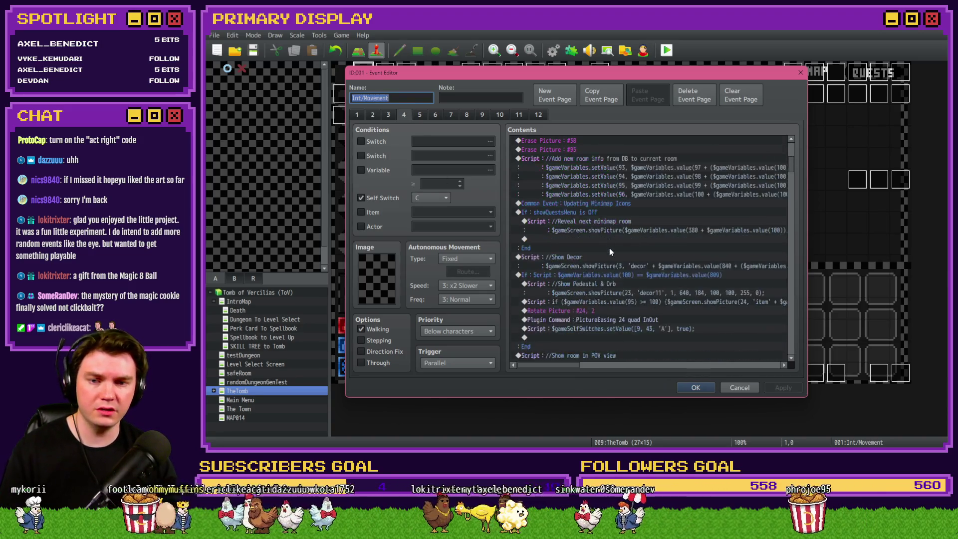
{"action": "scroll", "coordinate": [609, 248], "scroll_direction": "down", "scroll_amount": 5}
{"action": "left_click_drag", "start_coordinate": [792, 200], "coordinate": [792, 284]}
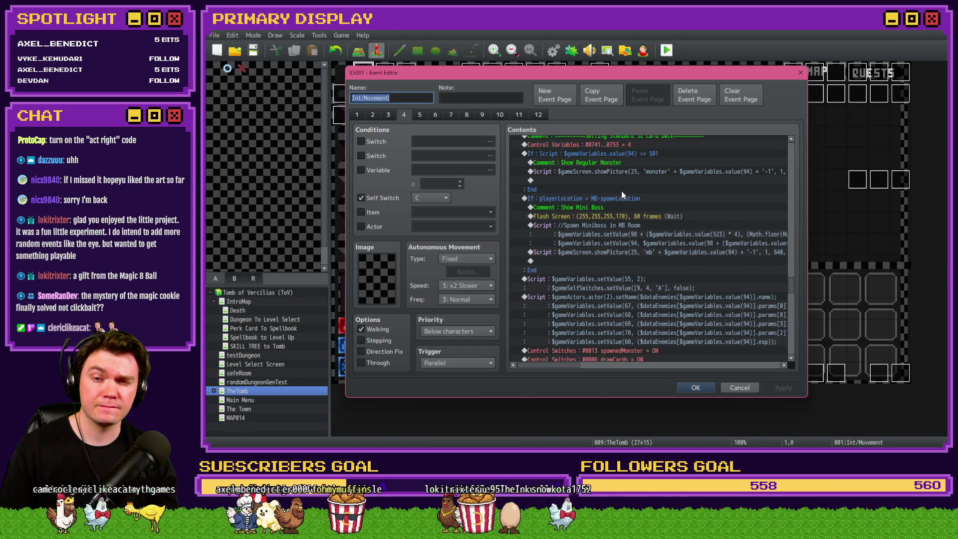
{"action": "scroll", "coordinate": [622, 198], "scroll_direction": "up", "scroll_amount": 3}
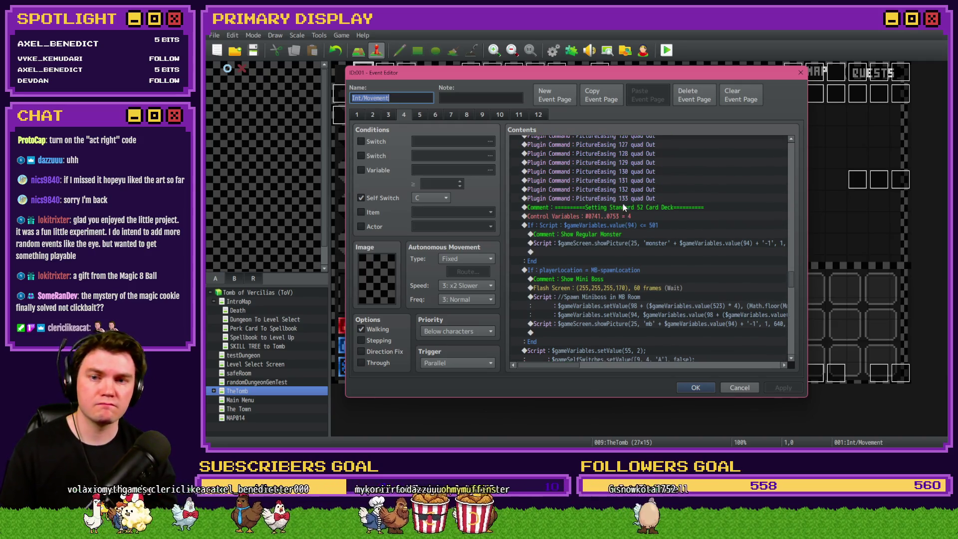
{"action": "scroll", "coordinate": [519, 271], "scroll_direction": "up", "scroll_amount": 15}
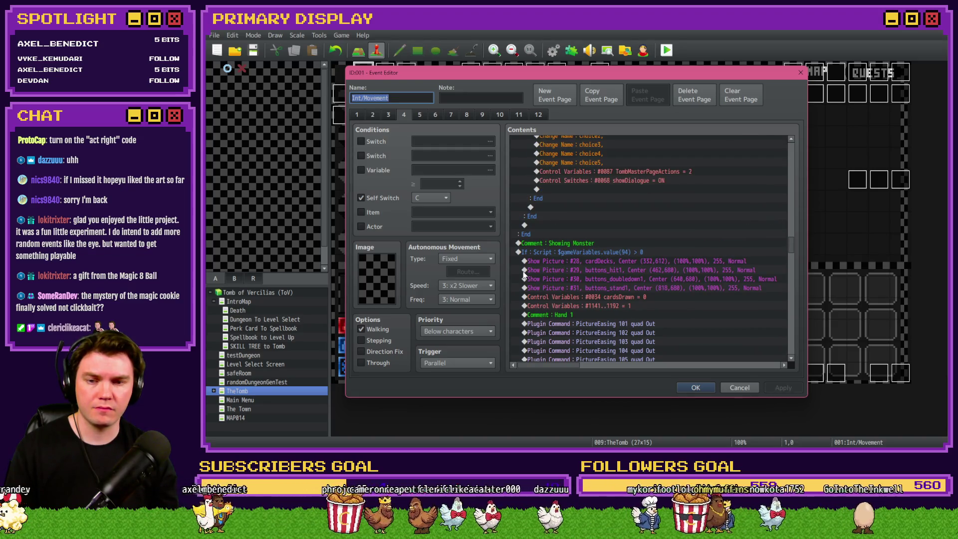
{"action": "scroll", "coordinate": [523, 275], "scroll_direction": "up", "scroll_amount": 1}
{"action": "left_click", "coordinate": [528, 260]}
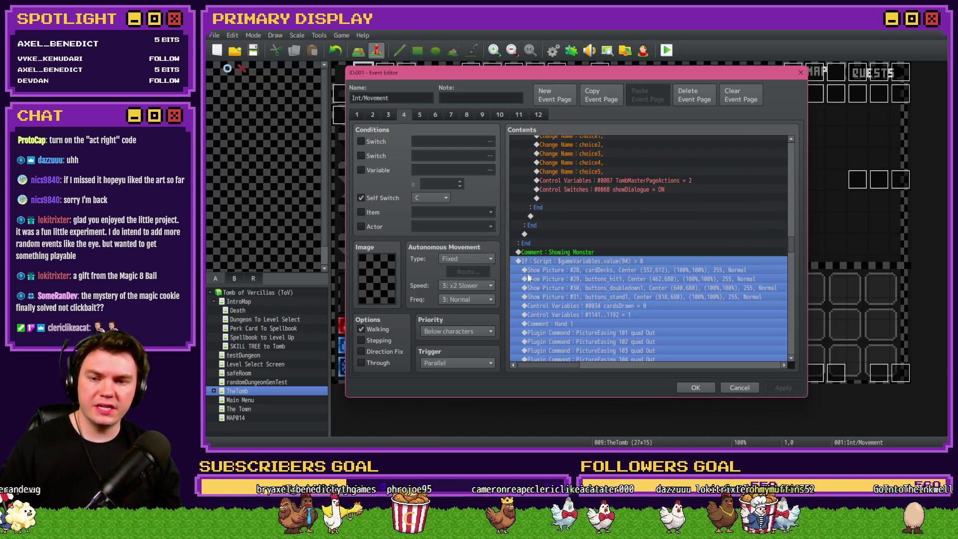
{"action": "scroll", "coordinate": [518, 262], "scroll_direction": "up", "scroll_amount": 8}
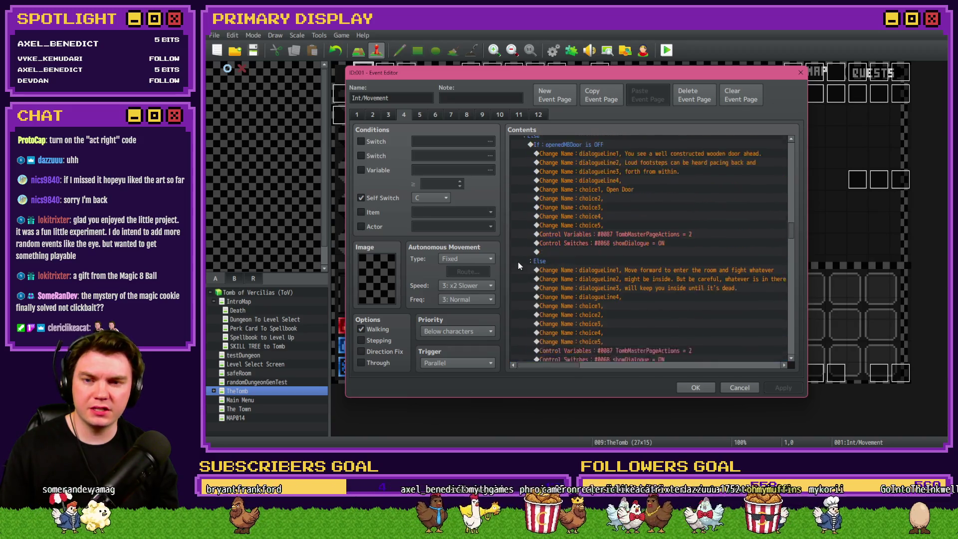
{"action": "scroll", "coordinate": [516, 262], "scroll_direction": "up", "scroll_amount": 3}
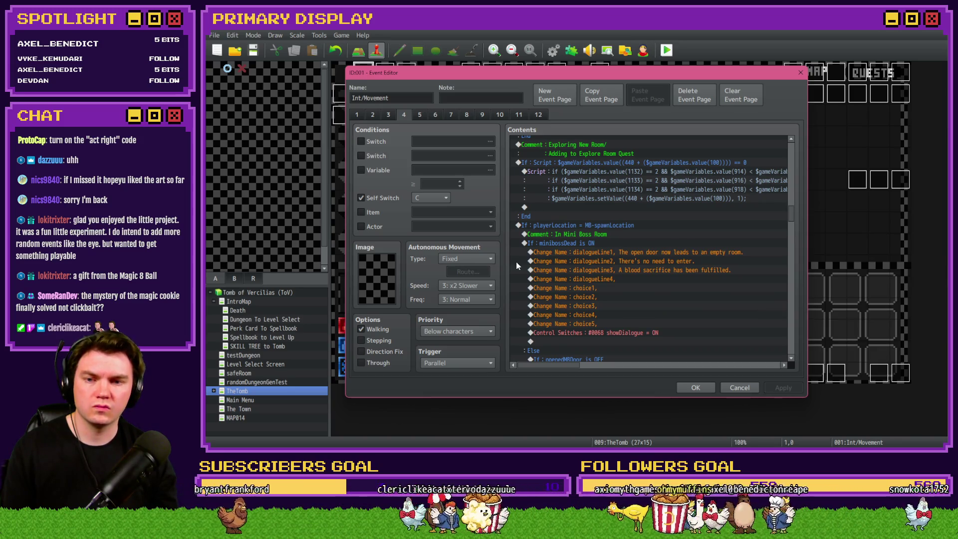
{"action": "scroll", "coordinate": [516, 261], "scroll_direction": "down", "scroll_amount": 6}
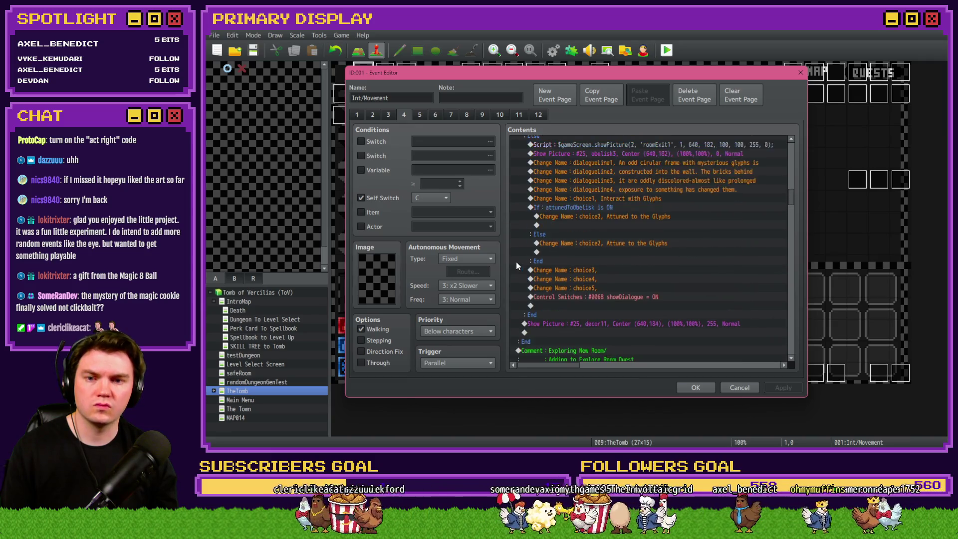
{"action": "scroll", "coordinate": [517, 266], "scroll_direction": "down", "scroll_amount": 10}
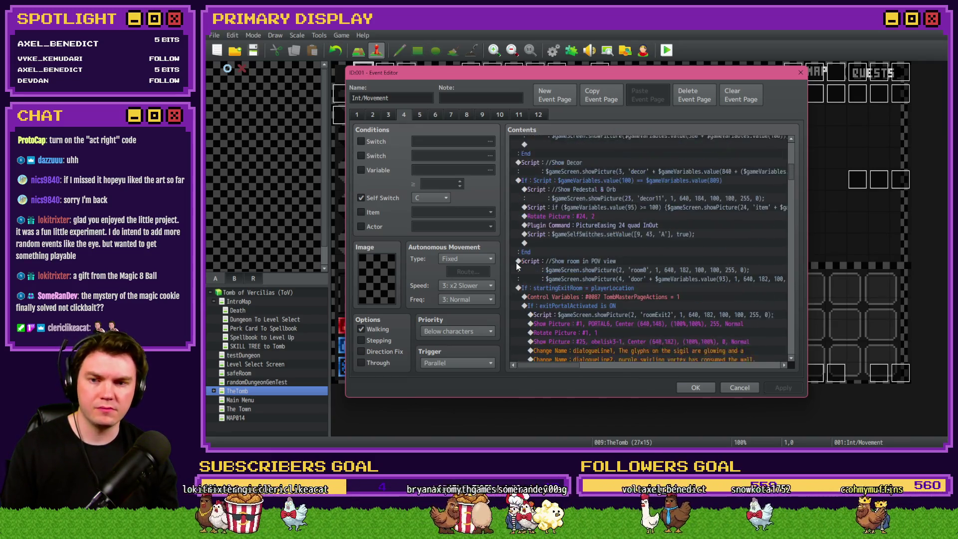
{"action": "scroll", "coordinate": [516, 265], "scroll_direction": "up", "scroll_amount": 5}
{"action": "scroll", "coordinate": [516, 267], "scroll_direction": "down", "scroll_amount": 2}
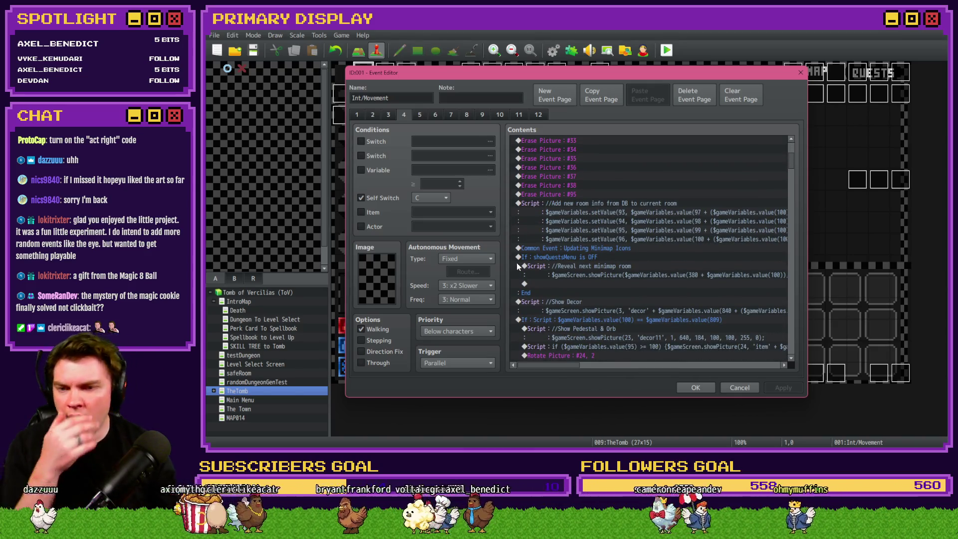
{"action": "scroll", "coordinate": [517, 260], "scroll_direction": "down", "scroll_amount": 3}
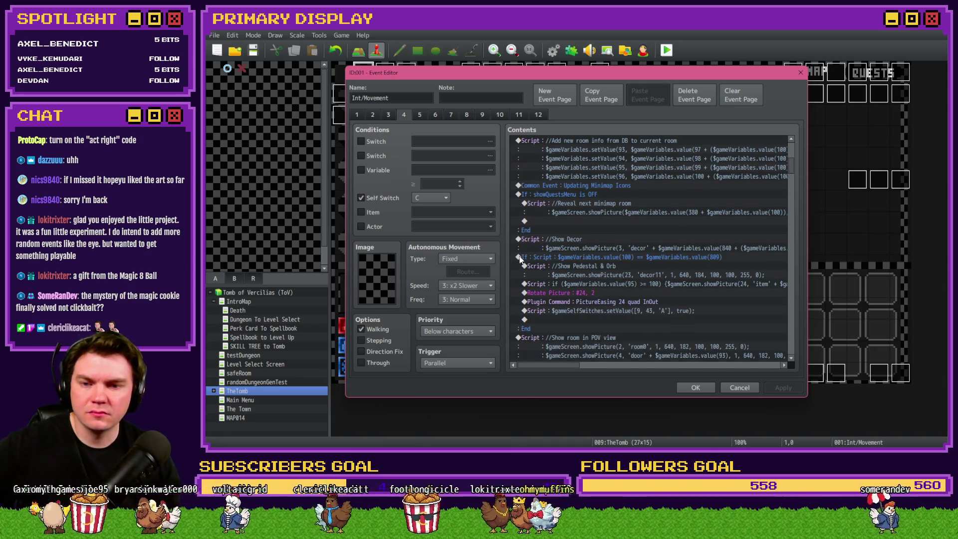
{"action": "scroll", "coordinate": [520, 259], "scroll_direction": "down", "scroll_amount": 3}
{"action": "scroll", "coordinate": [523, 258], "scroll_direction": "down", "scroll_amount": 3}
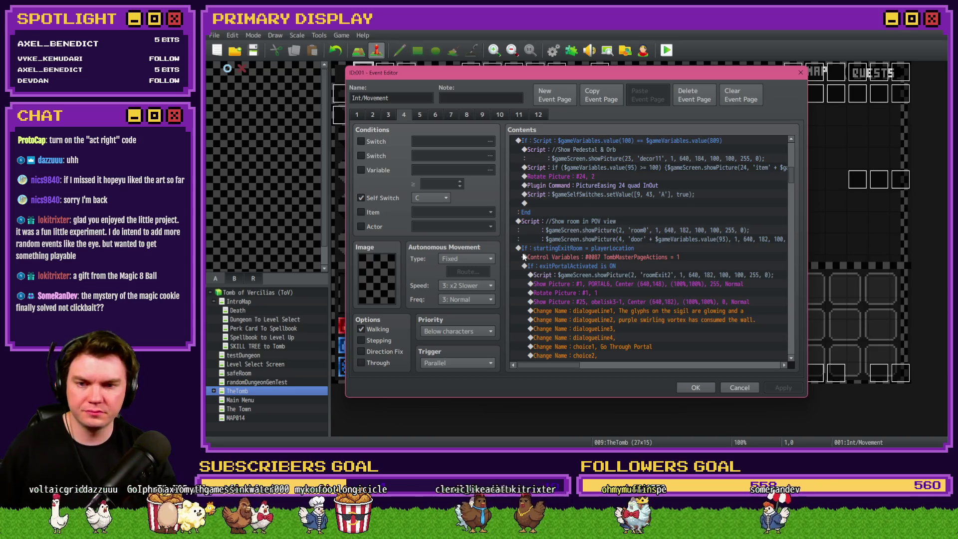
{"action": "scroll", "coordinate": [522, 253], "scroll_direction": "down", "scroll_amount": 12}
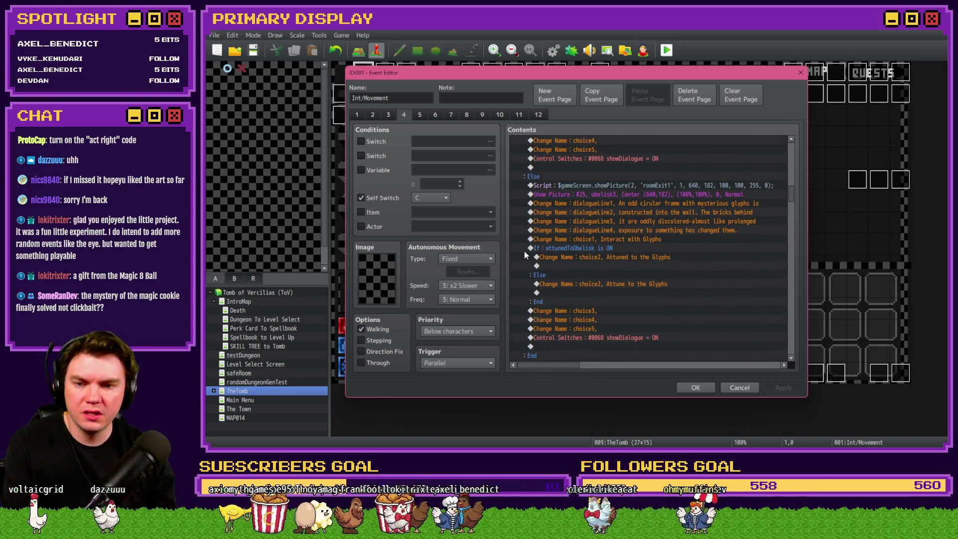
{"action": "scroll", "coordinate": [525, 255], "scroll_direction": "down", "scroll_amount": 5}
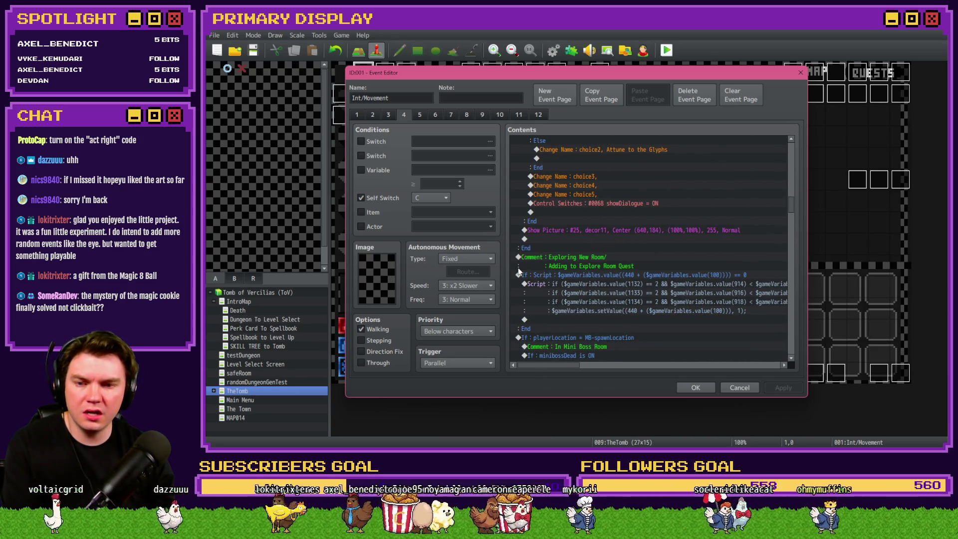
{"action": "scroll", "coordinate": [526, 264], "scroll_direction": "down", "scroll_amount": 2}
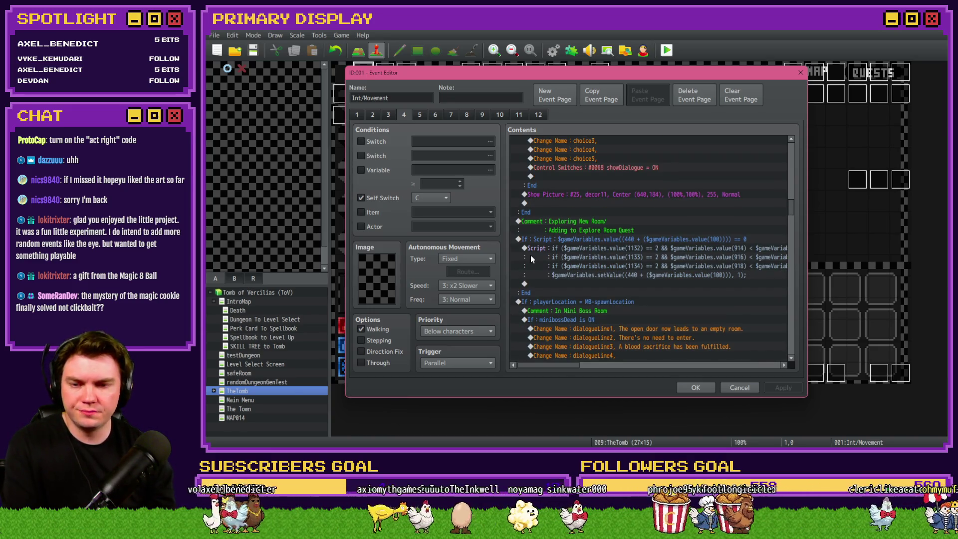
{"action": "scroll", "coordinate": [532, 257], "scroll_direction": "down", "scroll_amount": 3}
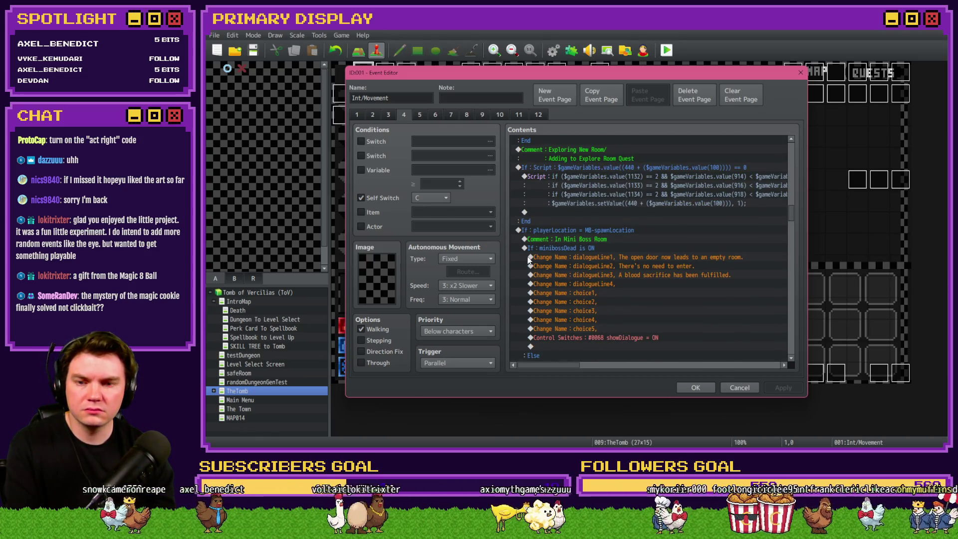
{"action": "left_click", "coordinate": [590, 231]}
{"action": "left_click", "coordinate": [586, 239]}
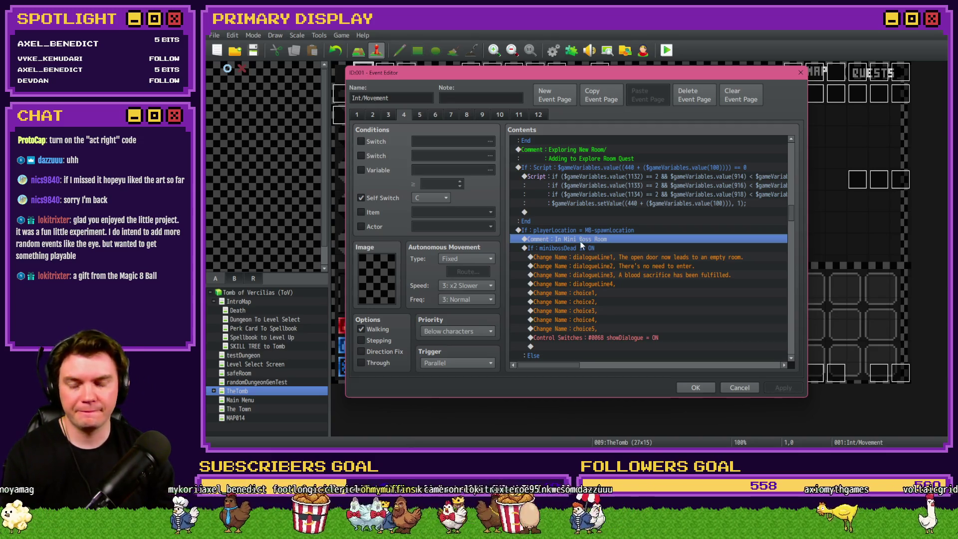
{"action": "left_click", "coordinate": [568, 249]}
{"action": "scroll", "coordinate": [567, 248], "scroll_direction": "down", "scroll_amount": 4}
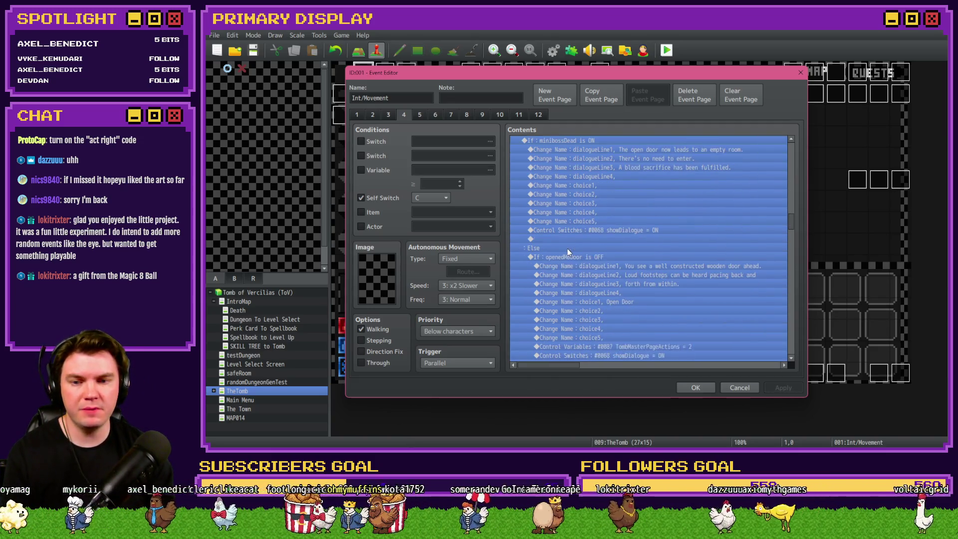
{"action": "left_click", "coordinate": [568, 265]}
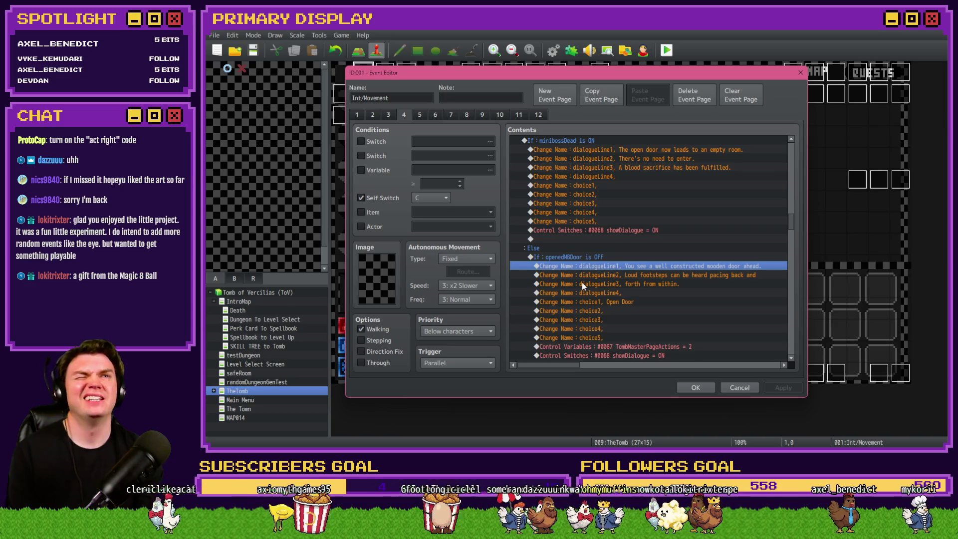
{"action": "scroll", "coordinate": [582, 283], "scroll_direction": "down", "scroll_amount": 2}
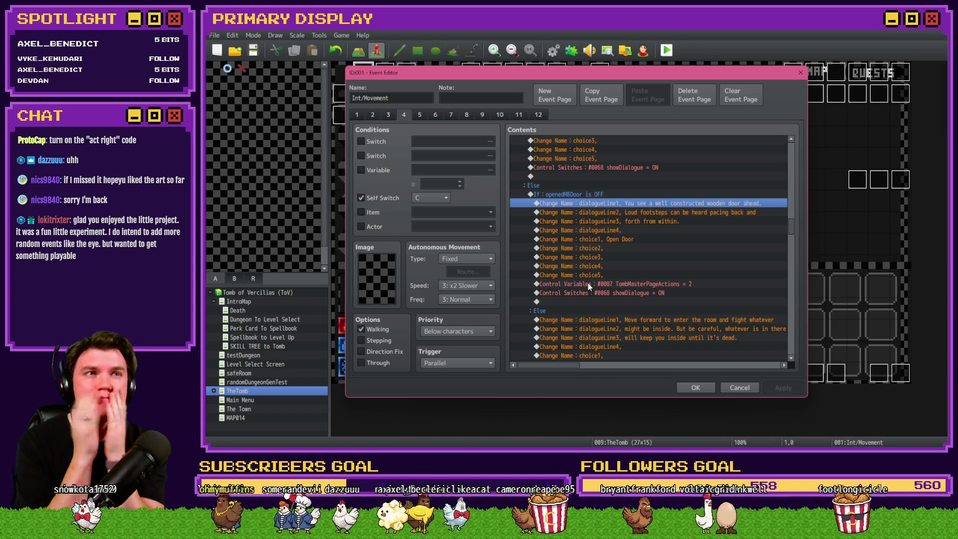
{"action": "left_click", "coordinate": [363, 115]}
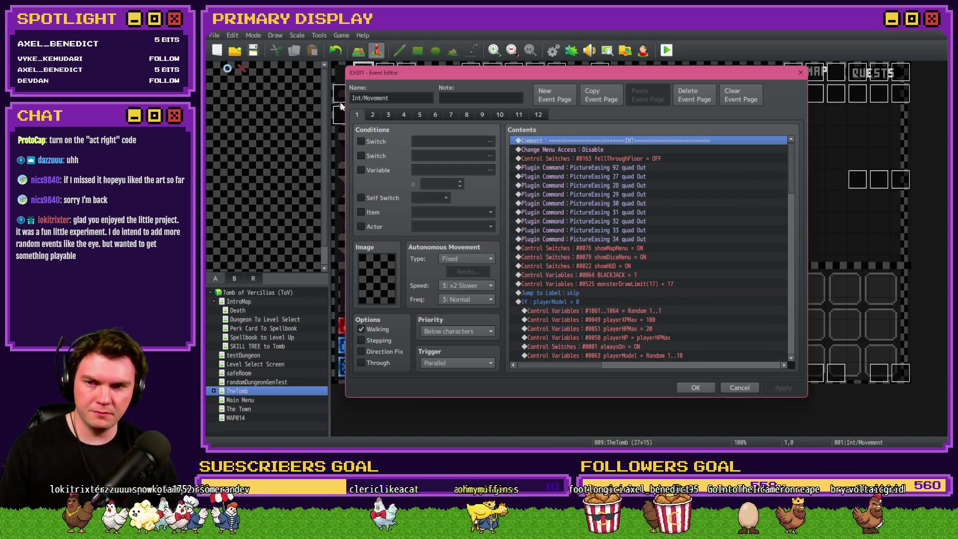
Step: On event page 2, select the Control Switches #0142 fightingMiniboss = ON line in Move Into MB Room
{"action": "left_click", "coordinate": [372, 115]}
{"action": "scroll", "coordinate": [695, 232], "scroll_direction": "down", "scroll_amount": 10}
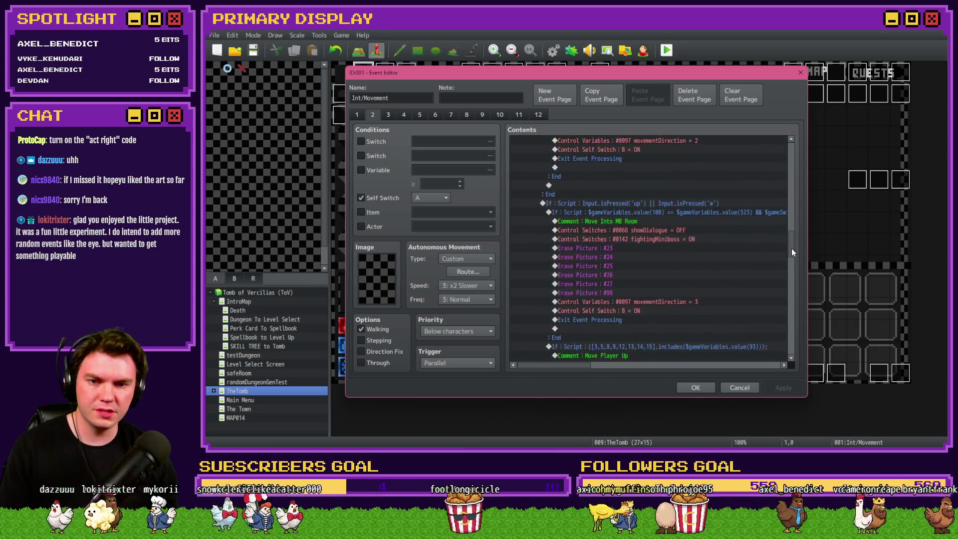
{"action": "left_click_drag", "start_coordinate": [792, 252], "coordinate": [790, 256]}
{"action": "left_click", "coordinate": [647, 215]}
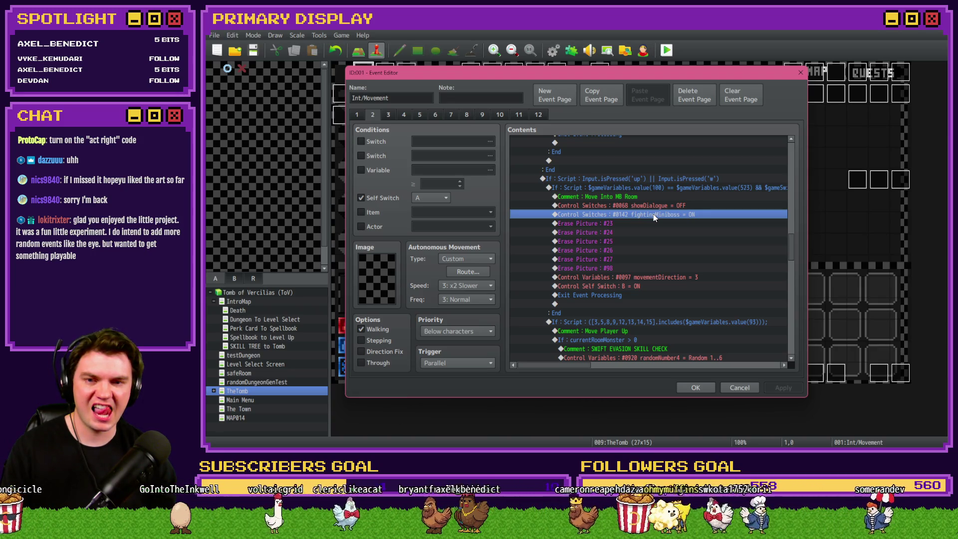
{"action": "left_click", "coordinate": [655, 205]}
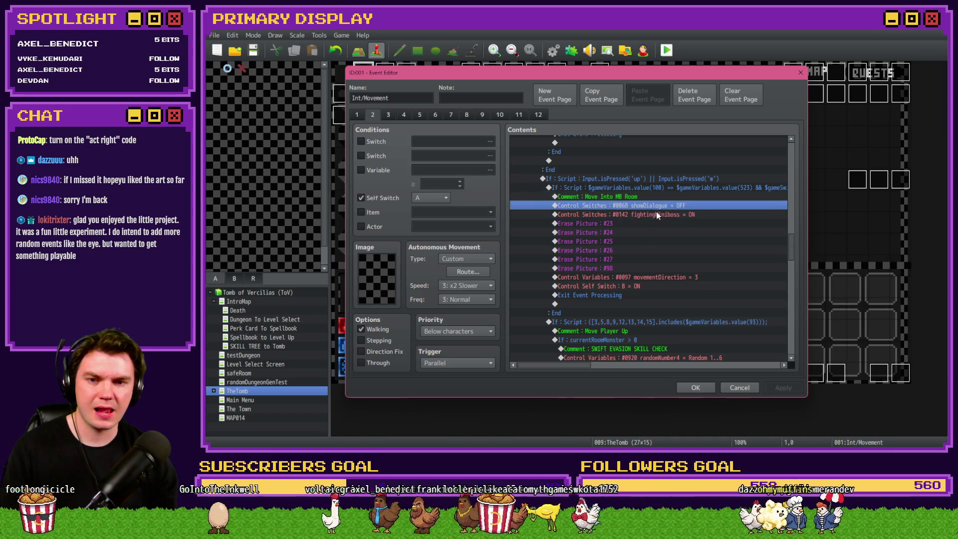
Step: Insert a Conditional Branch checking switch 0072 minibossDead is OFF
{"action": "key", "text": "Insert"}
{"action": "left_click", "coordinate": [596, 283]}
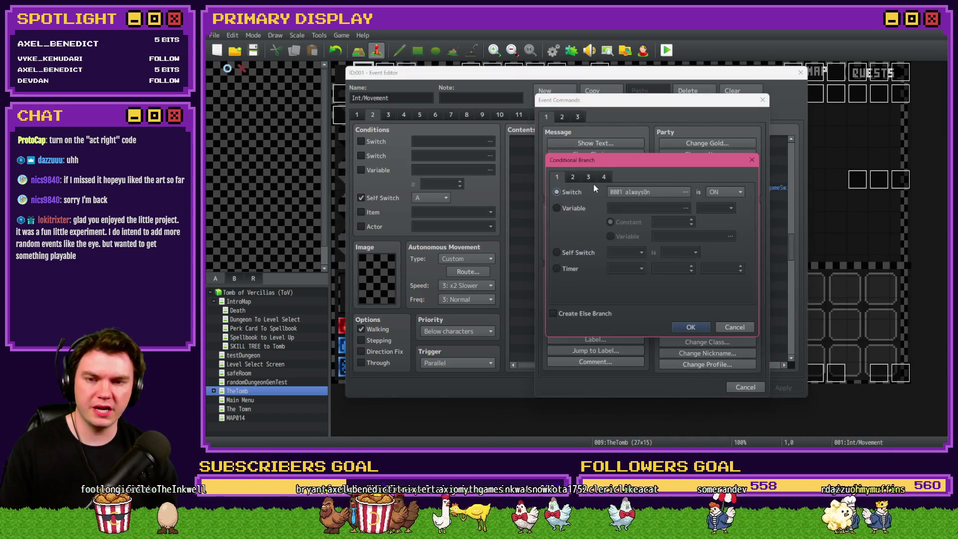
{"action": "left_click", "coordinate": [630, 194]}
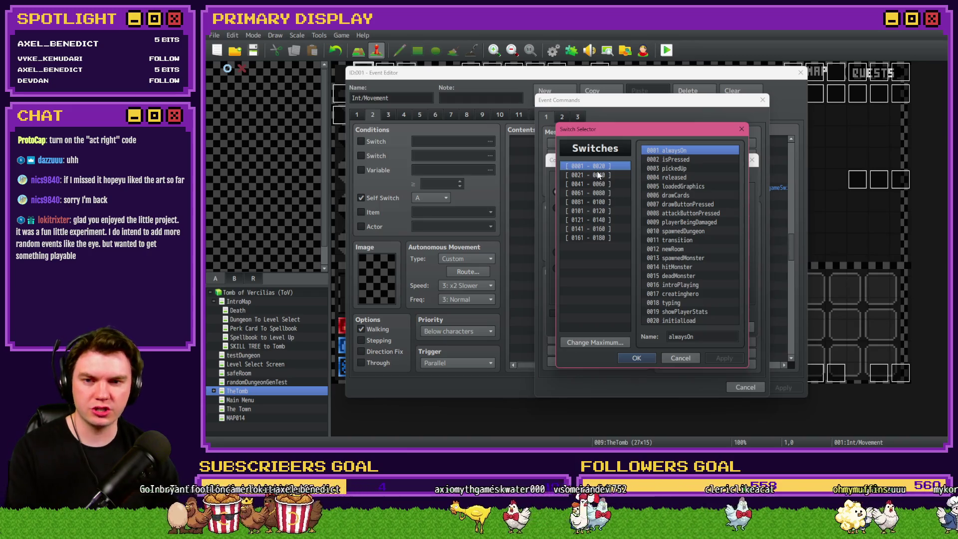
{"action": "key", "text": "ctrl+f"}
{"action": "type", "text": "miniboos"}
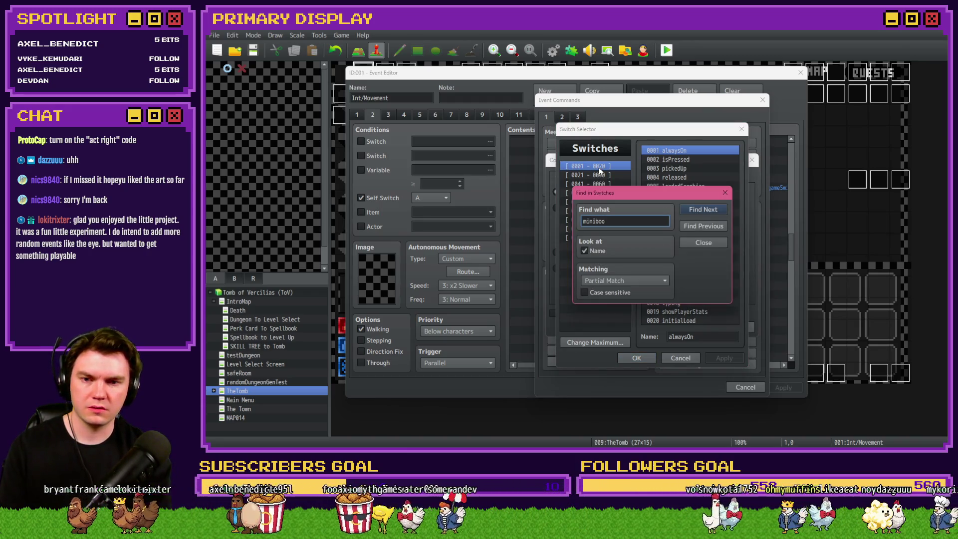
{"action": "key", "text": "BackSpace"}
{"action": "key", "text": "BackSpace"}
{"action": "type", "text": "ss"}
{"action": "key", "text": "Return"}
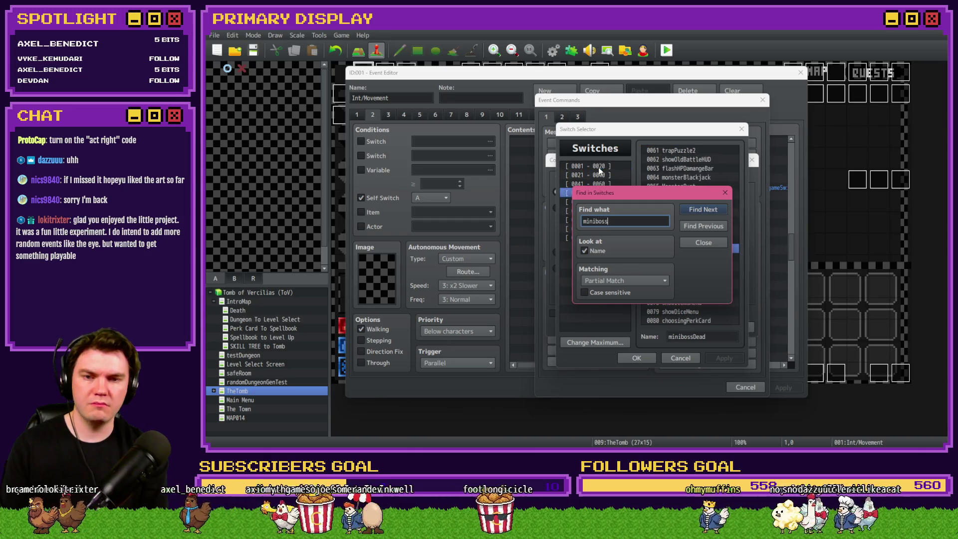
{"action": "left_click_drag", "start_coordinate": [625, 194], "coordinate": [434, 148]}
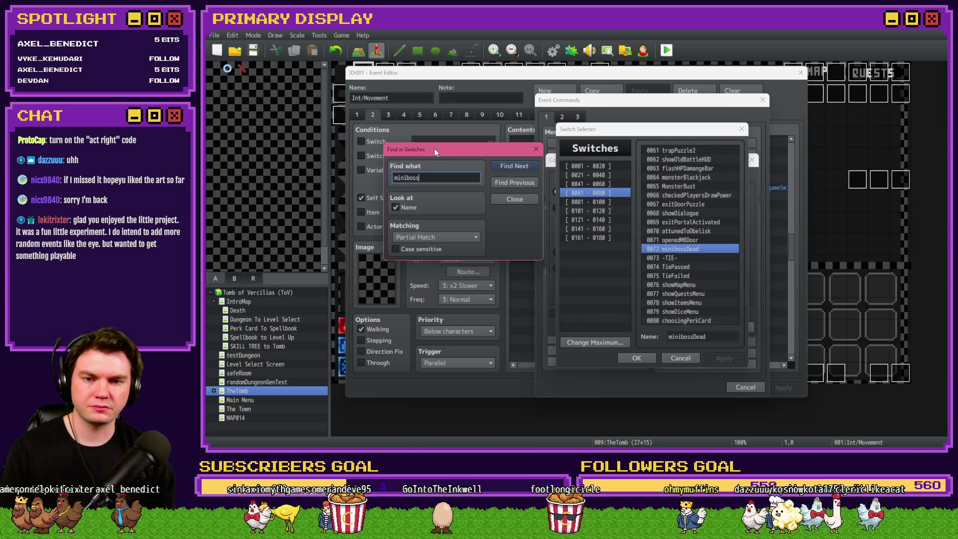
{"action": "left_click", "coordinate": [533, 145]}
{"action": "double_click", "coordinate": [656, 248]}
{"action": "left_click", "coordinate": [724, 192]}
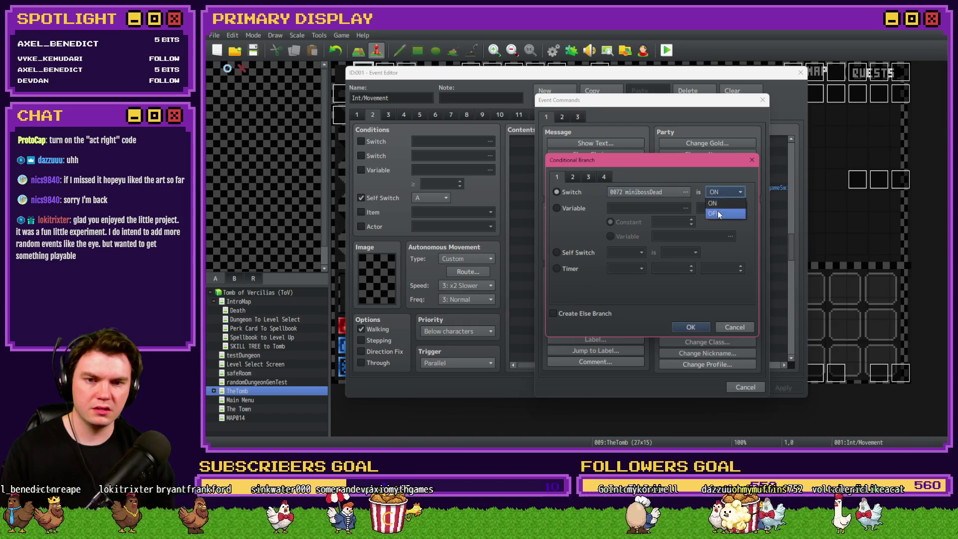
{"action": "left_click", "coordinate": [718, 211]}
{"action": "left_click", "coordinate": [693, 326]}
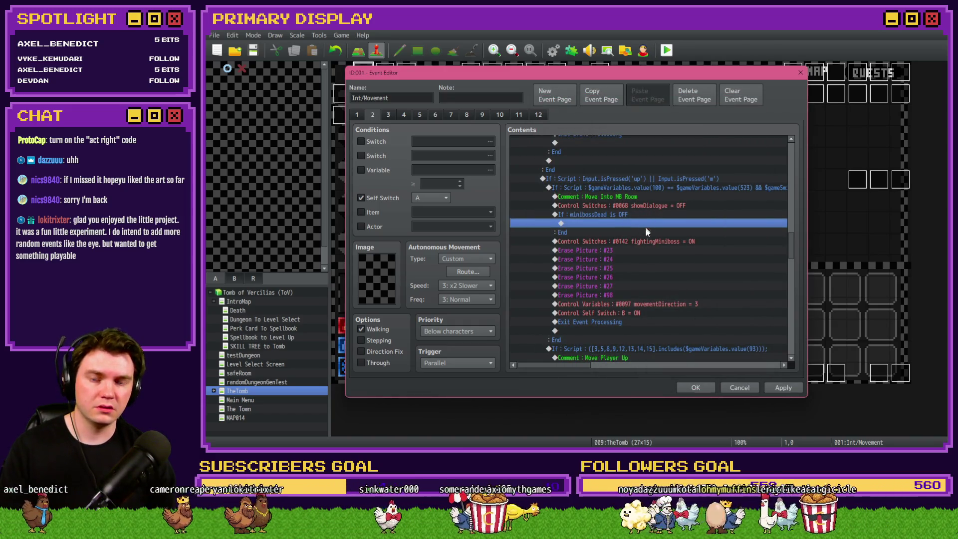
Step: Move the fightingMiniboss = ON command inside the minibossDead branch and apply
{"action": "left_click", "coordinate": [642, 238]}
{"action": "left_click_drag", "start_coordinate": [642, 239], "coordinate": [631, 229]}
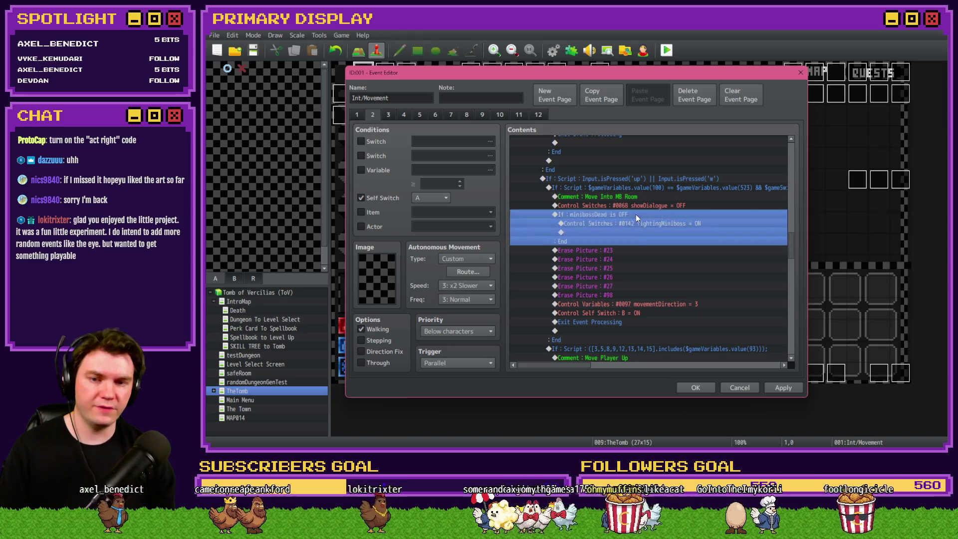
{"action": "left_click", "coordinate": [638, 216]}
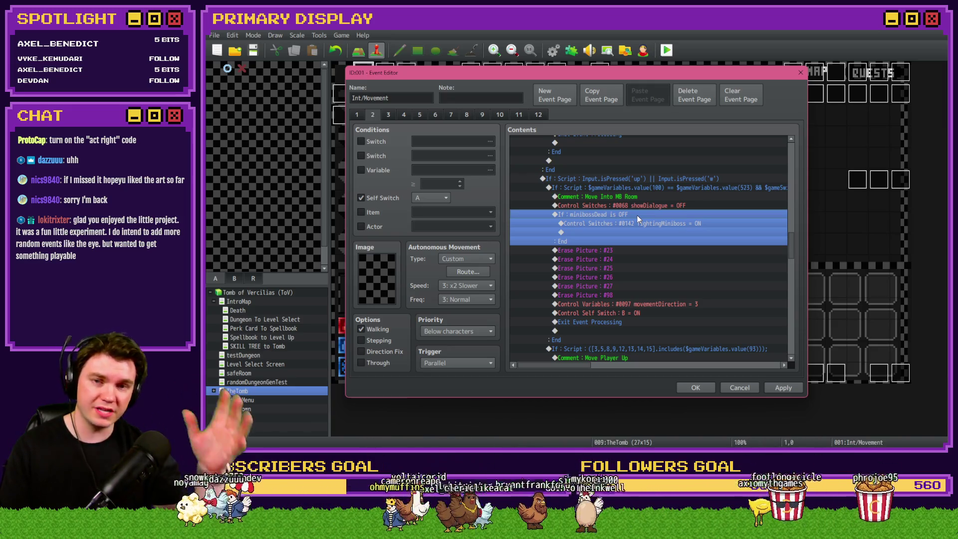
{"action": "left_click", "coordinate": [643, 215]}
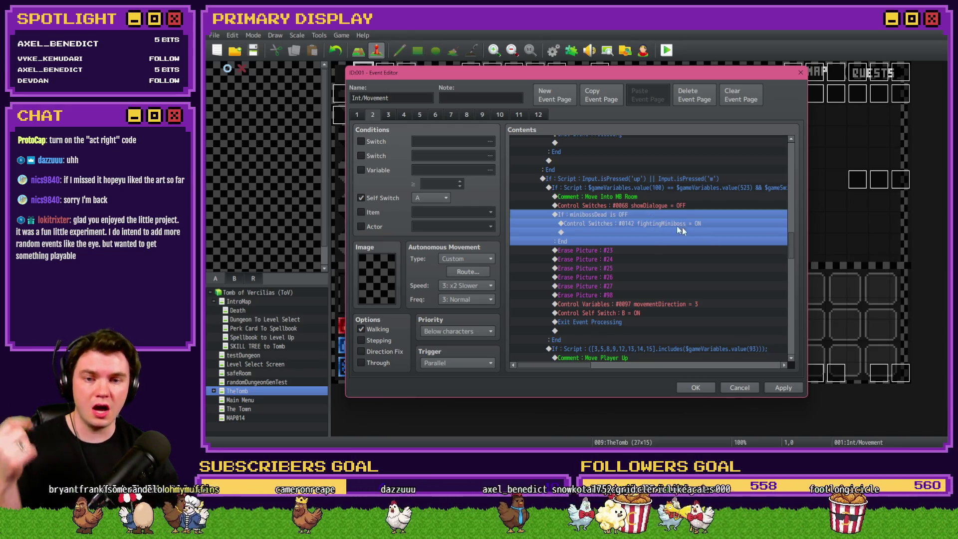
{"action": "left_click", "coordinate": [784, 388]}
{"action": "left_click", "coordinate": [404, 115]}
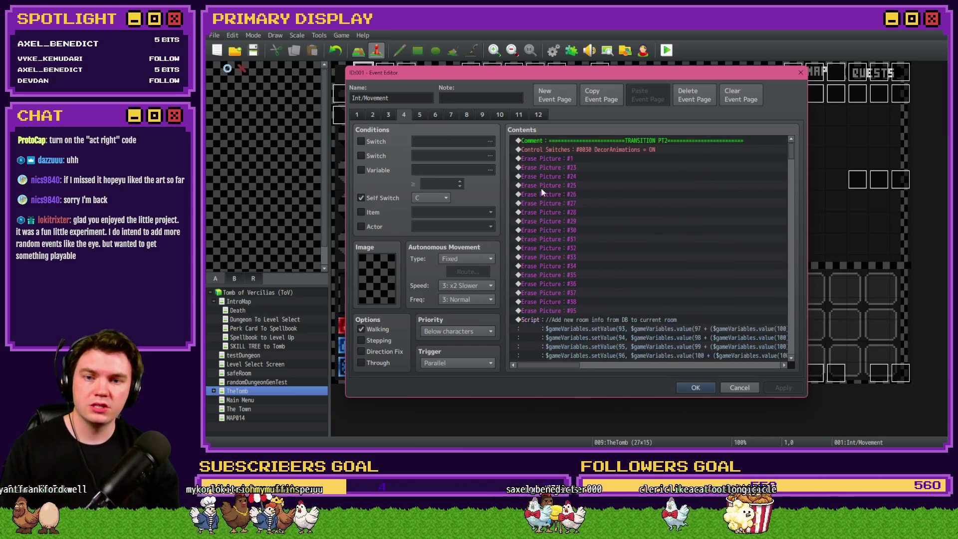
{"action": "scroll", "coordinate": [601, 236], "scroll_direction": "down", "scroll_amount": 10}
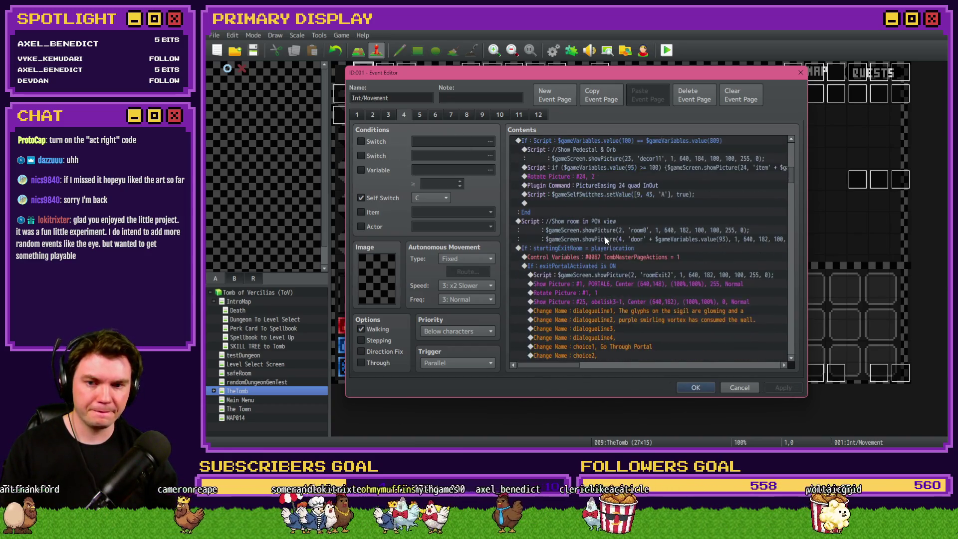
{"action": "scroll", "coordinate": [605, 237], "scroll_direction": "down", "scroll_amount": 4}
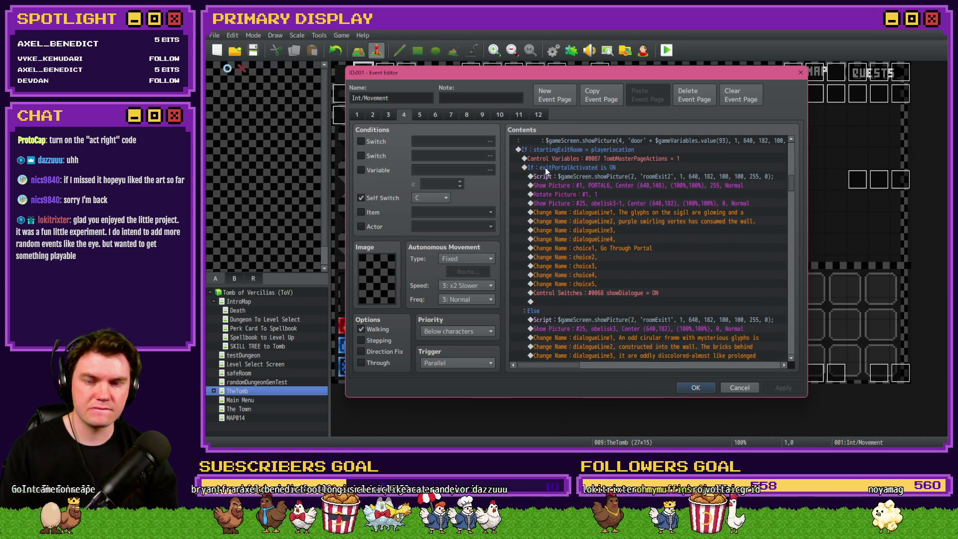
{"action": "scroll", "coordinate": [606, 172], "scroll_direction": "down", "scroll_amount": 5}
{"action": "scroll", "coordinate": [608, 177], "scroll_direction": "down", "scroll_amount": 8}
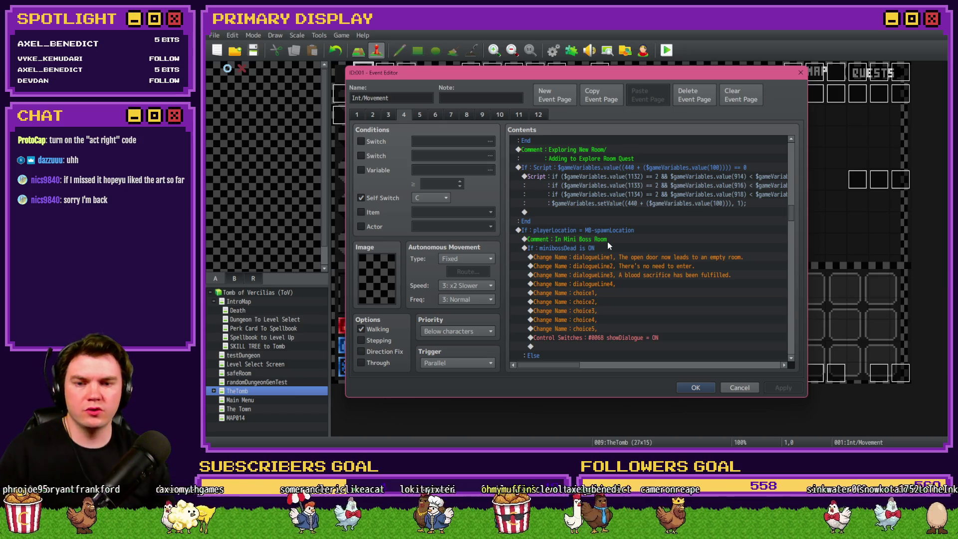
{"action": "scroll", "coordinate": [607, 242], "scroll_direction": "down", "scroll_amount": 3}
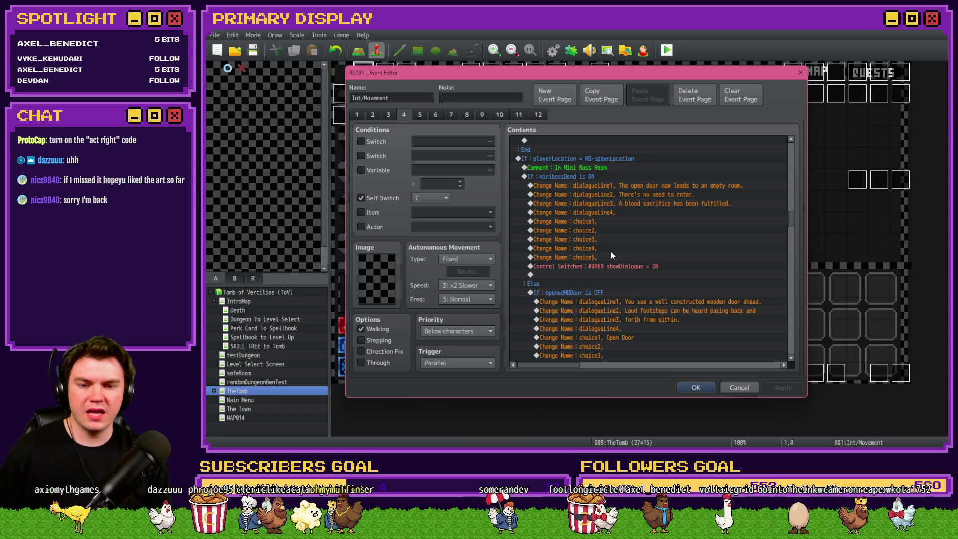
{"action": "scroll", "coordinate": [611, 254], "scroll_direction": "down", "scroll_amount": 4}
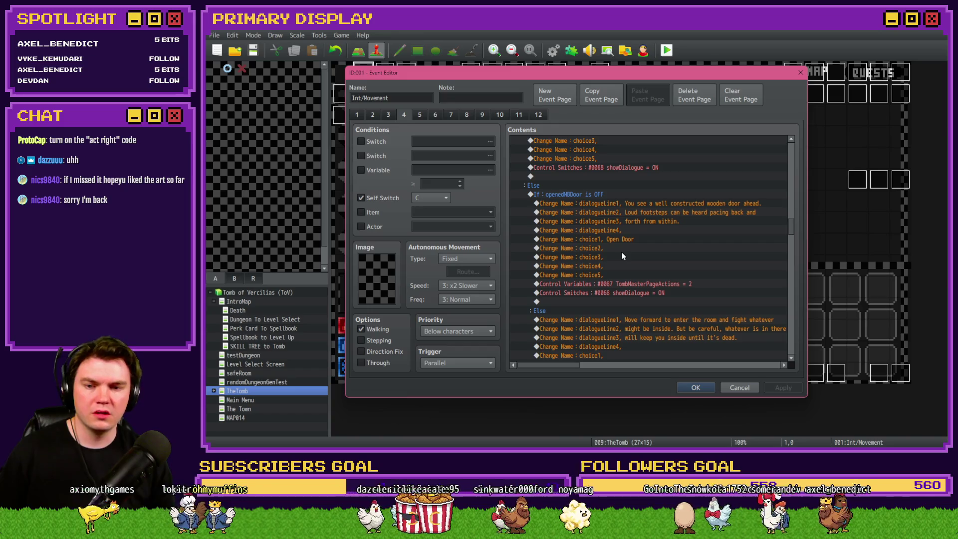
{"action": "scroll", "coordinate": [622, 252], "scroll_direction": "down", "scroll_amount": 2}
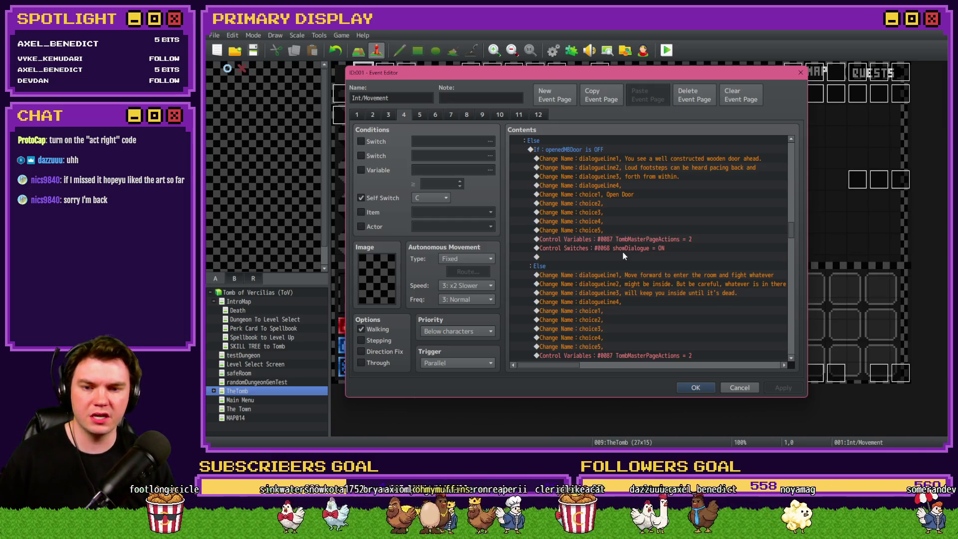
{"action": "scroll", "coordinate": [624, 252], "scroll_direction": "down", "scroll_amount": 2}
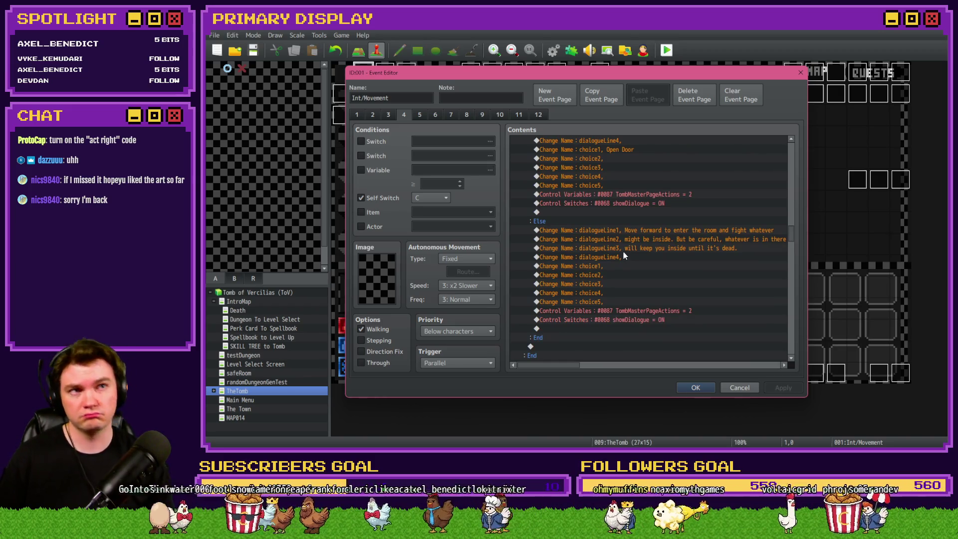
{"action": "scroll", "coordinate": [624, 253], "scroll_direction": "down", "scroll_amount": 1}
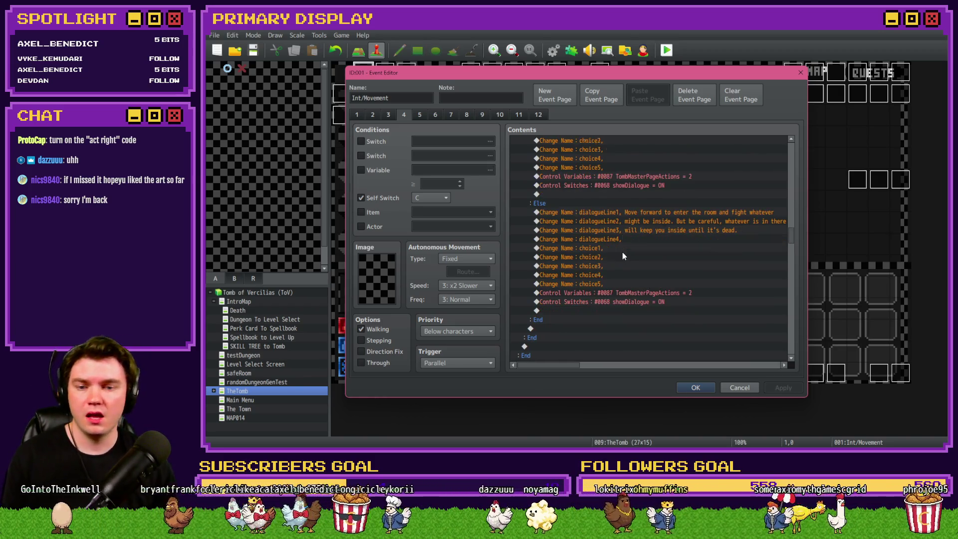
{"action": "scroll", "coordinate": [621, 253], "scroll_direction": "down", "scroll_amount": 1}
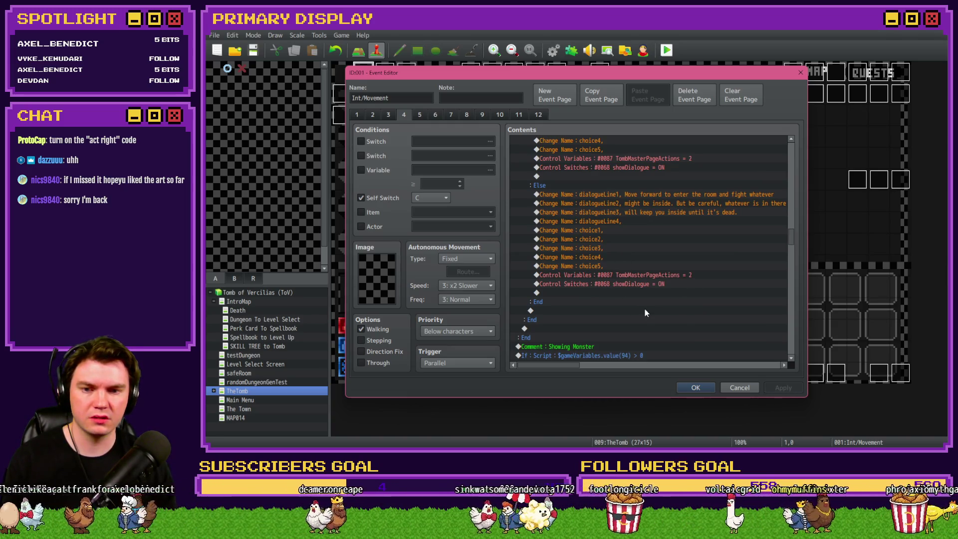
{"action": "scroll", "coordinate": [645, 310], "scroll_direction": "down", "scroll_amount": 2}
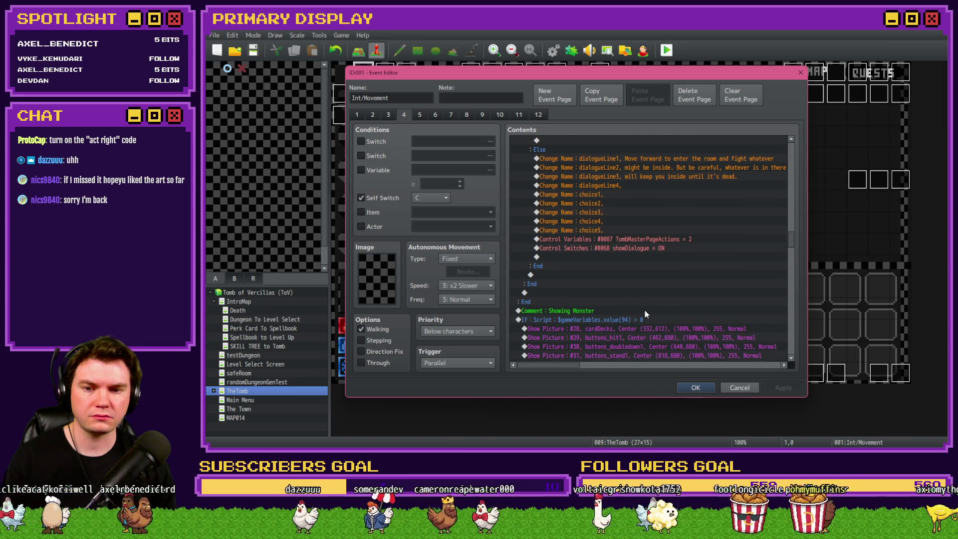
{"action": "scroll", "coordinate": [644, 314], "scroll_direction": "up", "scroll_amount": 10}
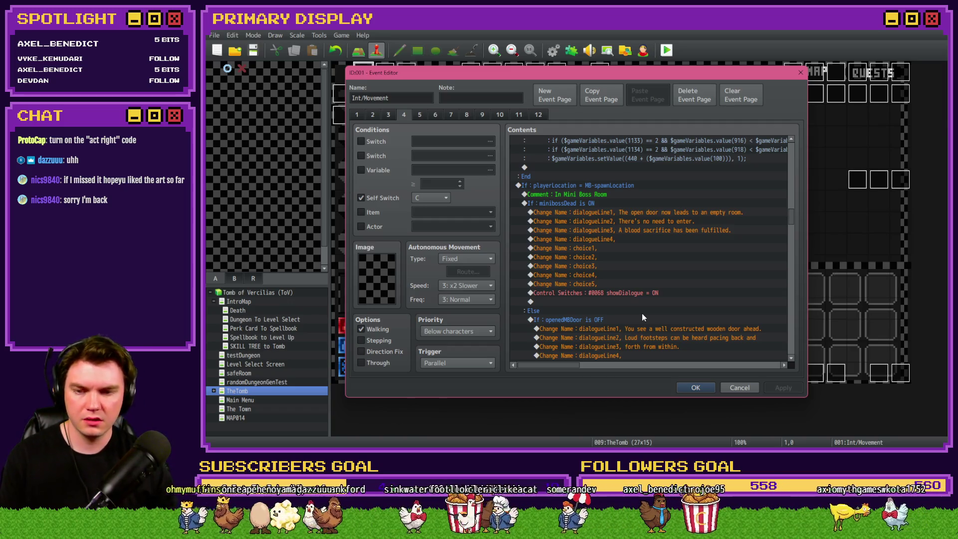
{"action": "scroll", "coordinate": [630, 285], "scroll_direction": "down", "scroll_amount": 10}
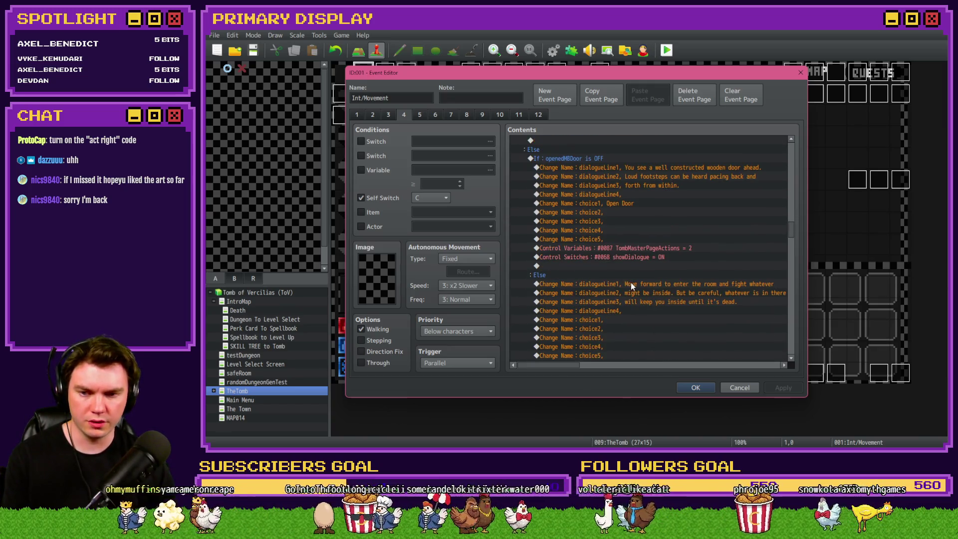
{"action": "scroll", "coordinate": [629, 286], "scroll_direction": "up", "scroll_amount": 3}
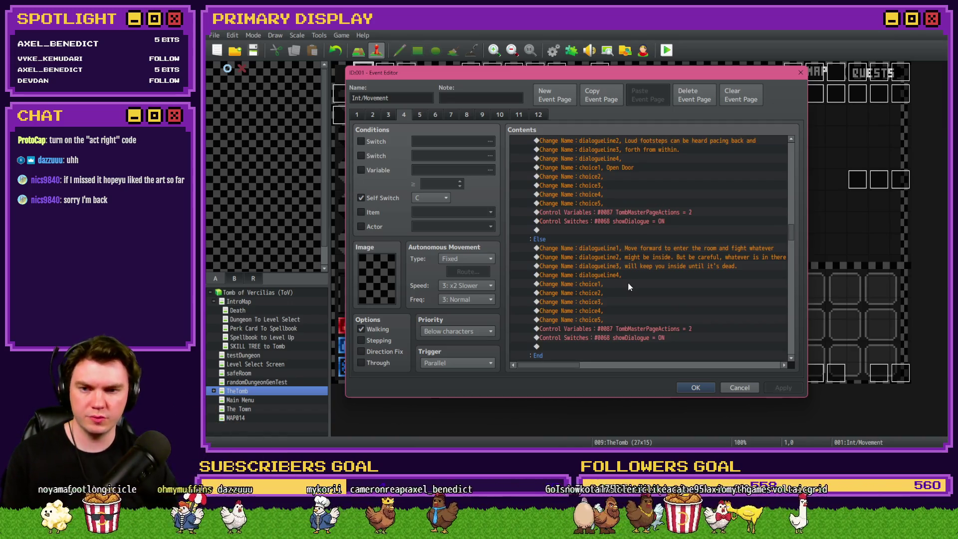
{"action": "scroll", "coordinate": [628, 287], "scroll_direction": "up", "scroll_amount": 4}
{"action": "scroll", "coordinate": [627, 286], "scroll_direction": "up", "scroll_amount": 2}
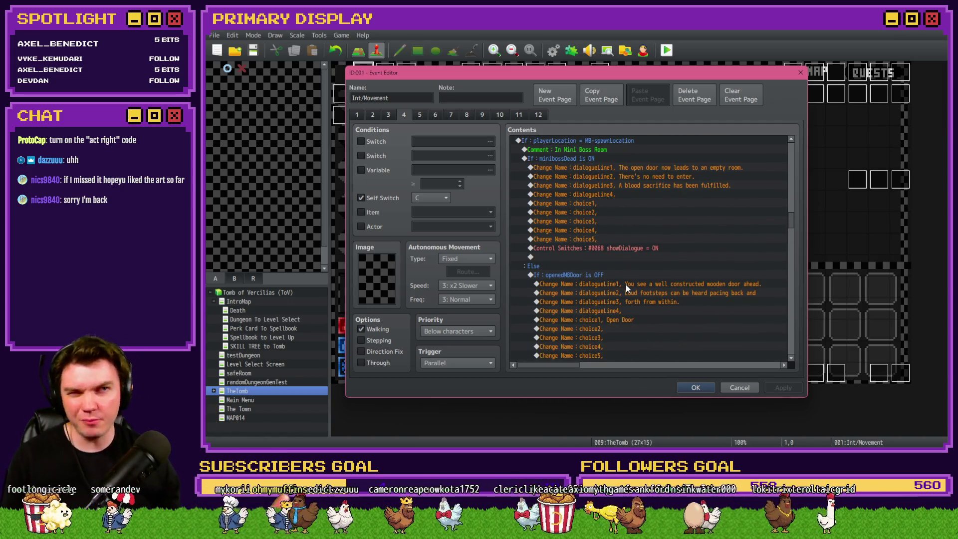
{"action": "scroll", "coordinate": [626, 284], "scroll_direction": "up", "scroll_amount": 1}
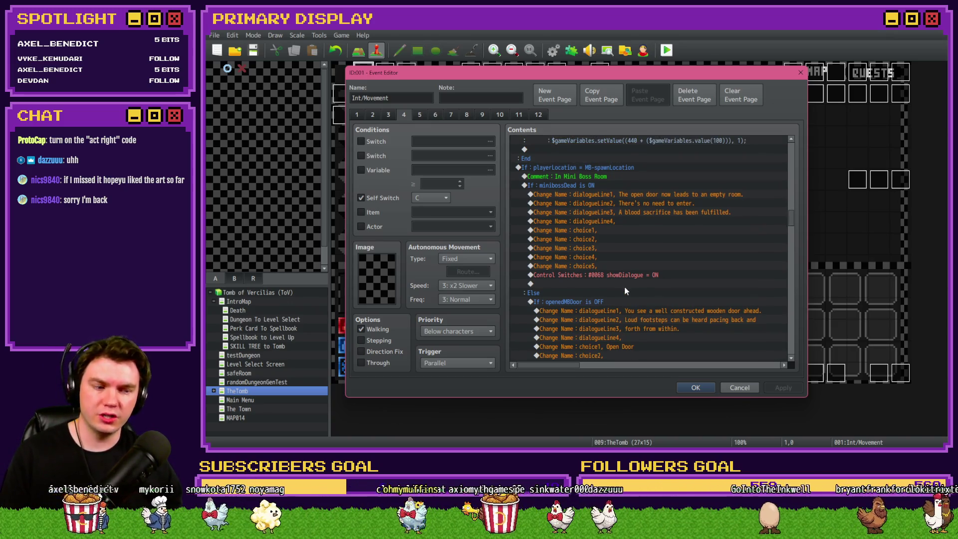
{"action": "scroll", "coordinate": [624, 289], "scroll_direction": "up", "scroll_amount": 1}
{"action": "left_click", "coordinate": [548, 198]}
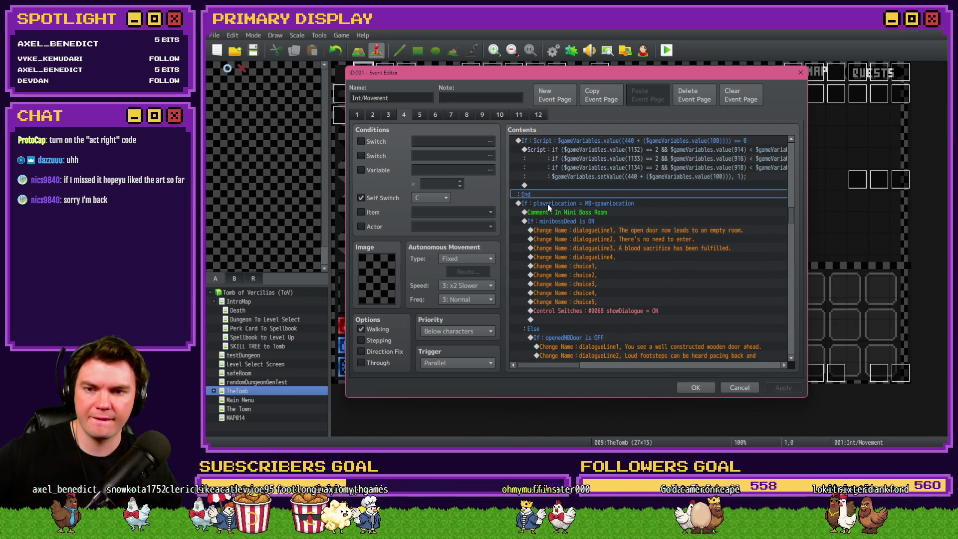
Step: Insert a Conditional Branch checking switch 0142 fightingMiniboss is OFF
{"action": "left_click", "coordinate": [547, 205]}
{"action": "left_click", "coordinate": [552, 194]}
{"action": "left_click", "coordinate": [552, 202]}
{"action": "key", "text": "Insert"}
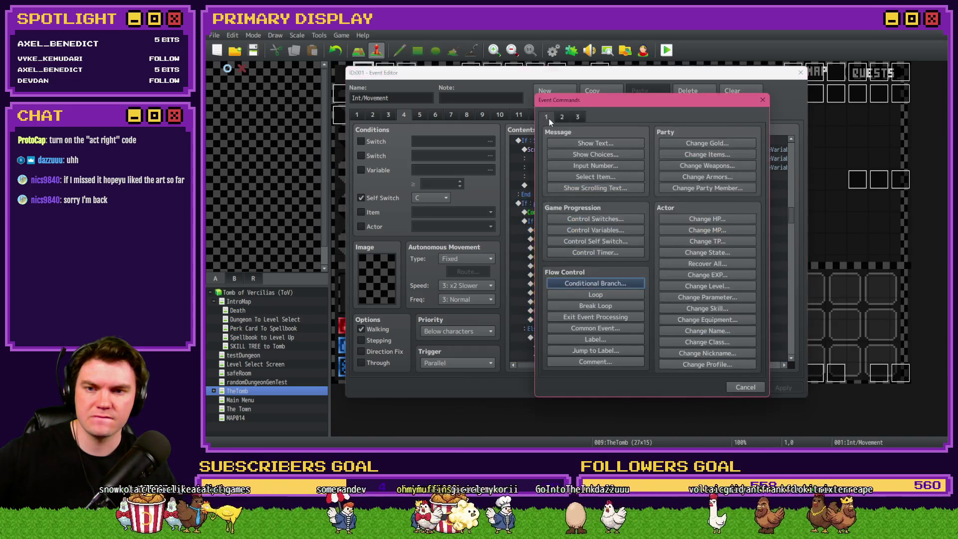
{"action": "left_click", "coordinate": [582, 288]}
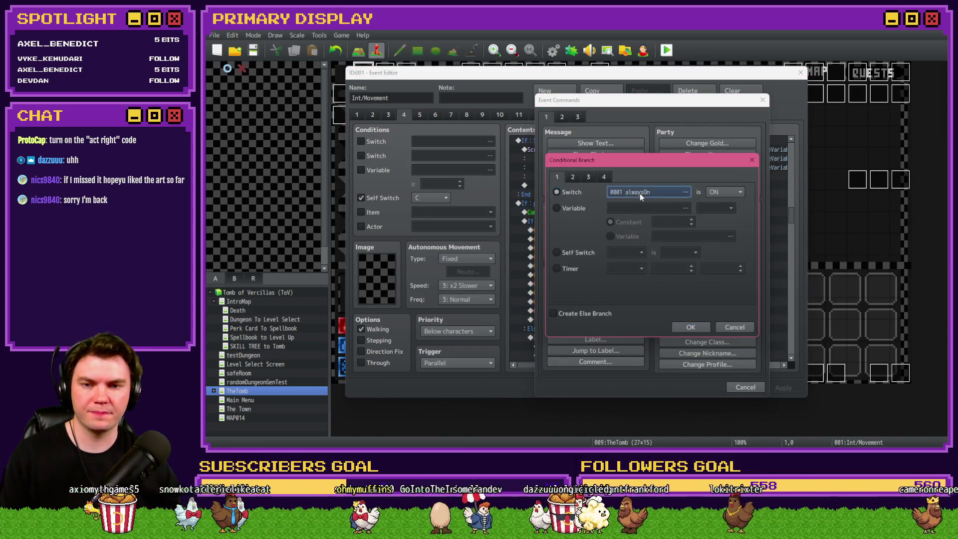
{"action": "left_click", "coordinate": [640, 194]}
{"action": "left_click", "coordinate": [613, 166]}
{"action": "key", "text": "ctrl+f"}
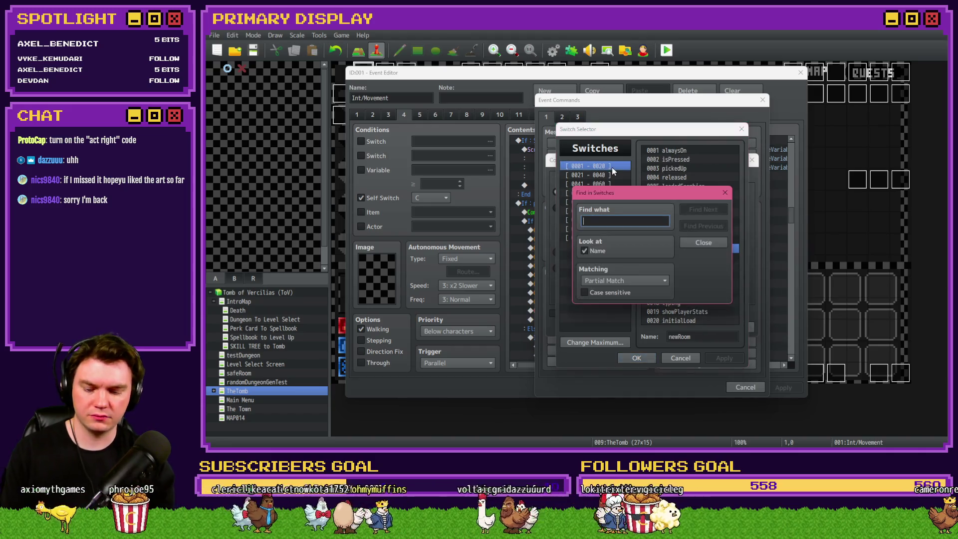
{"action": "type", "text": "fighti"}
{"action": "key", "text": "Return"}
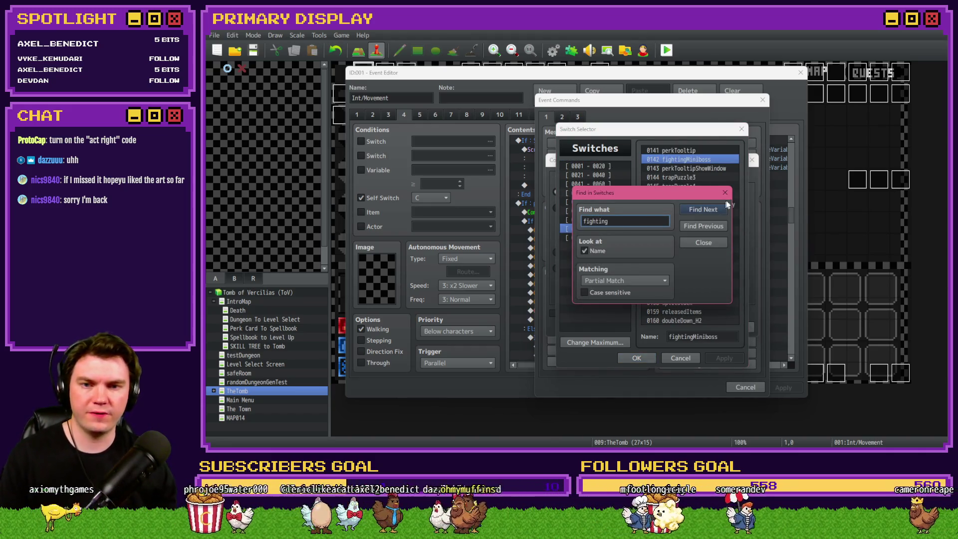
{"action": "left_click", "coordinate": [725, 193]}
{"action": "double_click", "coordinate": [711, 161]}
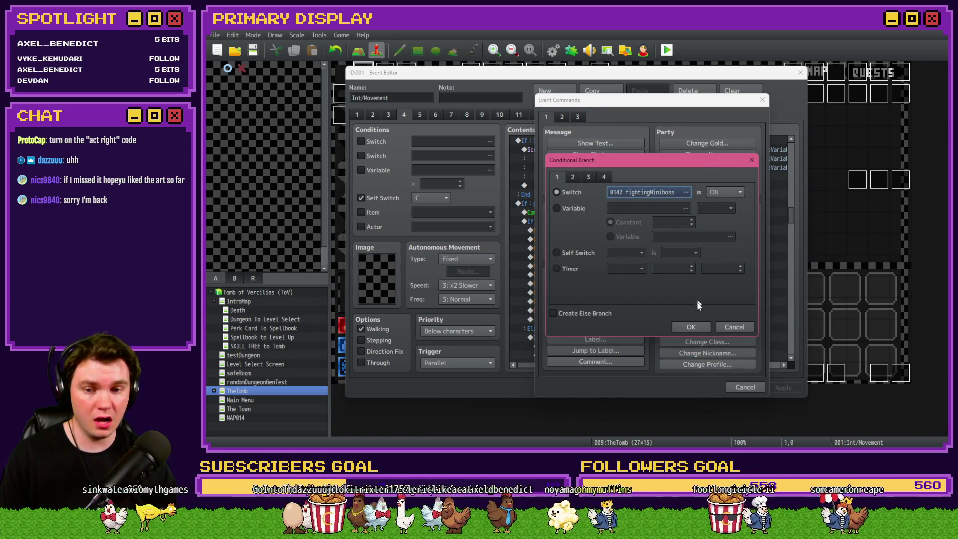
{"action": "left_click", "coordinate": [724, 192]}
{"action": "left_click", "coordinate": [719, 215]}
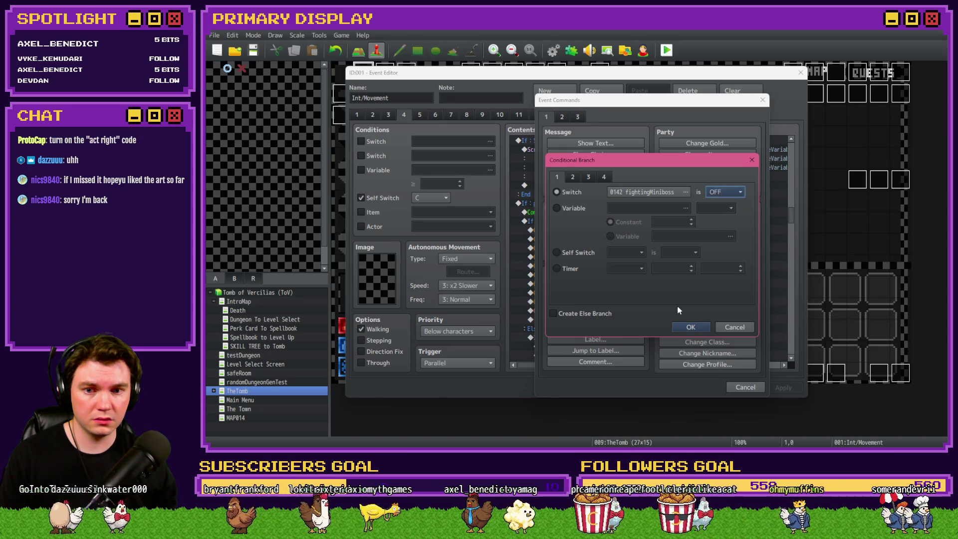
{"action": "left_click", "coordinate": [686, 325]}
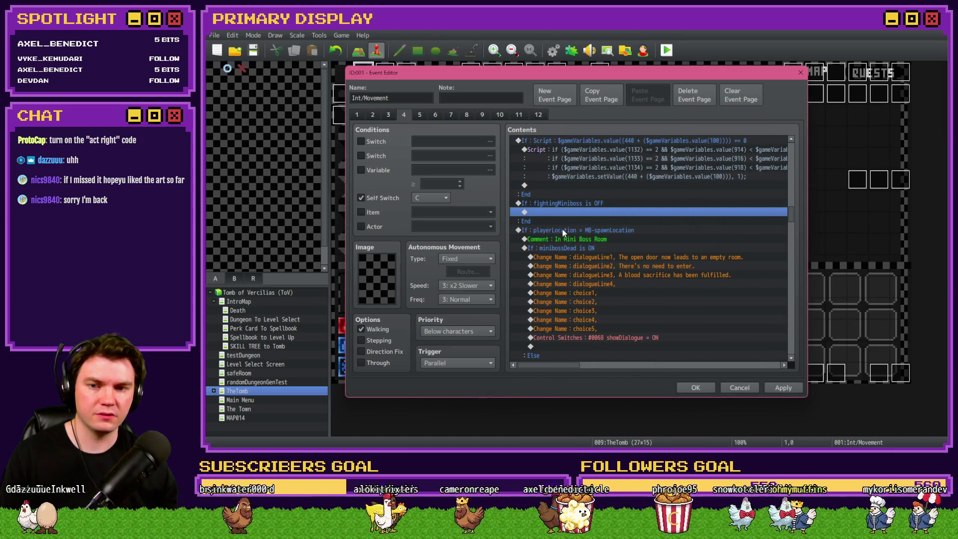
Step: Paste the miniboss-room playerLocation block onto the empty line inside the new branch
{"action": "left_click", "coordinate": [565, 230]}
{"action": "scroll", "coordinate": [577, 271], "scroll_direction": "down", "scroll_amount": 1}
{"action": "scroll", "coordinate": [576, 270], "scroll_direction": "down", "scroll_amount": 8}
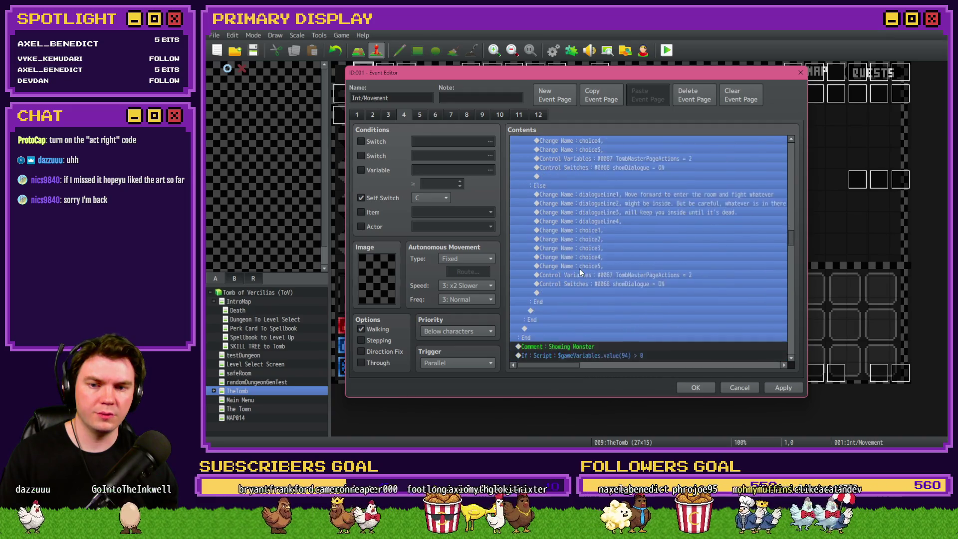
{"action": "scroll", "coordinate": [579, 270], "scroll_direction": "down", "scroll_amount": 8}
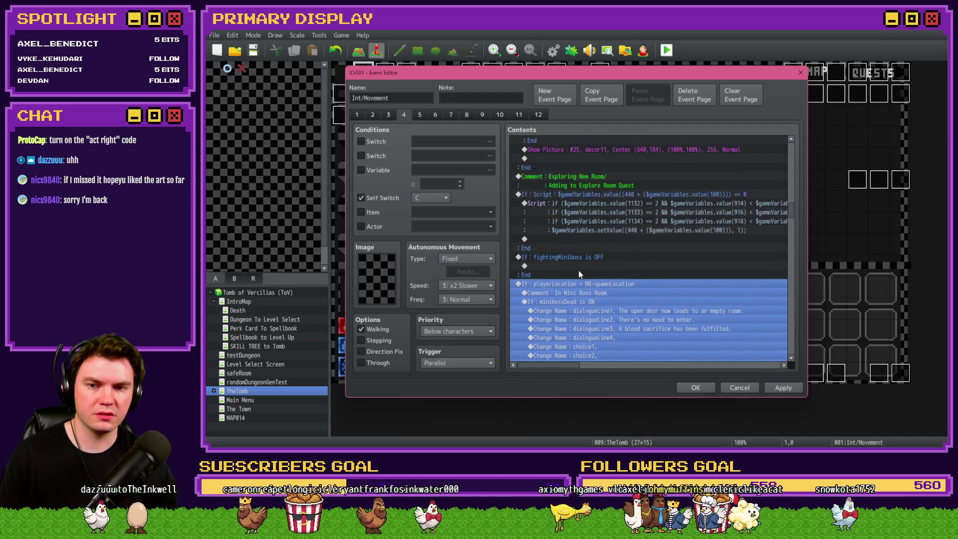
{"action": "left_click", "coordinate": [573, 311]}
{"action": "key", "text": "ctrl+v"}
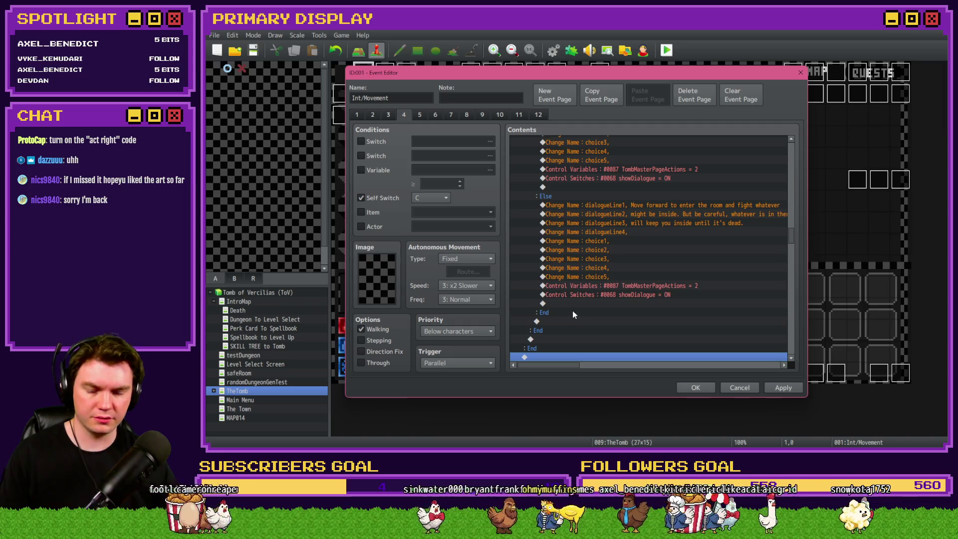
{"action": "scroll", "coordinate": [572, 317], "scroll_direction": "up", "scroll_amount": 9}
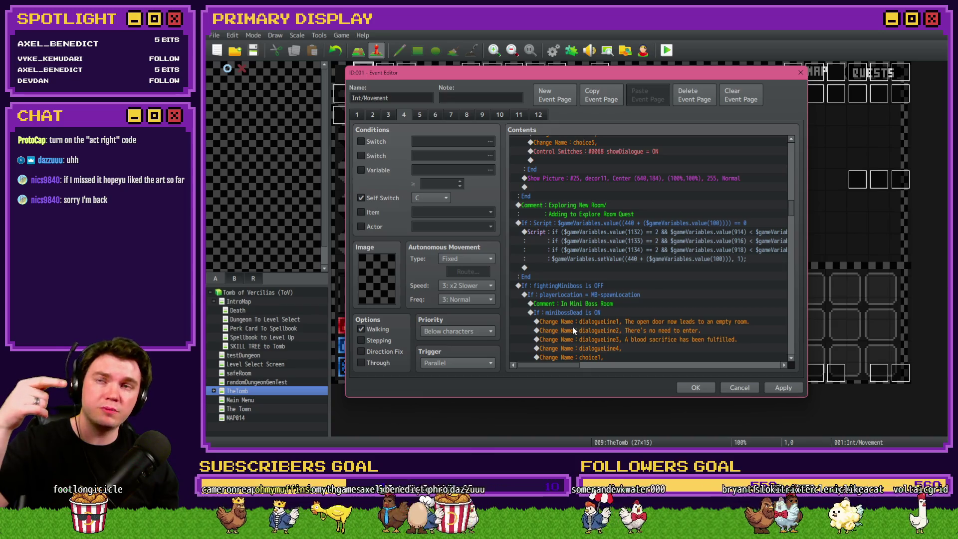
{"action": "scroll", "coordinate": [574, 330], "scroll_direction": "down", "scroll_amount": 3}
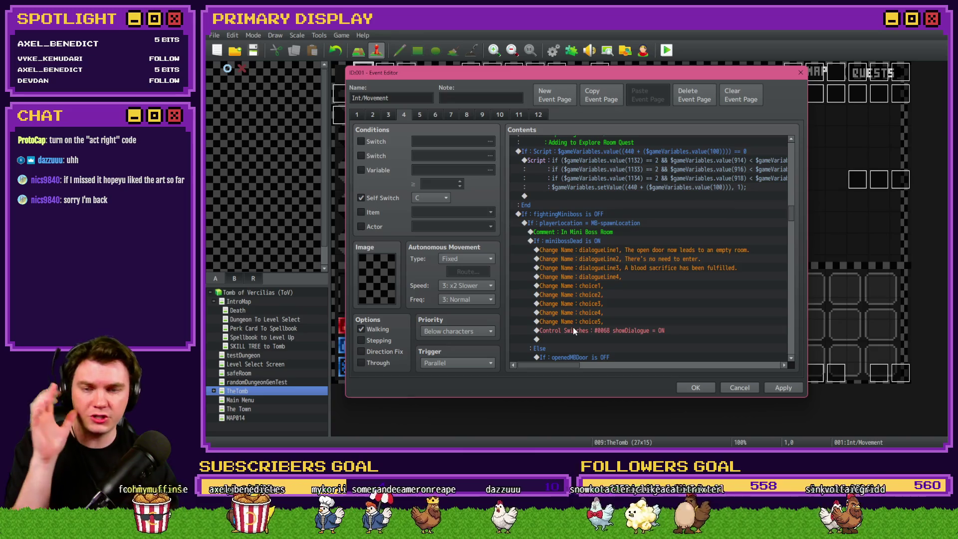
{"action": "scroll", "coordinate": [573, 328], "scroll_direction": "down", "scroll_amount": 1}
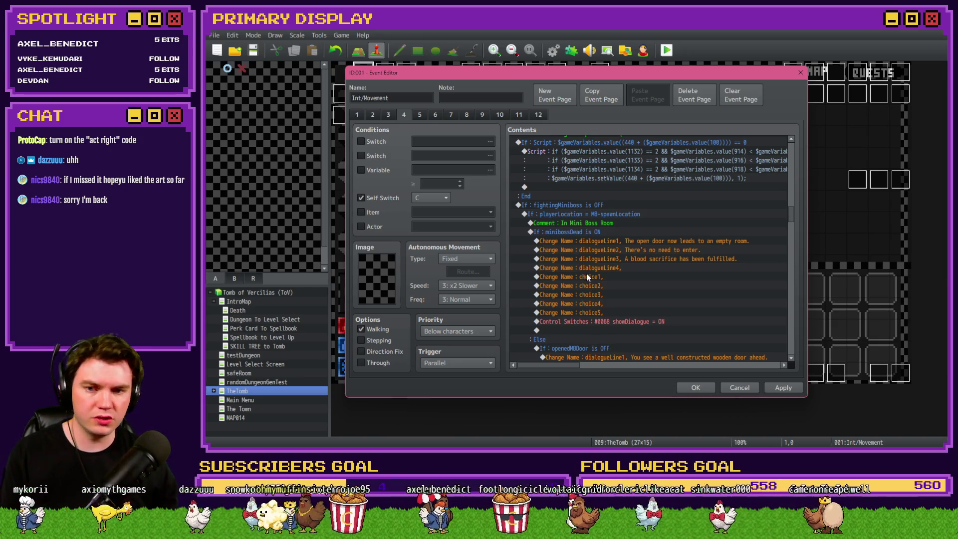
{"action": "scroll", "coordinate": [586, 273], "scroll_direction": "down", "scroll_amount": 7}
{"action": "scroll", "coordinate": [588, 276], "scroll_direction": "down", "scroll_amount": 4}
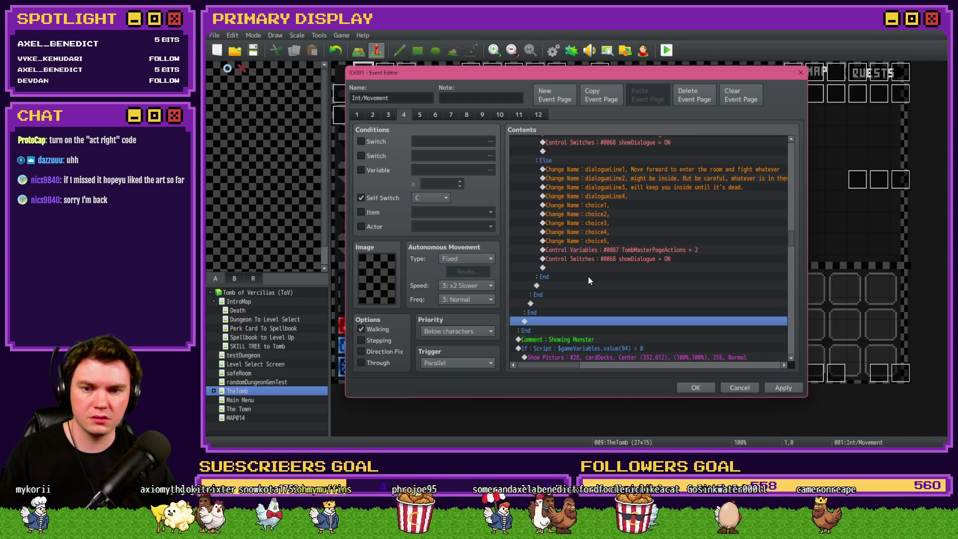
{"action": "scroll", "coordinate": [589, 276], "scroll_direction": "down", "scroll_amount": 2}
{"action": "scroll", "coordinate": [589, 277], "scroll_direction": "down", "scroll_amount": 1}
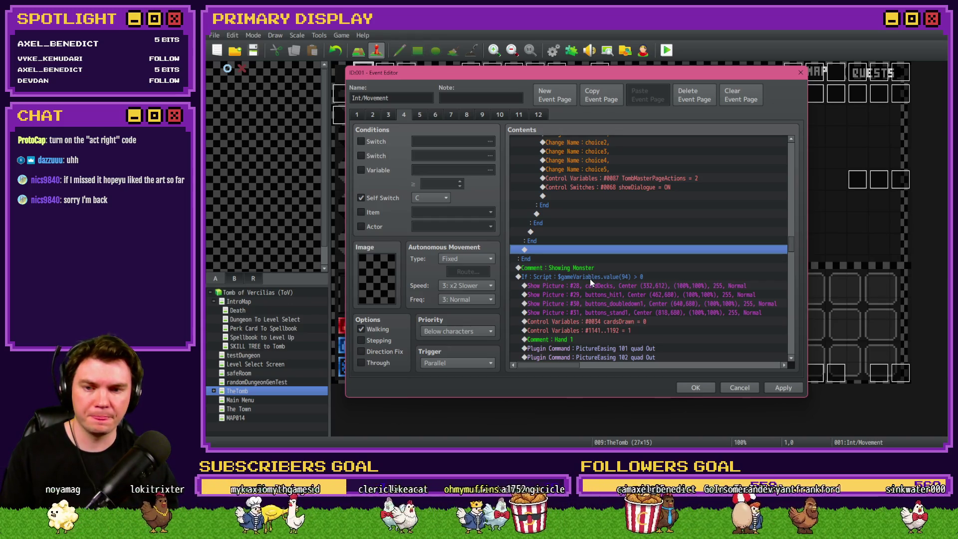
{"action": "scroll", "coordinate": [590, 279], "scroll_direction": "down", "scroll_amount": 2}
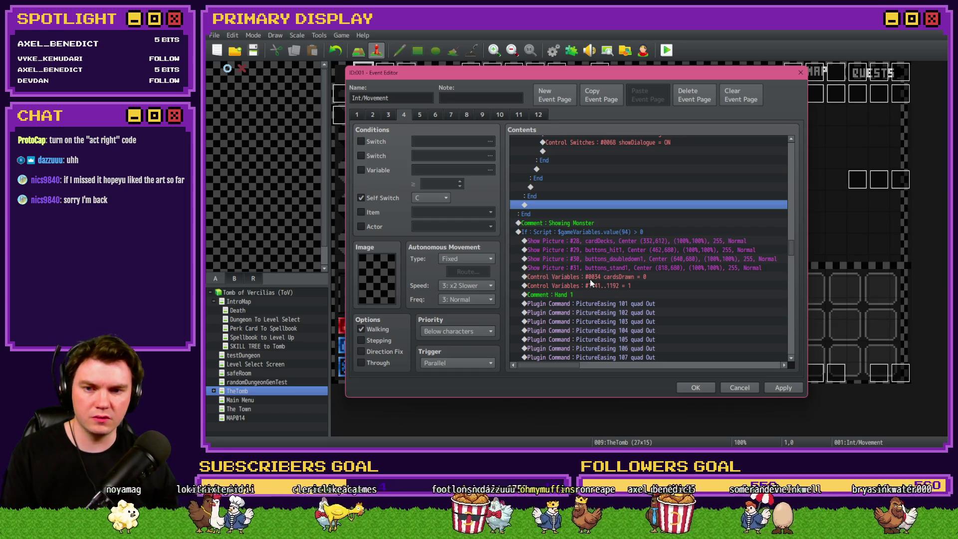
{"action": "left_click", "coordinate": [610, 242]}
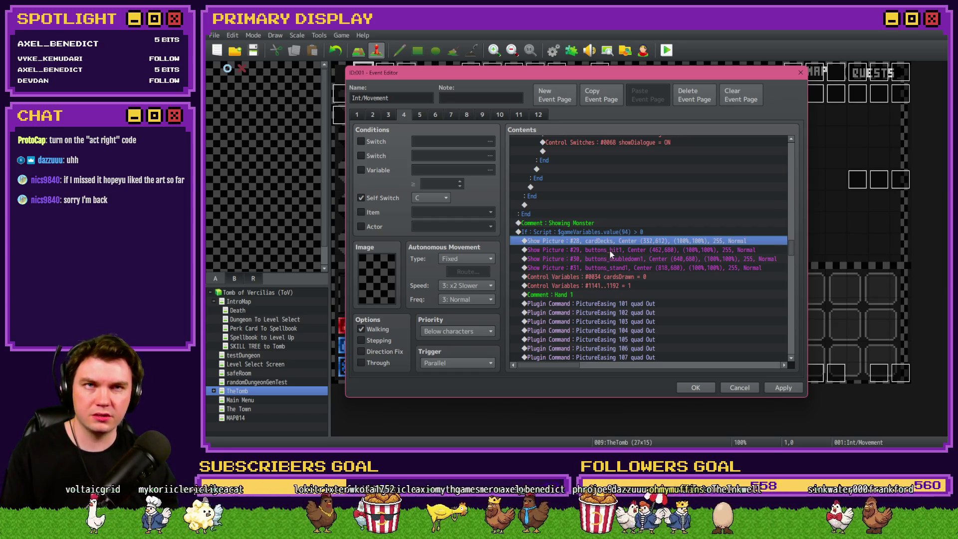
{"action": "left_click", "coordinate": [610, 250]}
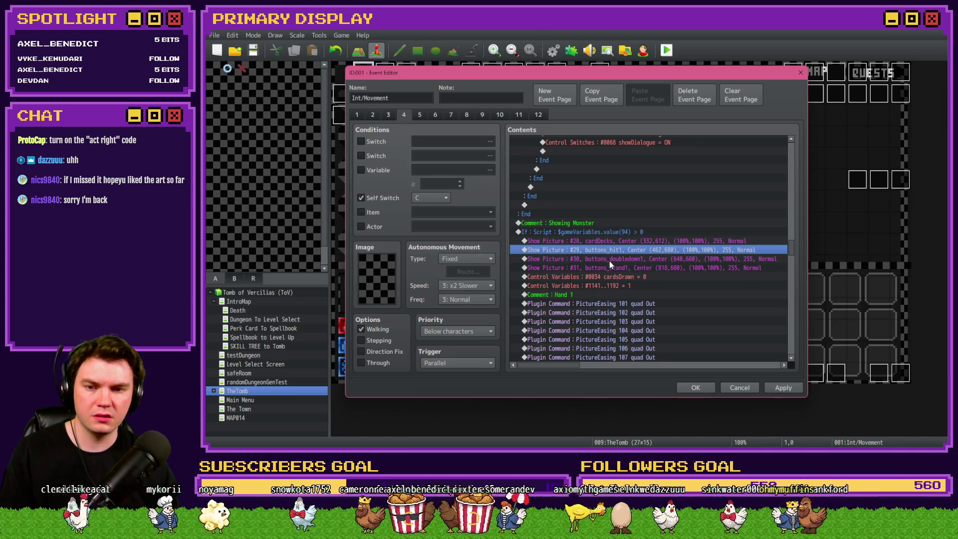
{"action": "left_click", "coordinate": [609, 262]}
{"action": "left_click", "coordinate": [609, 268]}
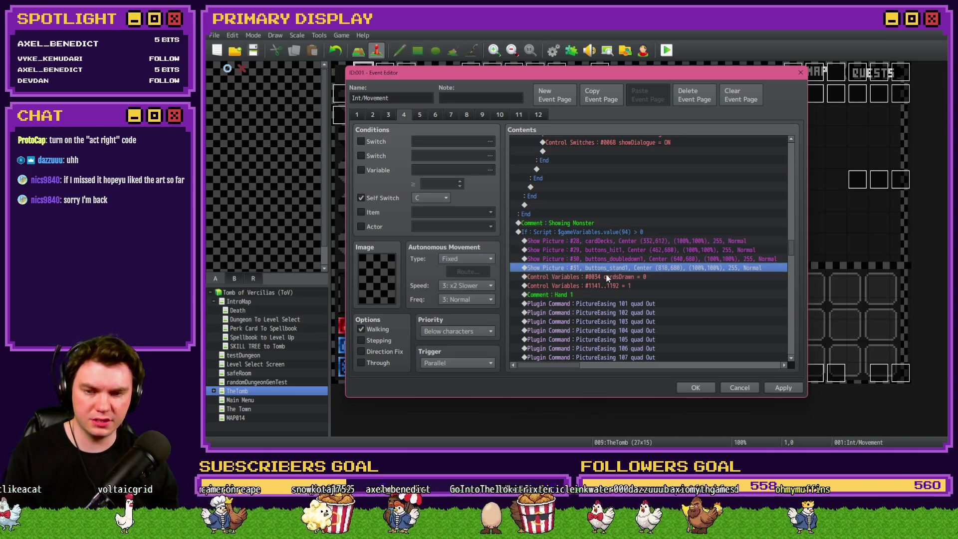
{"action": "scroll", "coordinate": [617, 241], "scroll_direction": "down", "scroll_amount": 2}
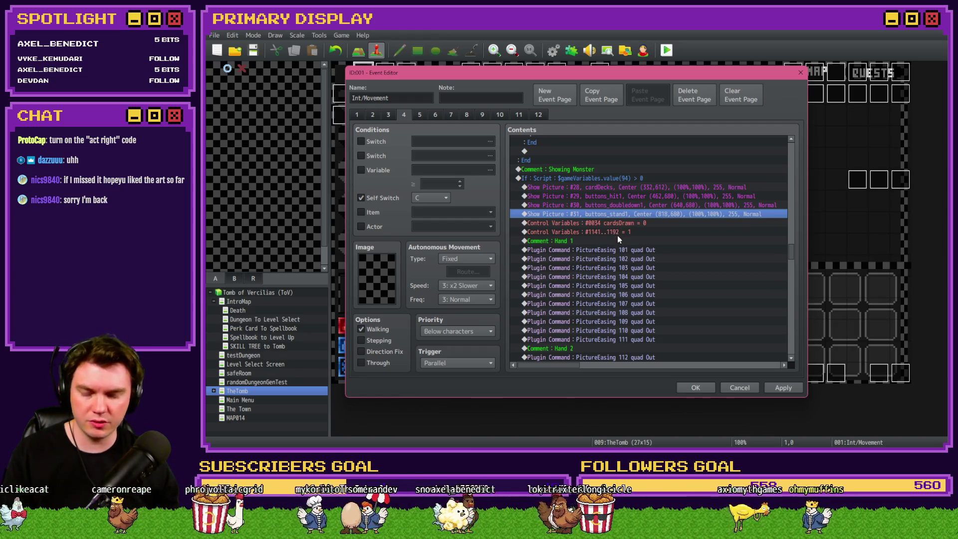
{"action": "left_click", "coordinate": [618, 233]}
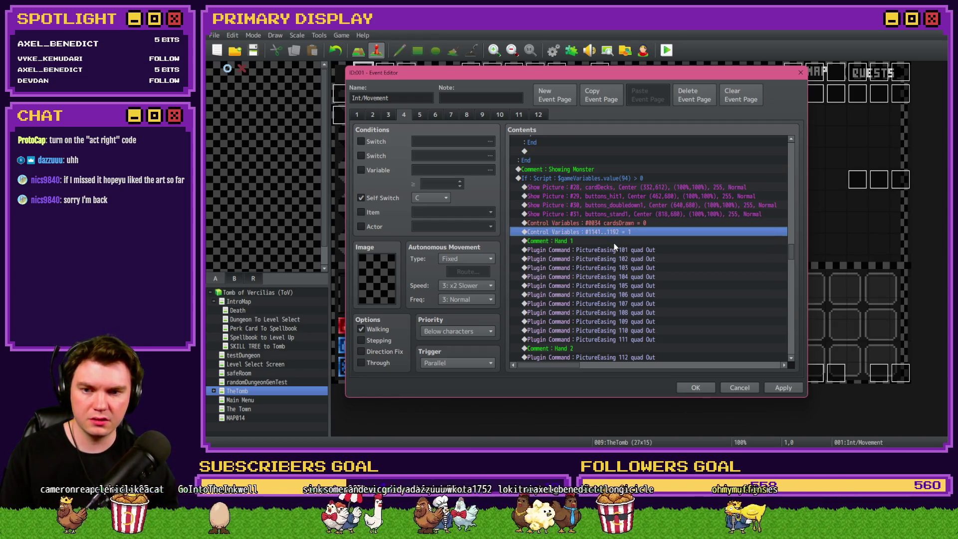
{"action": "scroll", "coordinate": [614, 243], "scroll_direction": "down", "scroll_amount": 8}
{"action": "scroll", "coordinate": [617, 226], "scroll_direction": "down", "scroll_amount": 1}
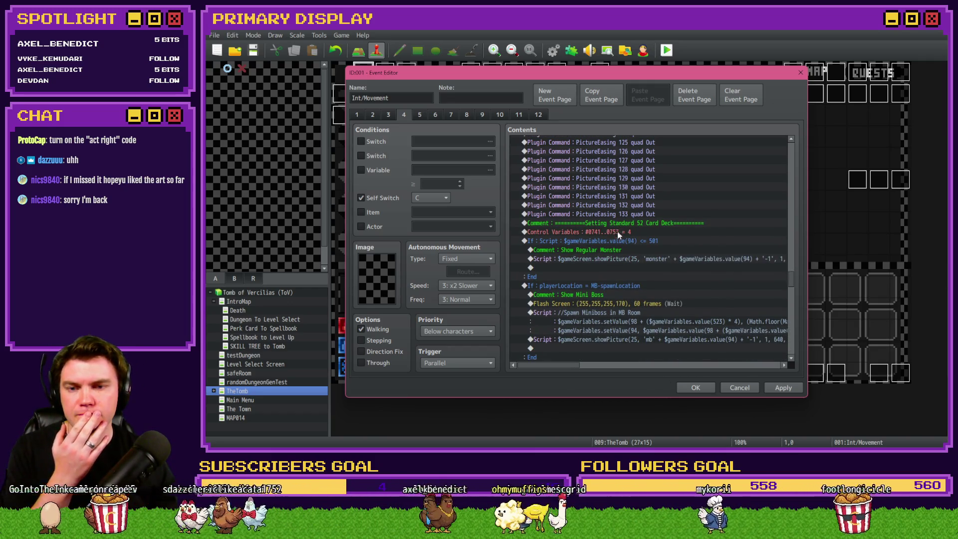
{"action": "left_click", "coordinate": [618, 231]}
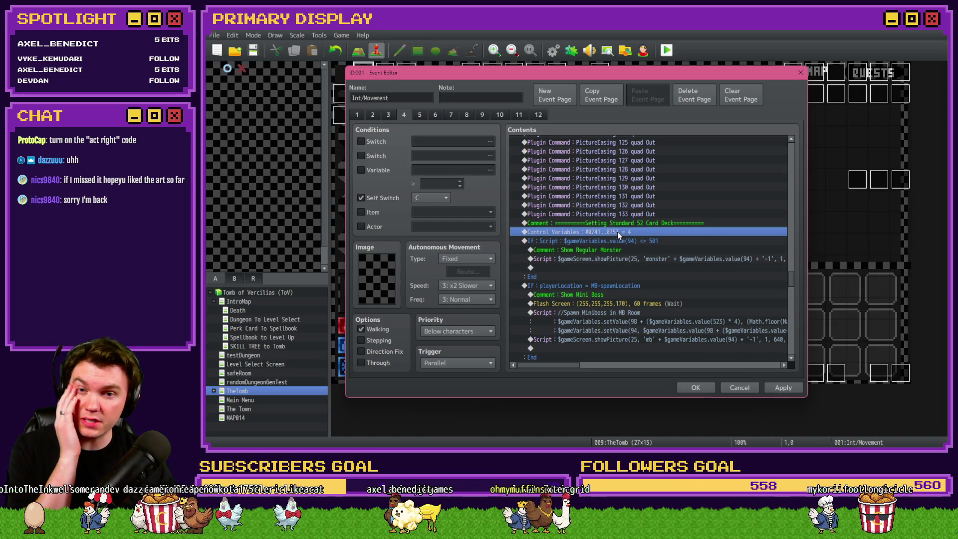
{"action": "left_click", "coordinate": [618, 242]}
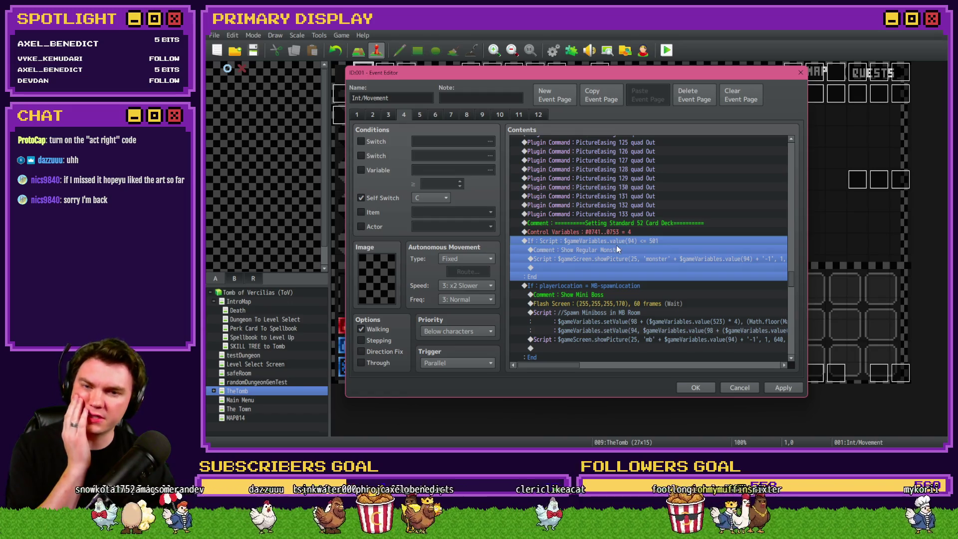
{"action": "scroll", "coordinate": [610, 260], "scroll_direction": "down", "scroll_amount": 3}
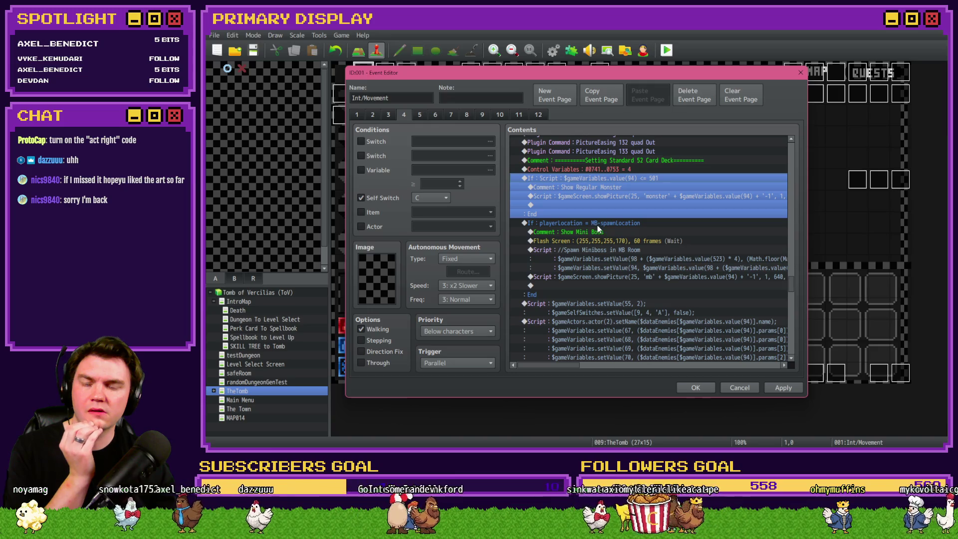
{"action": "left_click", "coordinate": [598, 227]}
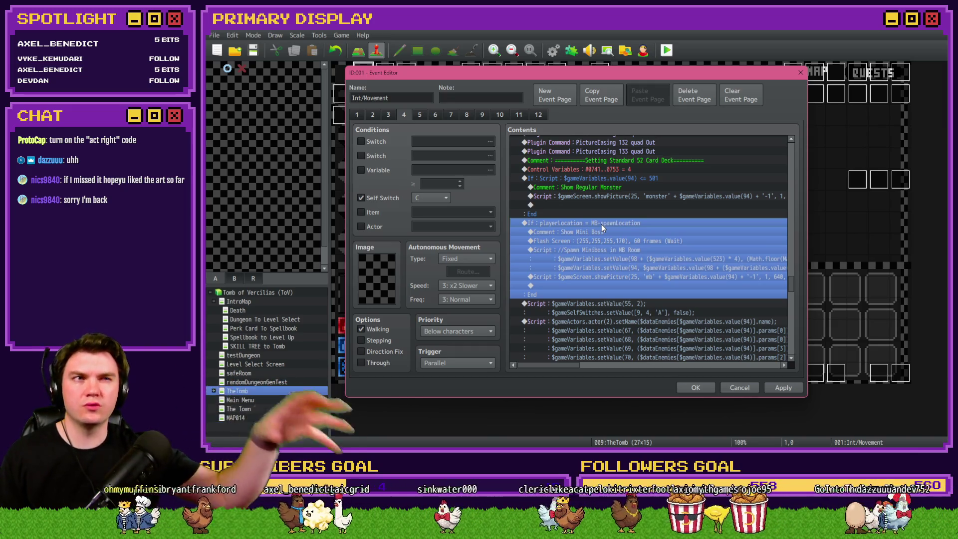
Step: Review the playerLocation branch condition and delete an accidentally inserted Loop
{"action": "double_click", "coordinate": [601, 224]}
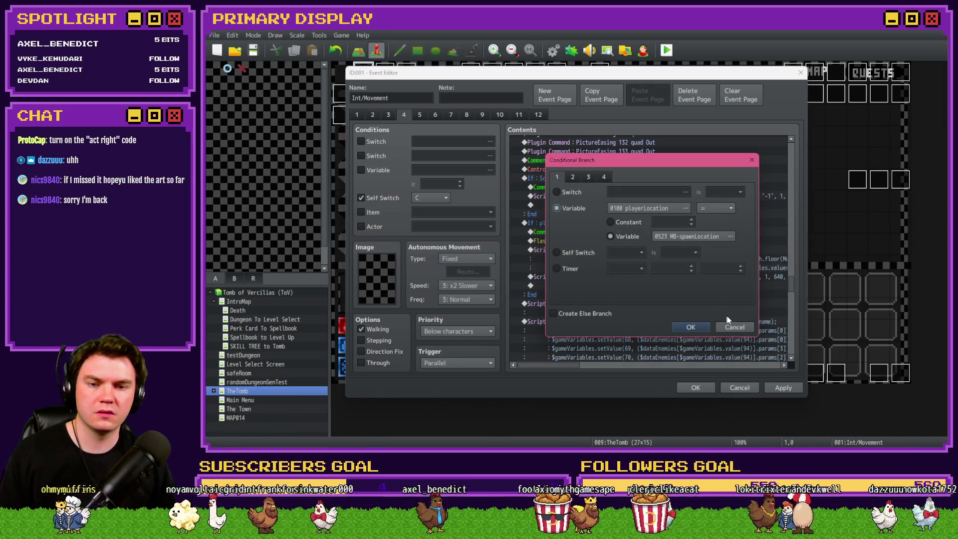
{"action": "left_click", "coordinate": [685, 327]}
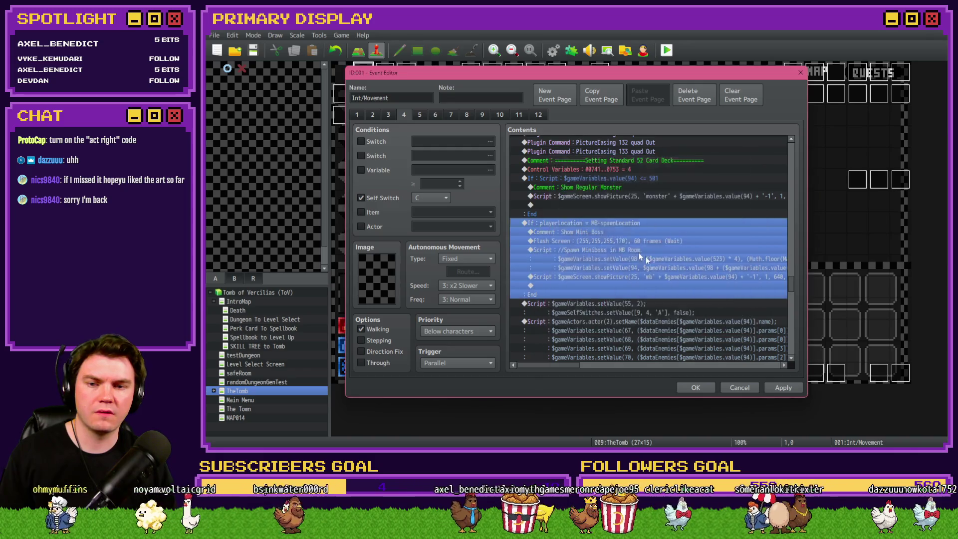
{"action": "left_click", "coordinate": [602, 231]}
{"action": "left_click", "coordinate": [604, 223]}
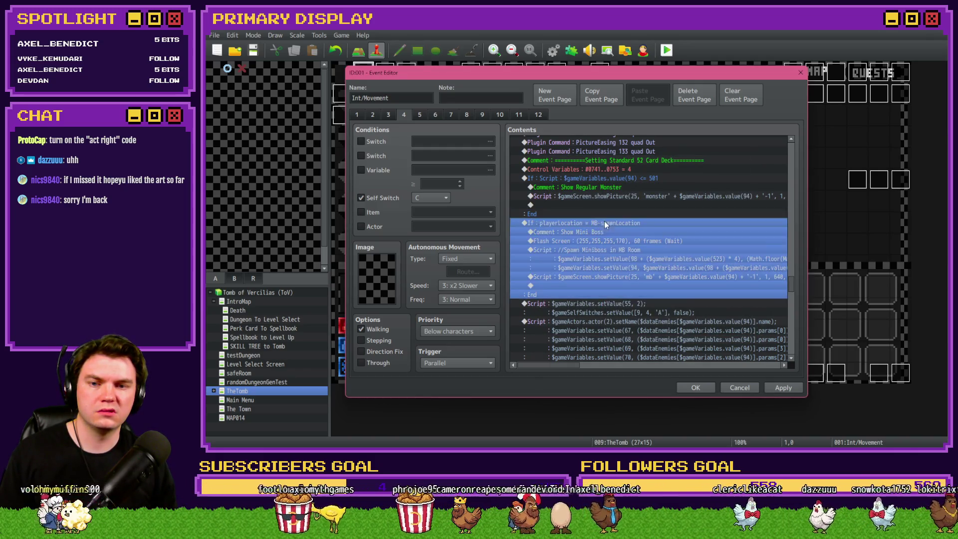
{"action": "left_click", "coordinate": [603, 231]}
{"action": "key", "text": "Insert"}
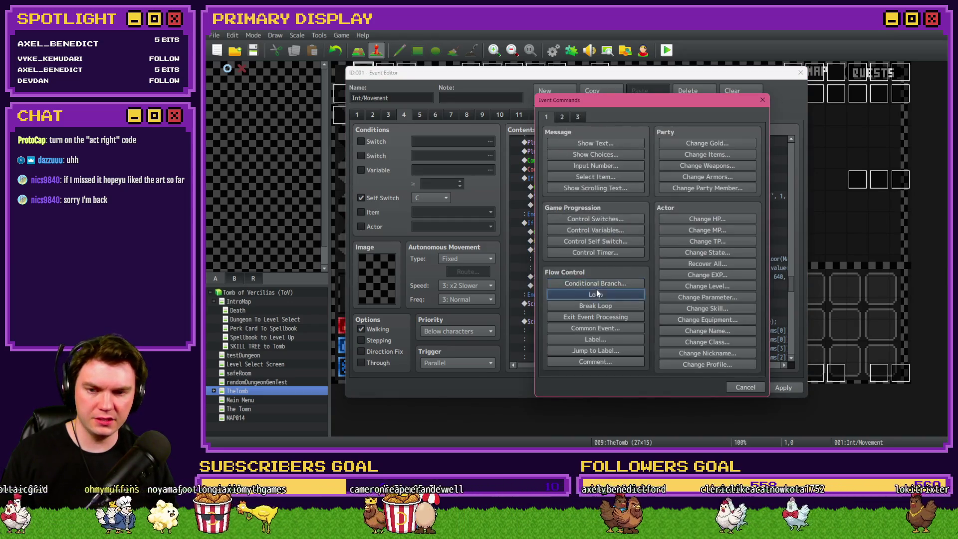
{"action": "left_click", "coordinate": [596, 294]}
{"action": "left_click", "coordinate": [588, 232]}
{"action": "key", "text": "Delete"}
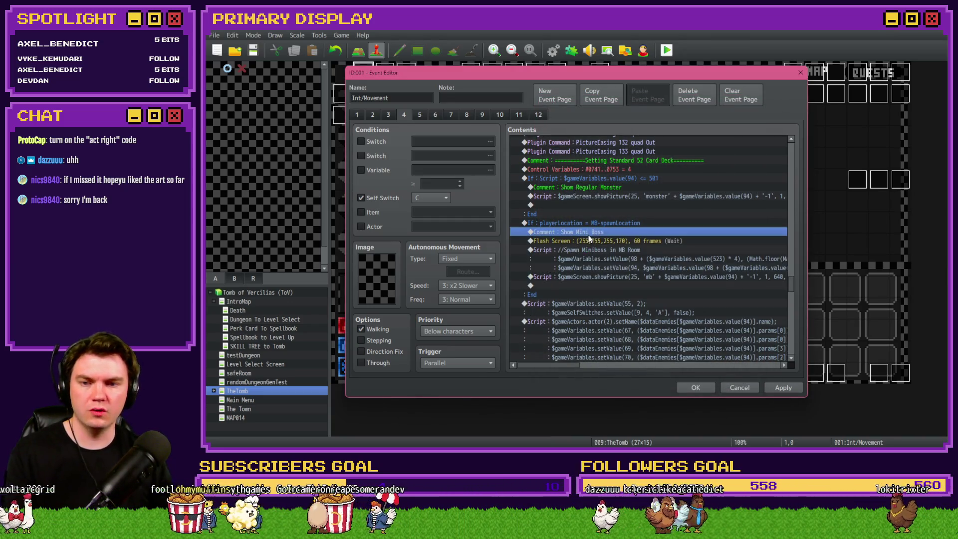
Step: Insert a Conditional Branch on switch 0142 fightingMiniboss is ON
{"action": "key", "text": "Insert"}
{"action": "left_click", "coordinate": [595, 286]}
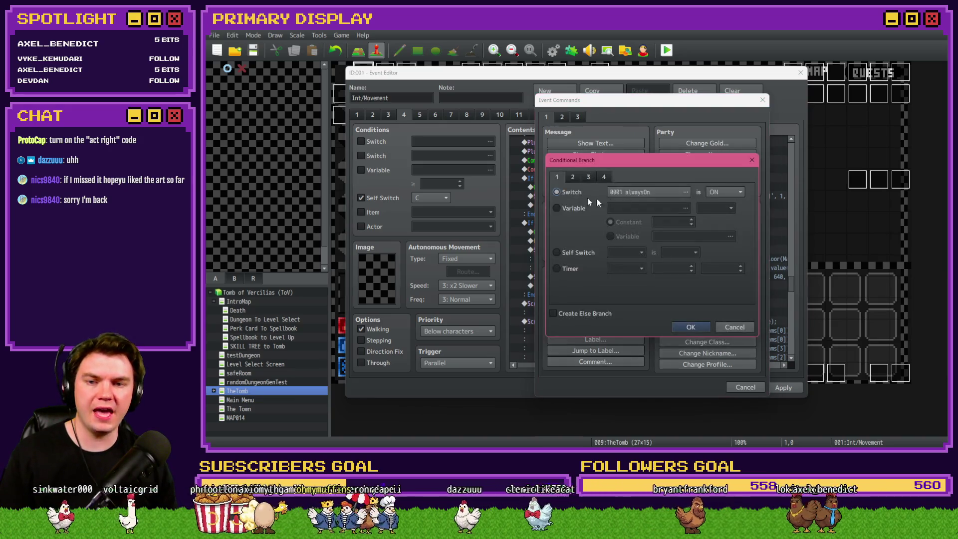
{"action": "left_click", "coordinate": [685, 192]}
{"action": "double_click", "coordinate": [668, 160]}
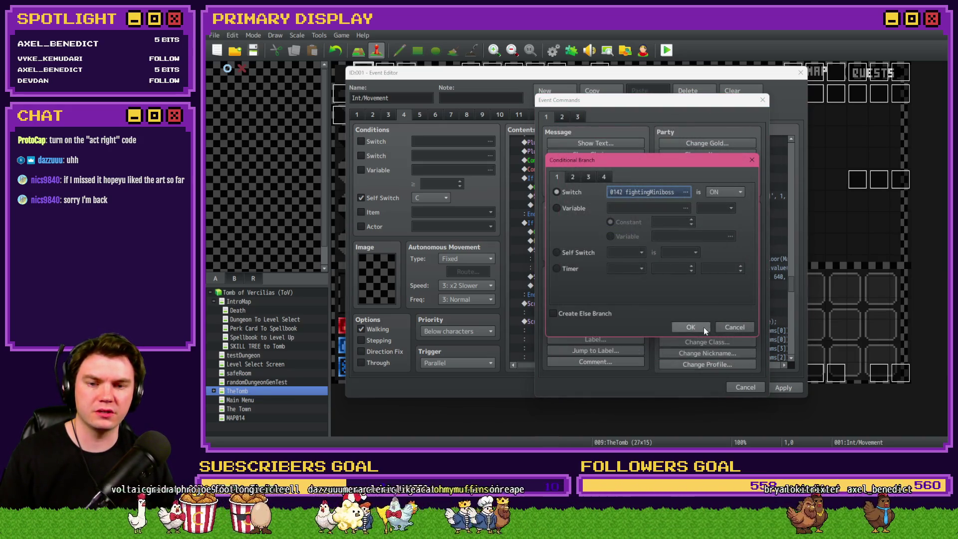
{"action": "left_click", "coordinate": [704, 327]}
Step: Nest the playerLocation miniboss branch inside the fightingMiniboss branch and close the editor with OK
{"action": "left_click", "coordinate": [583, 232]}
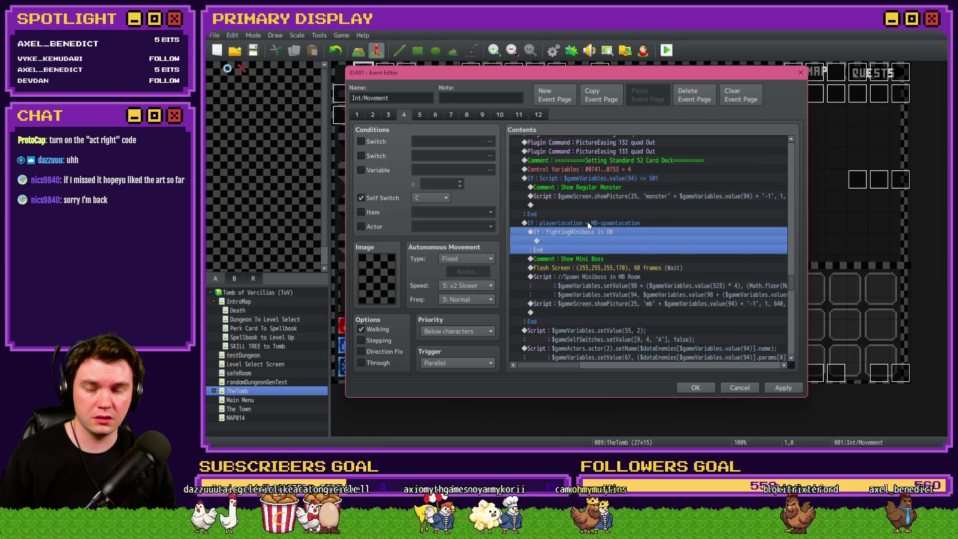
{"action": "key", "text": "ctrl+x"}
{"action": "left_click", "coordinate": [587, 223]}
{"action": "key", "text": "ctrl+v"}
{"action": "key", "text": "ctrl+x"}
{"action": "left_click", "coordinate": [591, 234]}
{"action": "key", "text": "ctrl+v"}
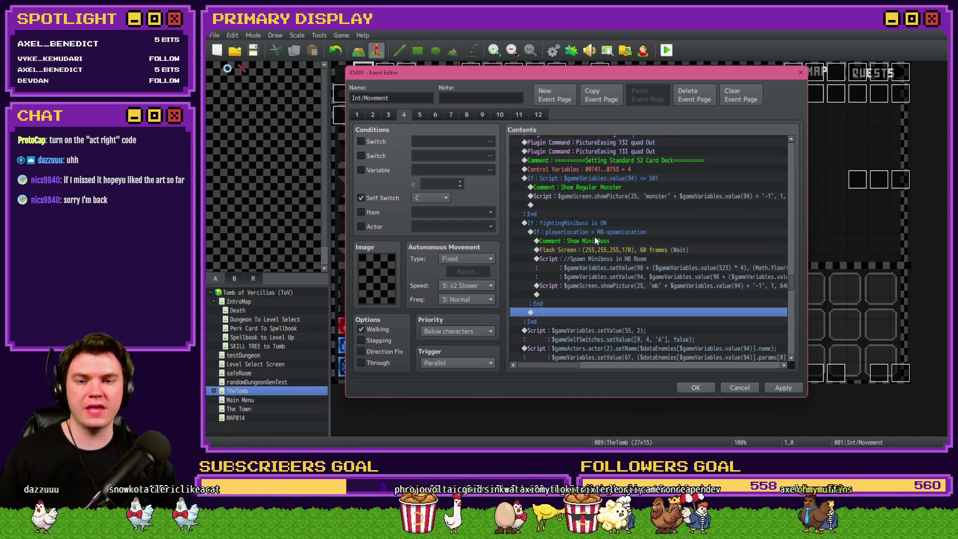
{"action": "left_click", "coordinate": [595, 241]}
{"action": "left_click", "coordinate": [606, 250]}
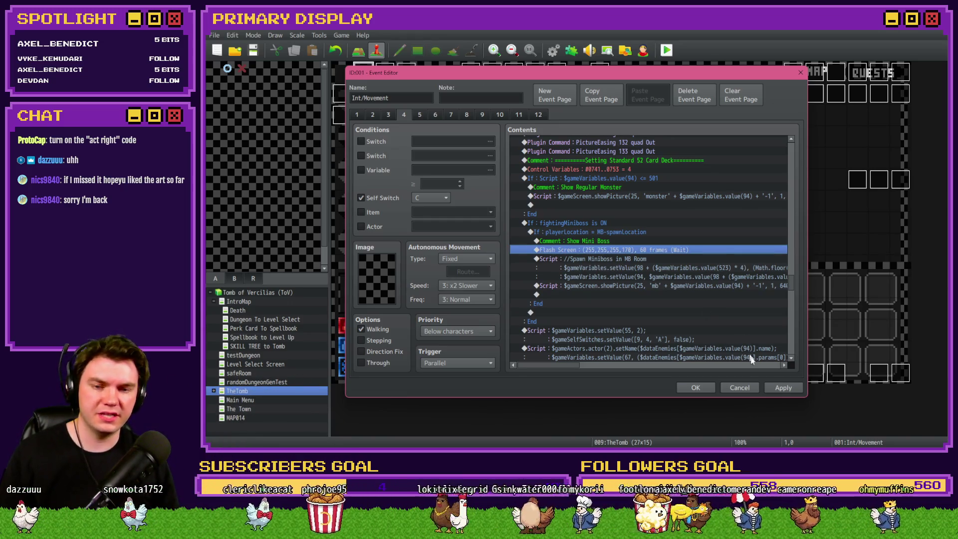
{"action": "left_click", "coordinate": [695, 388]}
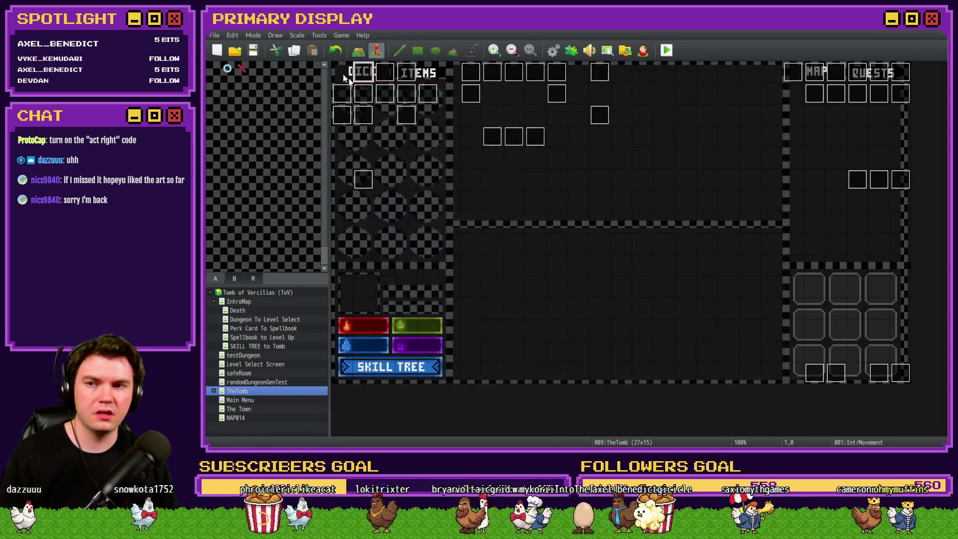
Step: Playtest with the Potion of Power perk, walk to glyph room 20-41-41, and attune to the glyphs
{"action": "left_click", "coordinate": [667, 51]}
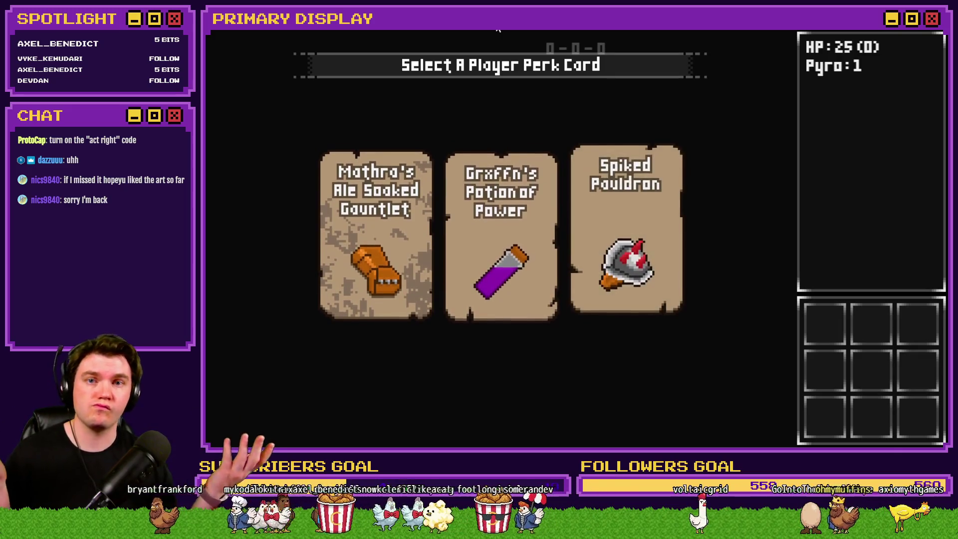
{"action": "left_click", "coordinate": [486, 185]}
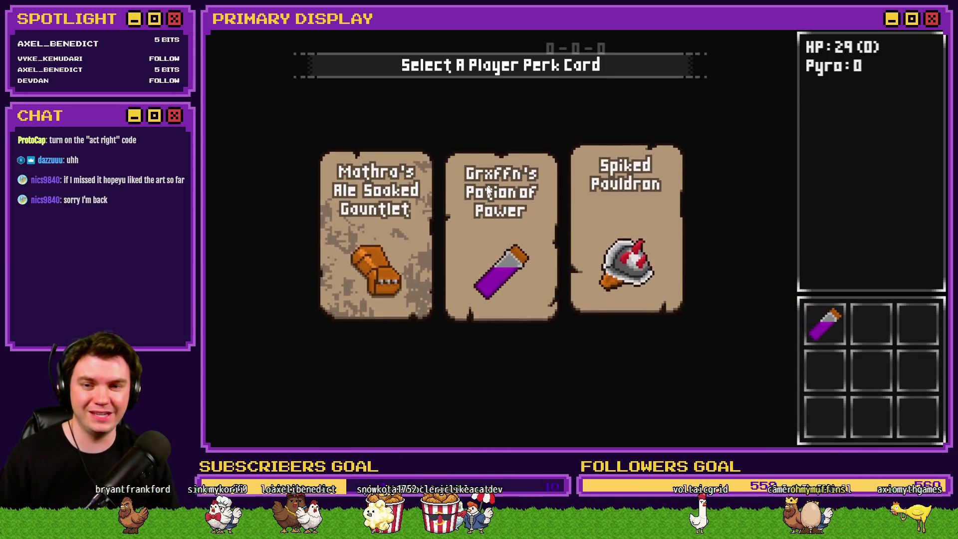
{"action": "key", "text": "Right"}
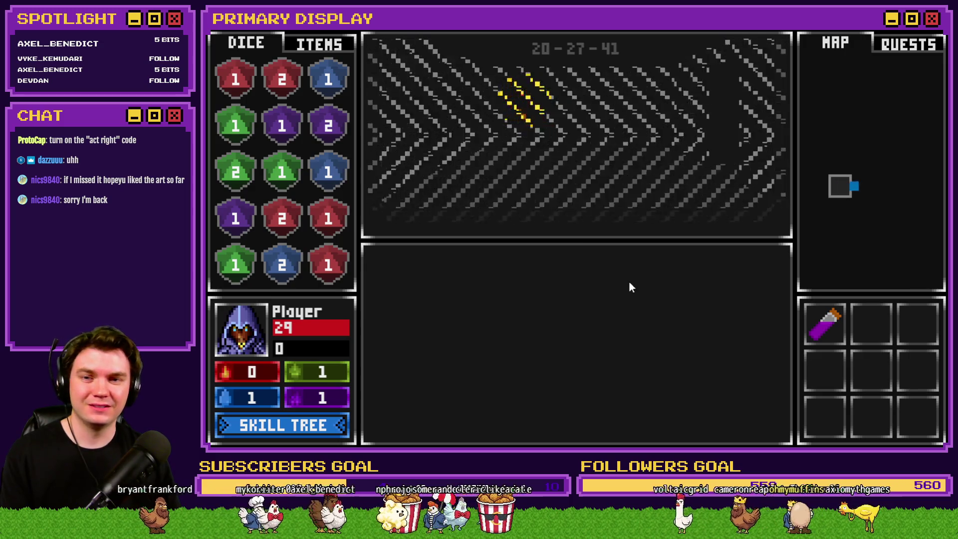
{"action": "key", "text": "Right"}
{"action": "key", "text": "Up"}
{"action": "key", "text": "Up"}
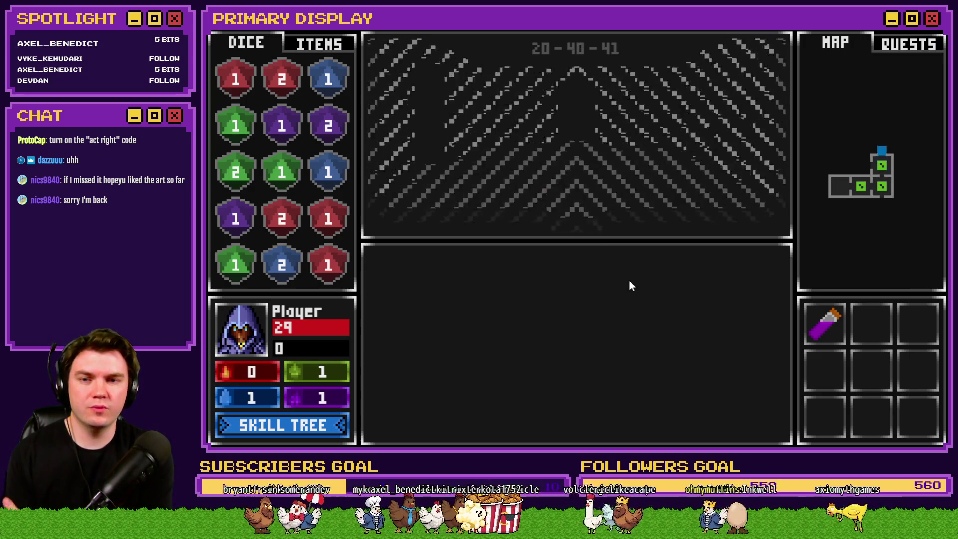
{"action": "key", "text": "Right"}
{"action": "left_click", "coordinate": [641, 362]}
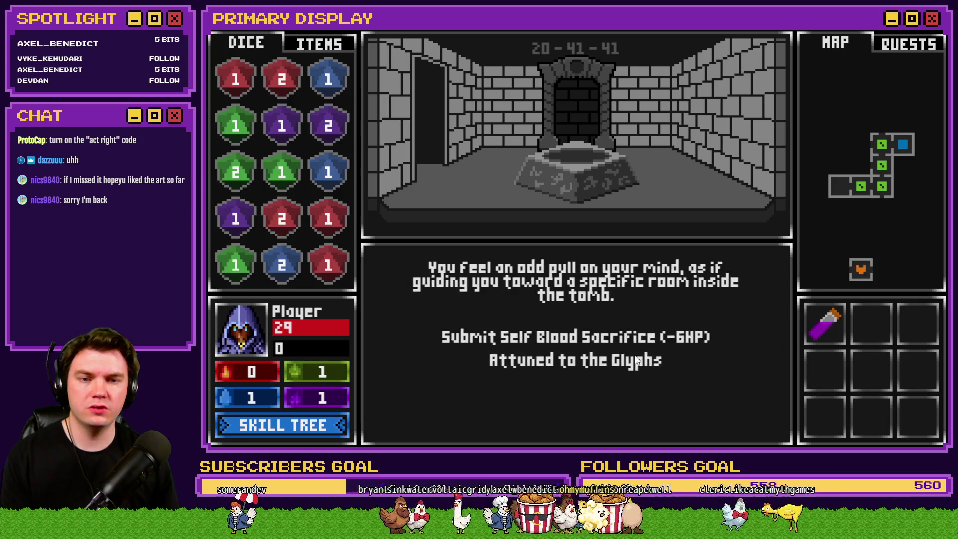
{"action": "left_click", "coordinate": [638, 354]}
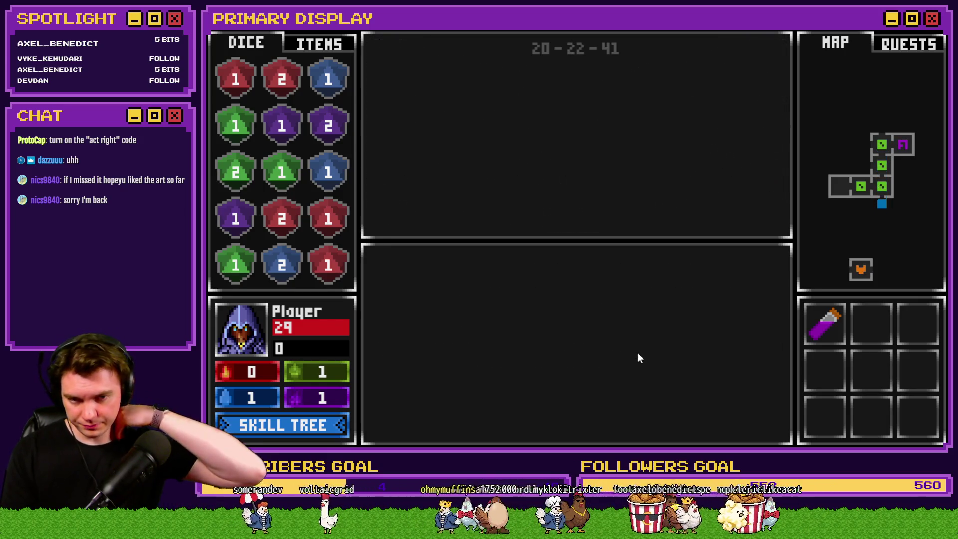